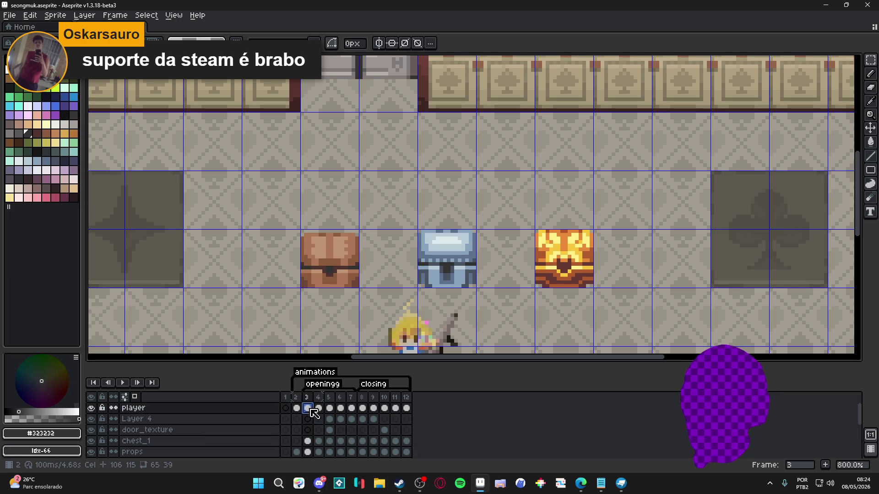
# Step: Flip between frames 4 and 5 to compare the closed and open chests
pyautogui.click(319, 409)
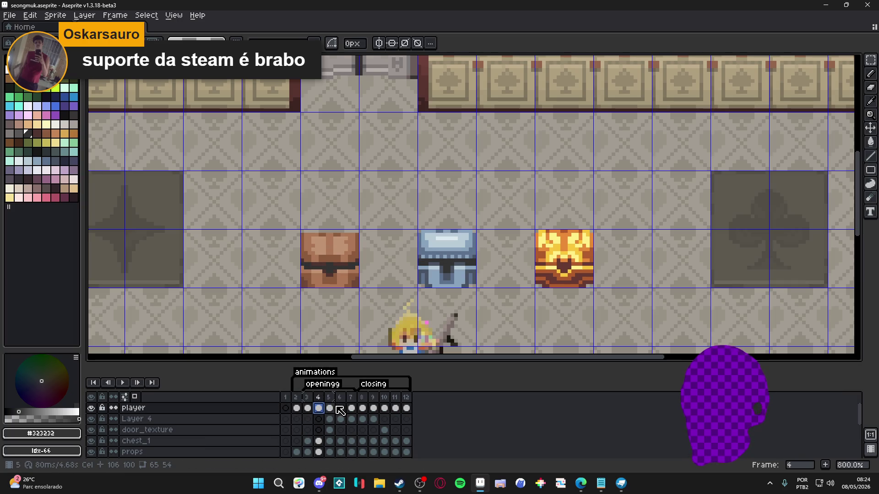
pyautogui.click(338, 408)
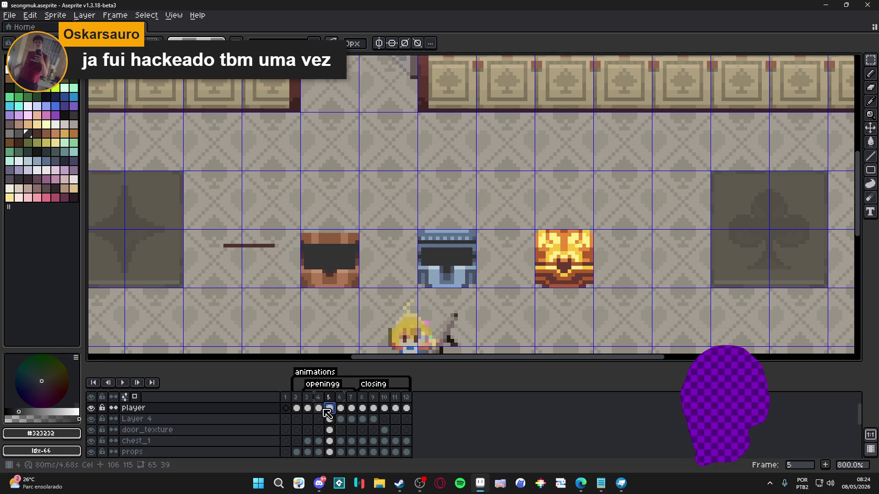
pyautogui.click(320, 409)
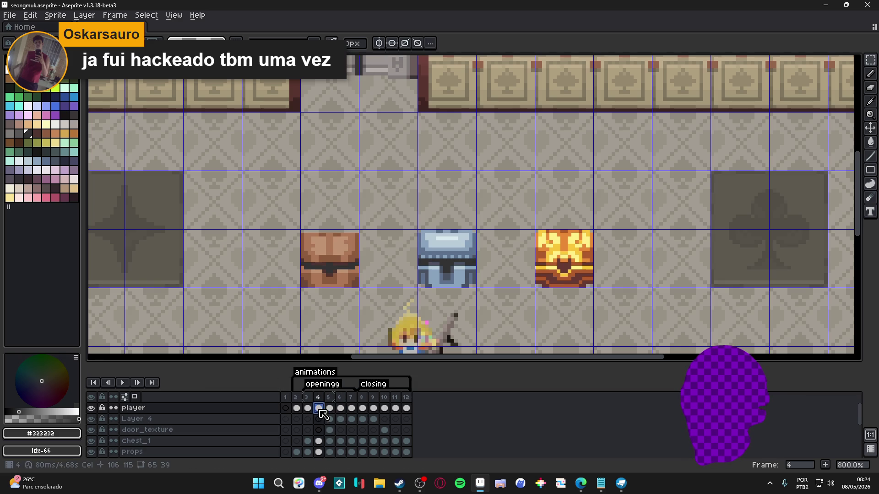
pyautogui.press('Right')
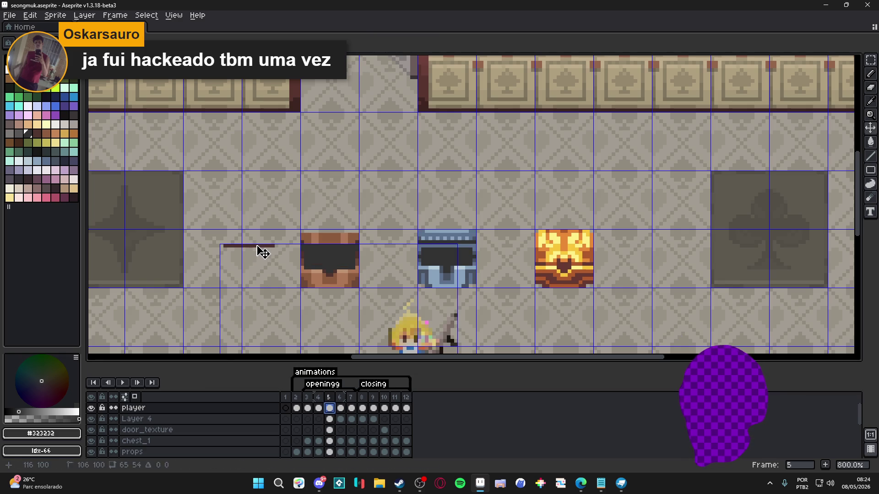
pyautogui.press('Left')
pyautogui.press('Left')
pyautogui.press('Left')
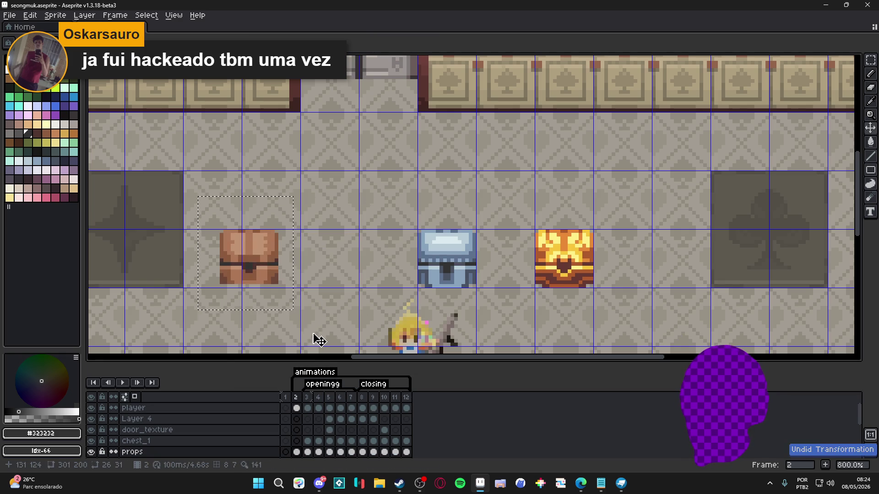
pyautogui.click(308, 408)
pyautogui.click(319, 408)
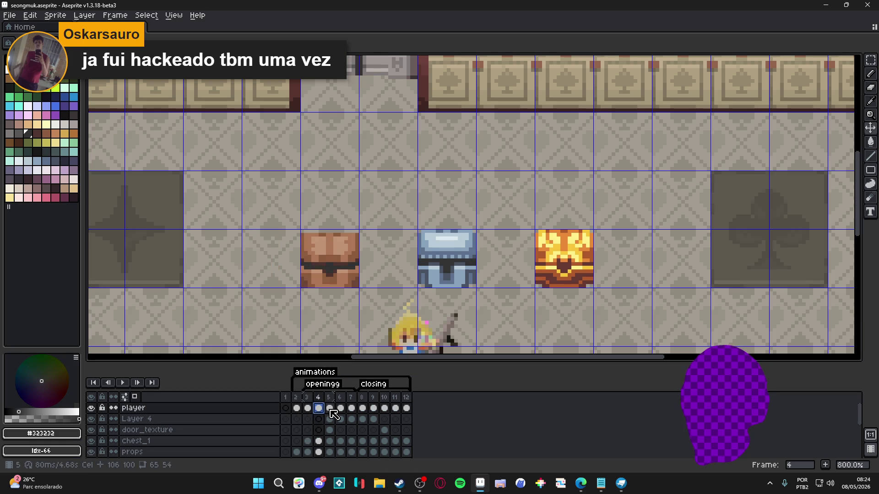
pyautogui.click(330, 408)
pyautogui.click(341, 413)
pyautogui.click(328, 409)
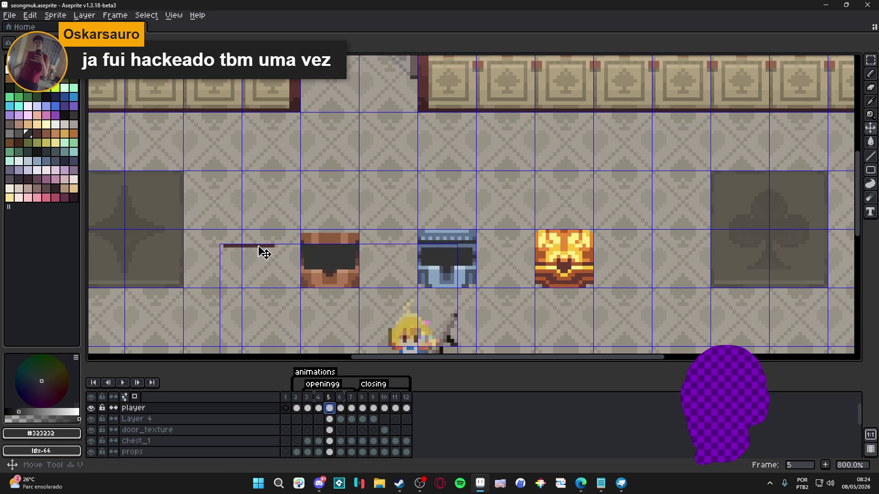
# Step: On frame 5, select the stray brown lid line and move it onto the brown chest
pyautogui.press('m')
pyautogui.moveTo(286, 235); pyautogui.dragTo(204, 260)
pyautogui.keyDown('ctrl'); pyautogui.click(334, 249); pyautogui.keyUp('ctrl')
pyautogui.moveTo(280, 245)
pyautogui.mouseDown()
pyautogui.moveTo(378, 250)
pyautogui.moveTo(361, 250)
pyautogui.mouseUp()
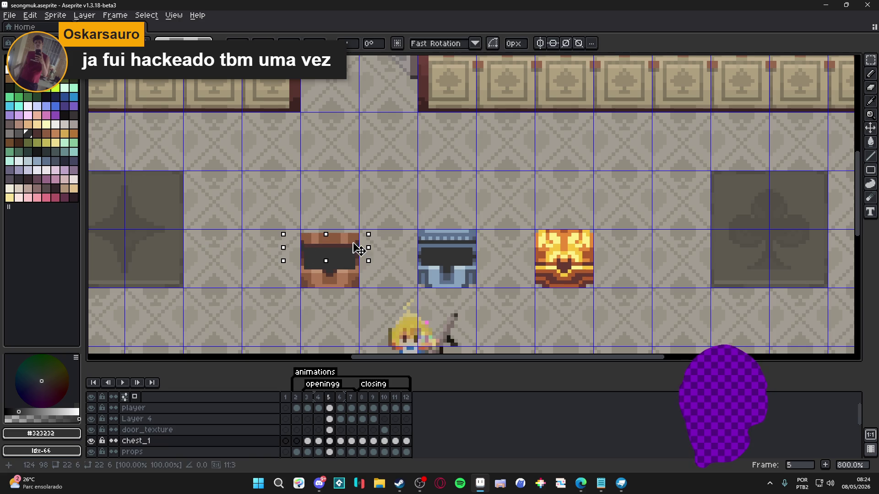
pyautogui.click(416, 323)
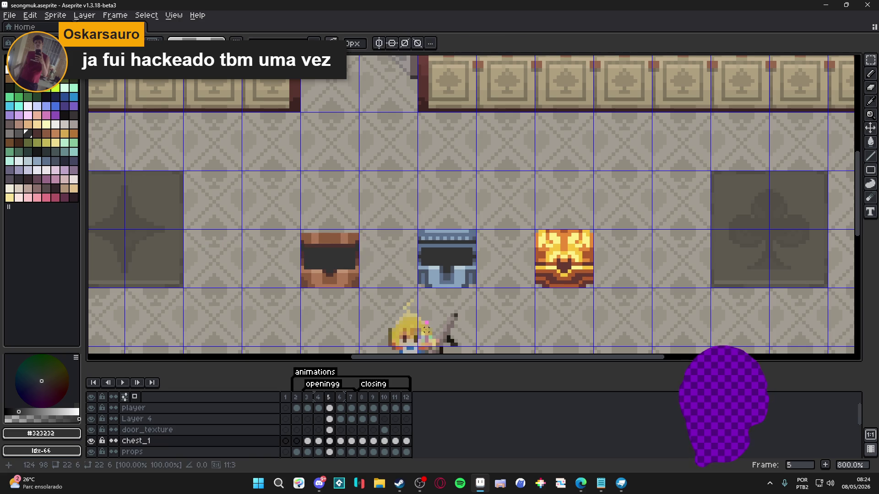
# Step: Check frames 4, 5 and 6 to confirm the lid now sits on the chest
pyautogui.click(323, 400)
pyautogui.click(332, 401)
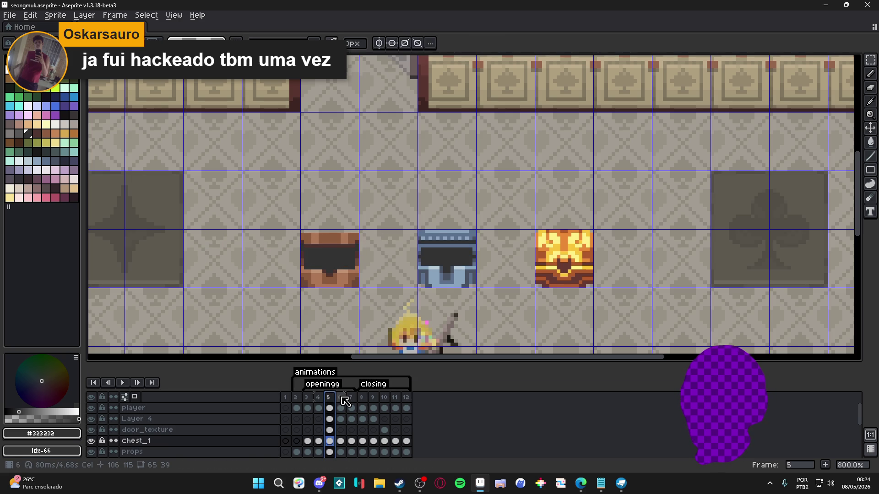
pyautogui.click(341, 398)
pyautogui.scroll(-2, 357, 293)
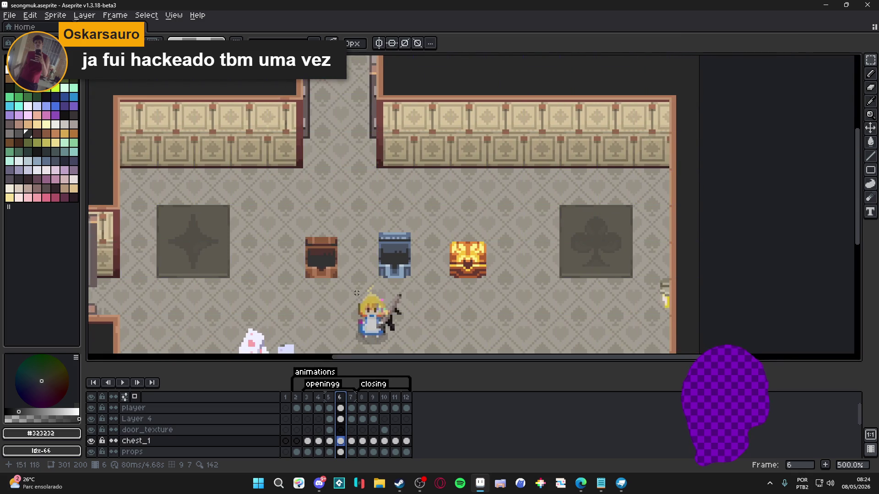
# Step: Show the tile grid and move between frames 5–7, settling on frame 6
pyautogui.hotkey('ctrl', "'")
pyautogui.scroll(2, 376, 266)
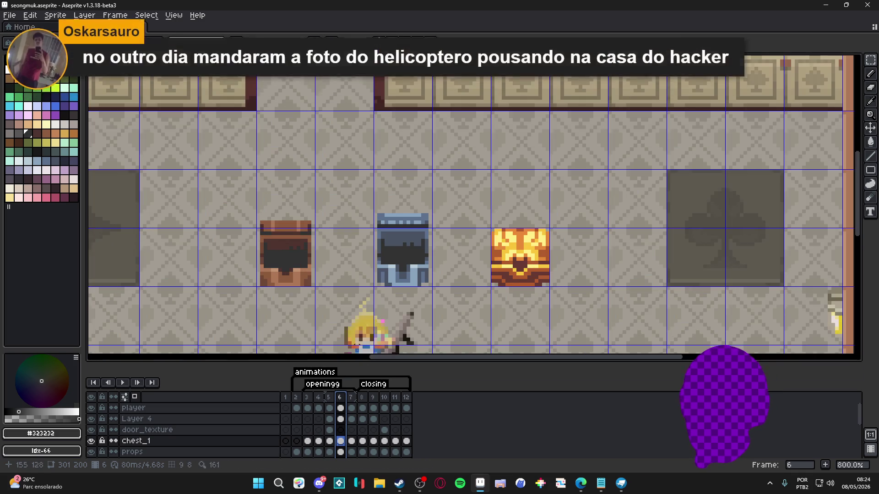
pyautogui.click(351, 398)
pyautogui.click(340, 397)
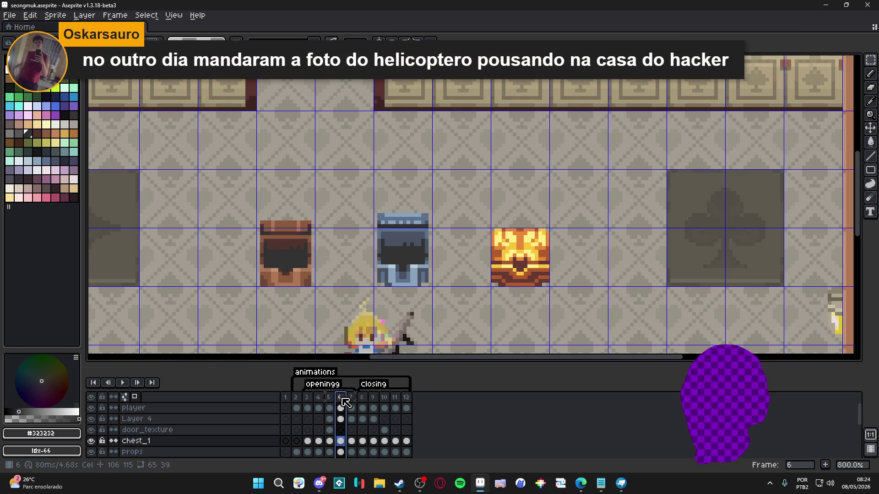
pyautogui.click(330, 398)
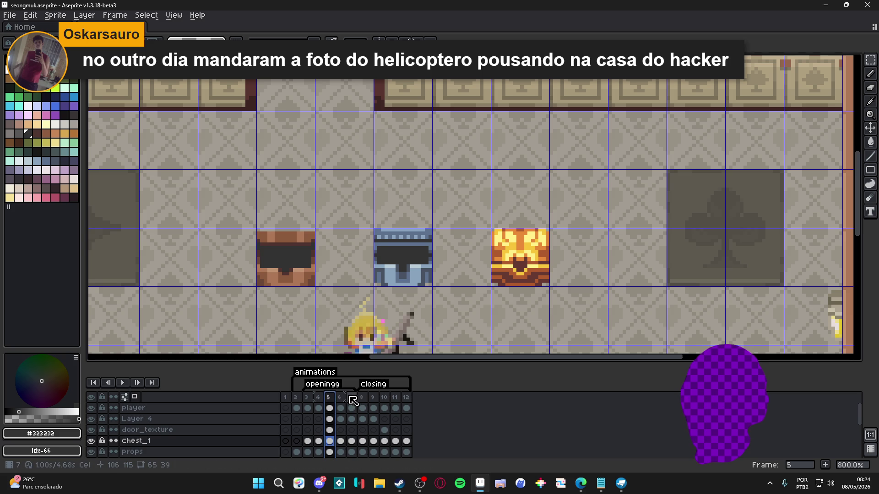
pyautogui.click(340, 398)
pyautogui.scroll(2, 403, 229)
# Step: On frame 6 of the props layer, select the blue chest's lid and lower it a few pixels
pyautogui.keyDown('ctrl'); pyautogui.click(401, 216); pyautogui.keyUp('ctrl')
pyautogui.press('u')
pyautogui.moveTo(333, 181)
pyautogui.mouseDown()
pyautogui.moveTo(398, 204)
pyautogui.moveTo(450, 243)
pyautogui.mouseUp()
pyautogui.moveTo(398, 216); pyautogui.dragTo(403, 231)
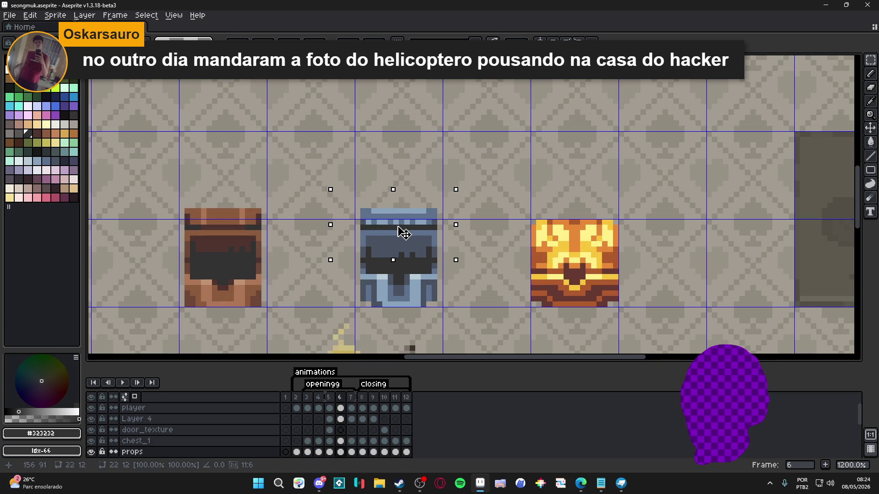
pyautogui.click(330, 397)
pyautogui.click(341, 397)
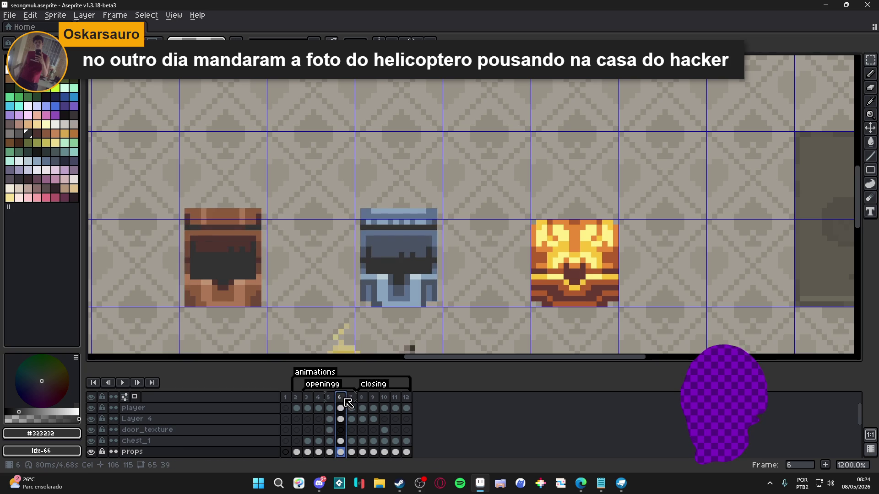
# Step: On frame 7, select the area around the blue chest's lid, then clear the selection
pyautogui.click(351, 397)
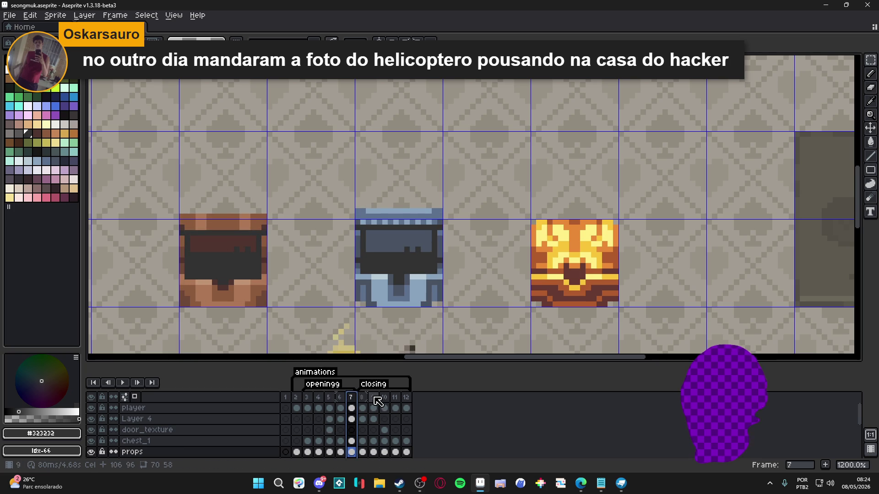
pyautogui.press('v')
pyautogui.press('m')
pyautogui.moveTo(314, 168)
pyautogui.mouseDown()
pyautogui.moveTo(458, 246)
pyautogui.moveTo(472, 243)
pyautogui.mouseUp()
pyautogui.hotkey('ctrl', 'd')
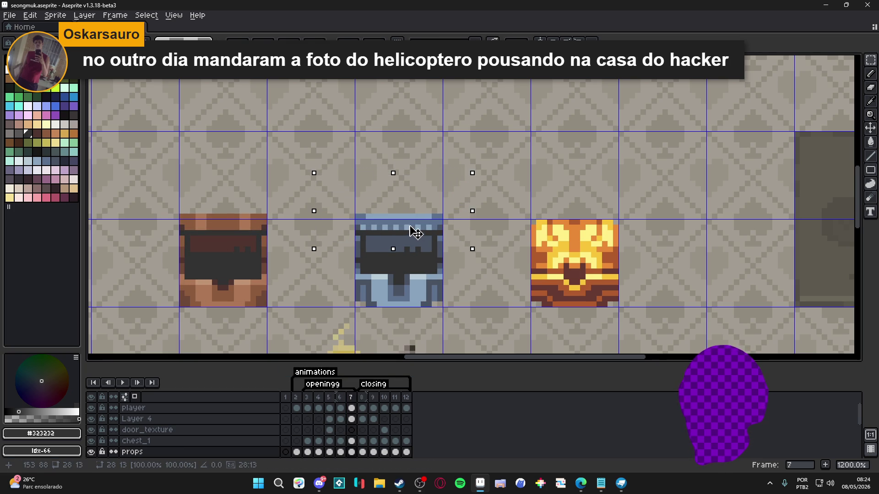
pyautogui.scroll(-2, 412, 245)
pyautogui.click(362, 397)
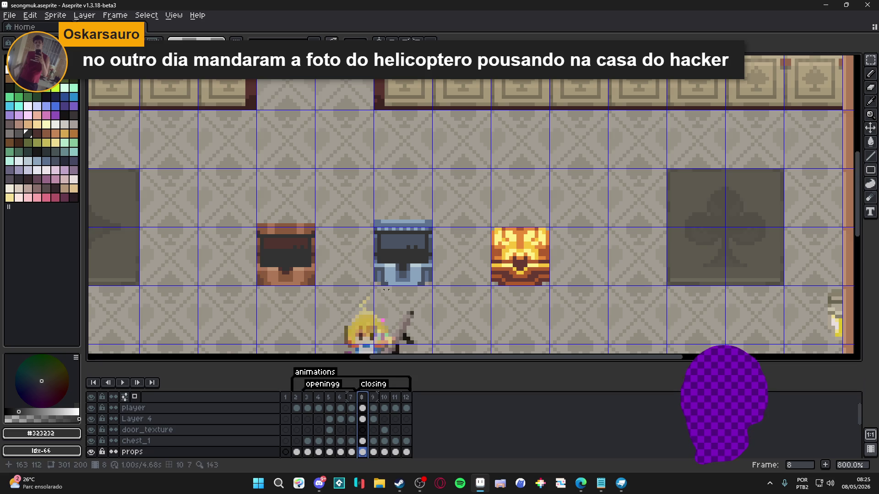
# Step: Select the blue chest's lid on frame 8
pyautogui.scroll(2, 393, 236)
pyautogui.moveTo(340, 175)
pyautogui.mouseDown()
pyautogui.moveTo(481, 229)
pyautogui.moveTo(483, 241)
pyautogui.mouseUp()
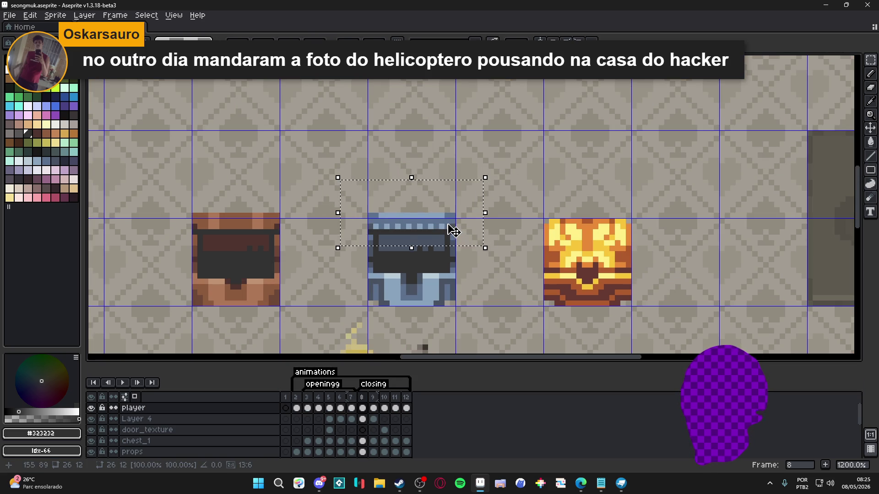
pyautogui.scroll(-2, 452, 230)
# Step: On frame 9, move the two small red marks onto the brown chest
pyautogui.click(374, 407)
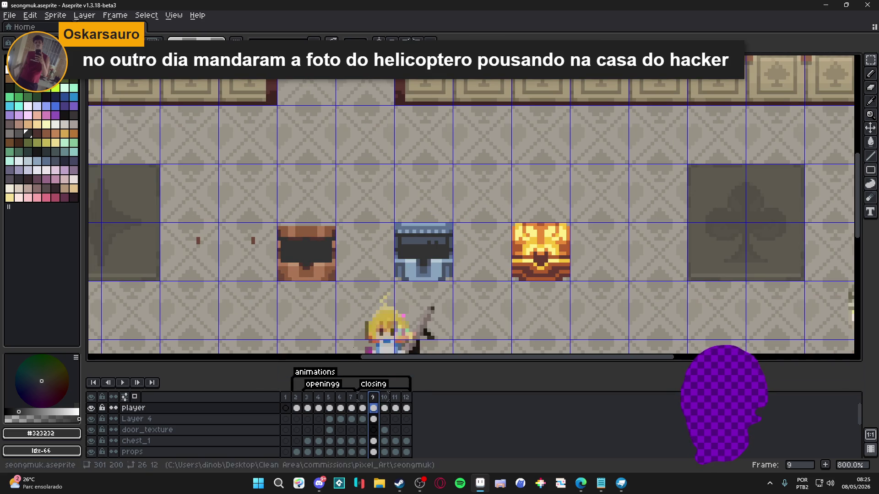
pyautogui.scroll(2, 291, 261)
pyautogui.moveTo(243, 208); pyautogui.dragTo(122, 269)
pyautogui.keyDown('ctrl'); pyautogui.click(251, 236); pyautogui.keyUp('ctrl')
pyautogui.moveTo(252, 236)
pyautogui.mouseDown()
pyautogui.moveTo(235, 232)
pyautogui.moveTo(369, 238)
pyautogui.moveTo(360, 239)
pyautogui.mouseUp()
pyautogui.scroll(-2, 371, 257)
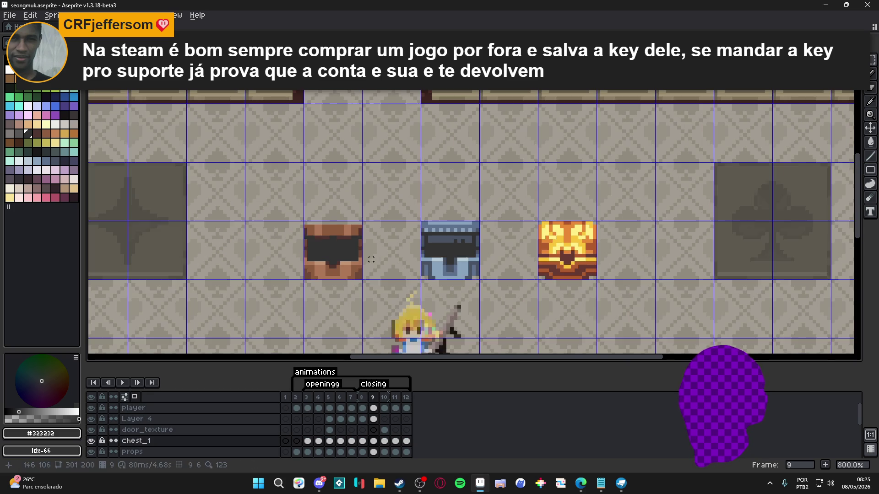
# Step: Step through frames 10, 11 and 12 to review the chests
pyautogui.click(384, 397)
pyautogui.click(397, 398)
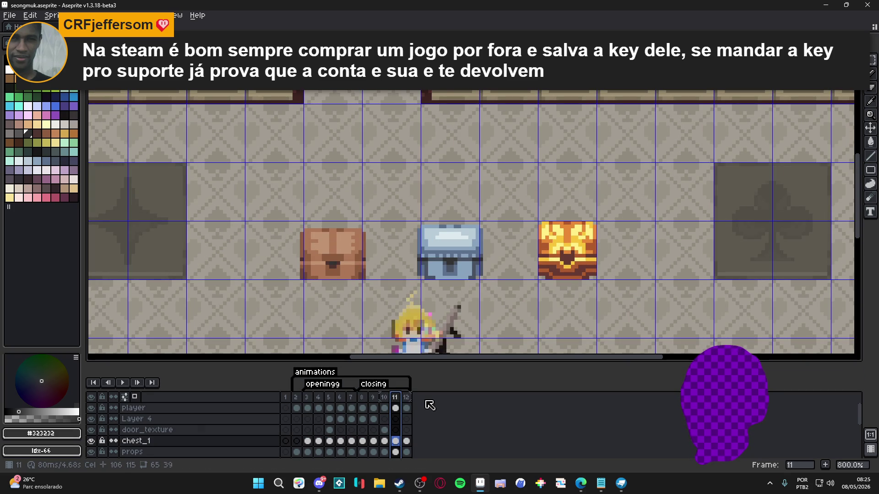
pyautogui.click(411, 398)
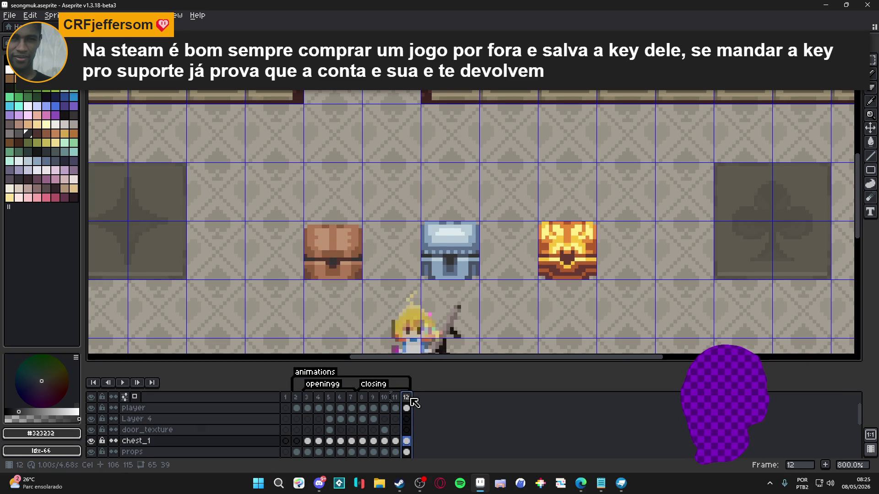
pyautogui.scroll(-1, 364, 300)
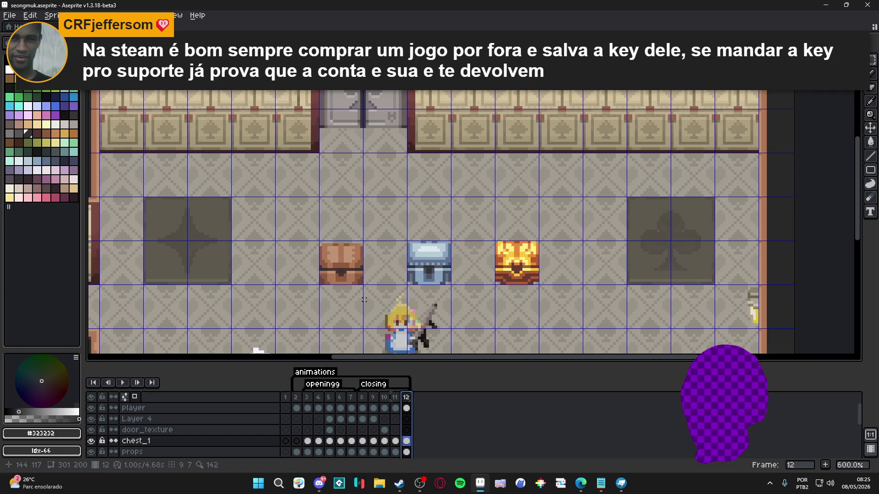
# Step: On frame 2 of the props layer, shift the brown chest one tile right
pyautogui.click(297, 398)
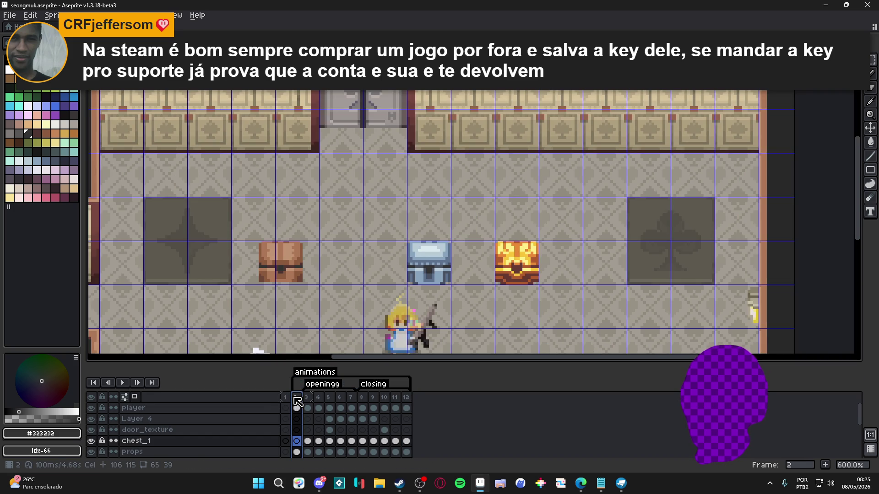
pyautogui.scroll(1, 289, 269)
pyautogui.keyDown('ctrl'); pyautogui.click(294, 265); pyautogui.keyUp('ctrl')
pyautogui.moveTo(327, 198); pyautogui.dragTo(221, 332)
pyautogui.moveTo(286, 263); pyautogui.dragTo(363, 266)
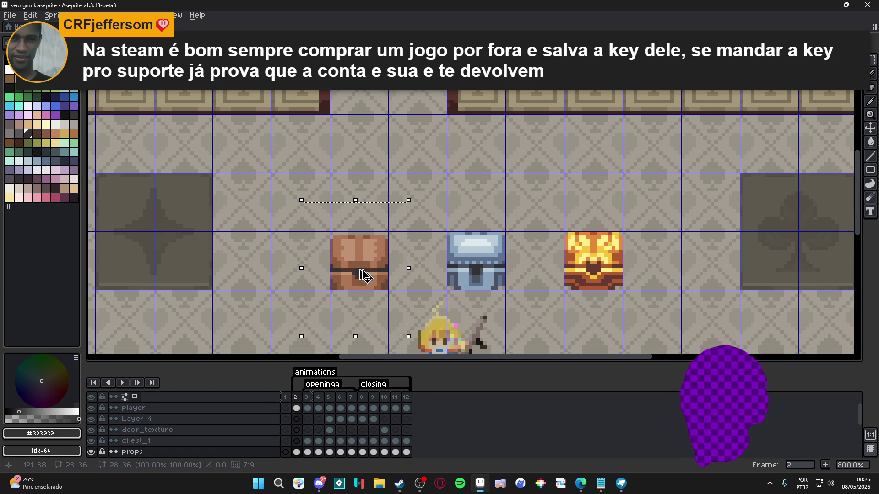
pyautogui.click(307, 397)
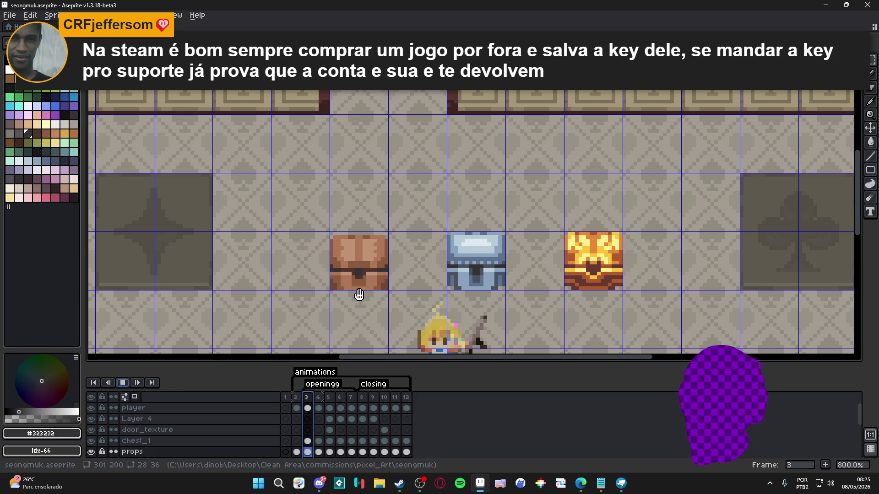
# Step: Pan to show the whole room and stop the animation preview
pyautogui.scroll(-1, 476, 320)
pyautogui.moveTo(476, 320); pyautogui.dragTo(412, 308)
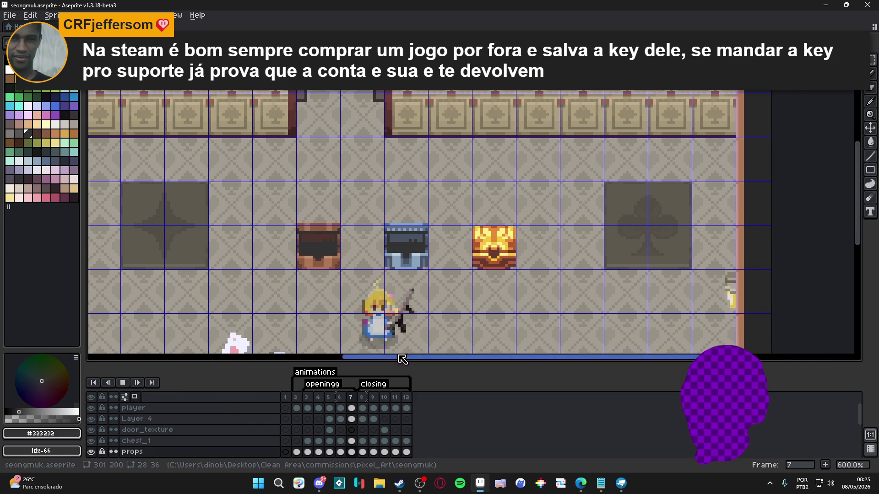
pyautogui.click(306, 408)
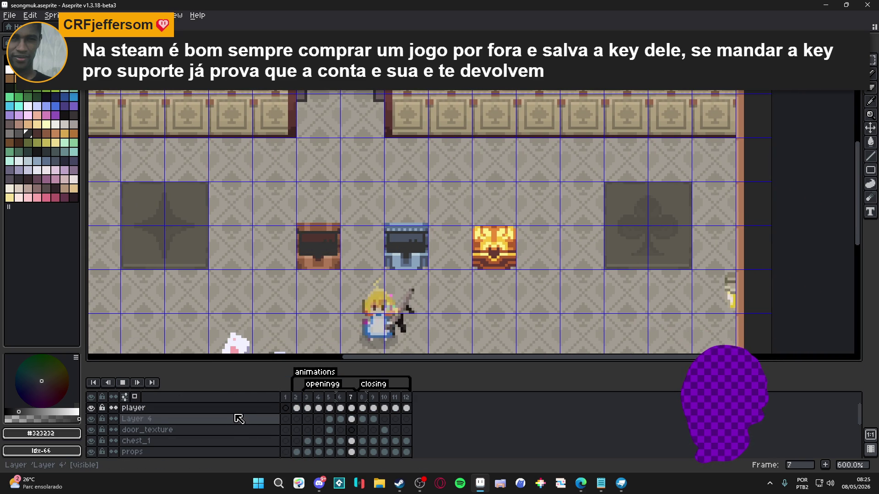
pyautogui.click(124, 383)
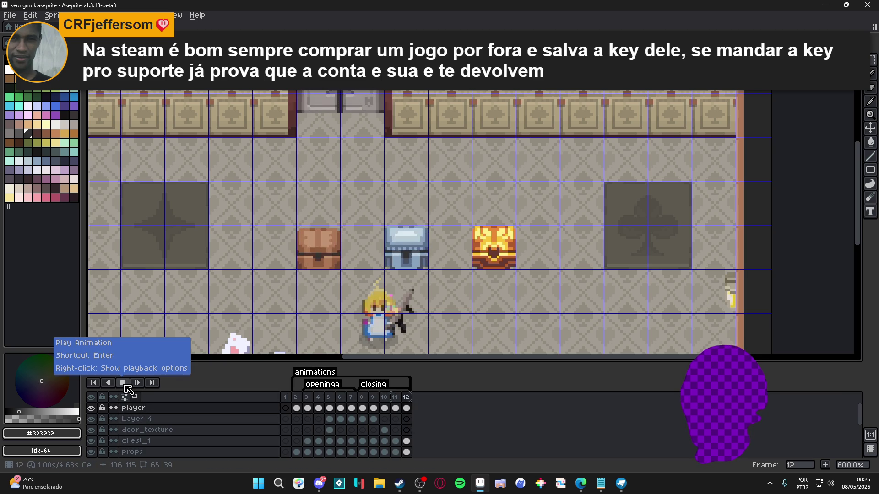
pyautogui.moveTo(449, 311); pyautogui.dragTo(415, 311)
# Step: Save seongmuk.aseprite with Ctrl+S
pyautogui.hotkey('ctrl', 's')
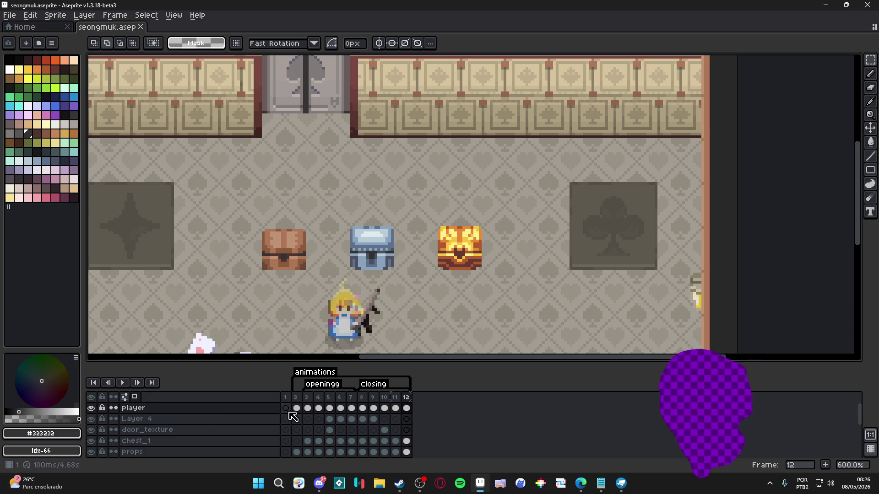
pyautogui.click(308, 408)
# Step: On frame 4 of the props layer, select the gold chest's lid and raise it one pixel
pyautogui.click(319, 408)
pyautogui.press('v')
pyautogui.click(480, 252)
pyautogui.scroll(4, 481, 251)
pyautogui.press('m')
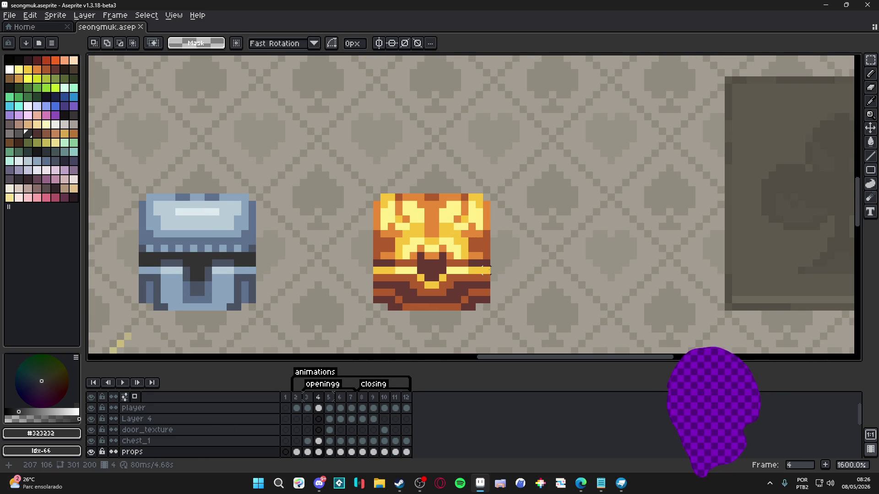
pyautogui.moveTo(486, 262)
pyautogui.mouseDown()
pyautogui.moveTo(373, 244)
pyautogui.moveTo(374, 231)
pyautogui.mouseUp()
pyautogui.moveTo(439, 251); pyautogui.dragTo(440, 244)
# Step: Pick a dark colour and draw a dark line across the gap under the gold chest's lid
pyautogui.press('b')
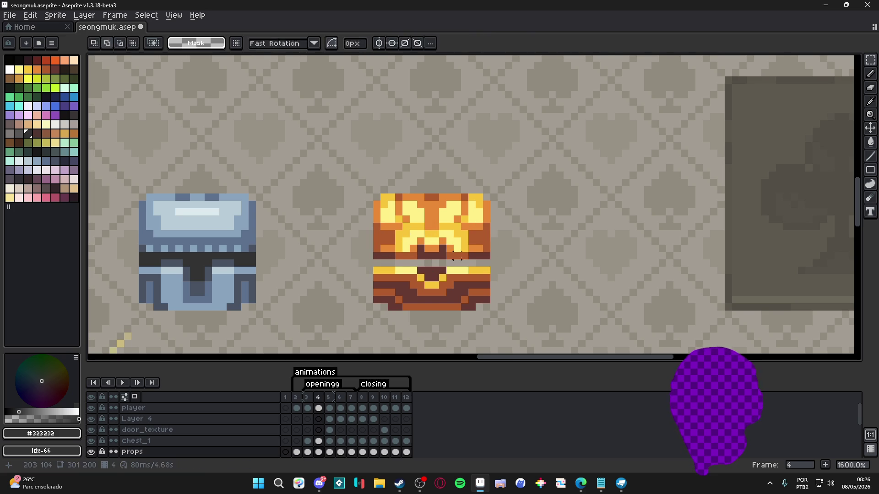
pyautogui.scroll(2, 494, 248)
pyautogui.keyDown('alt'); pyautogui.click(494, 248); pyautogui.keyUp('alt')
pyautogui.click(309, 256)
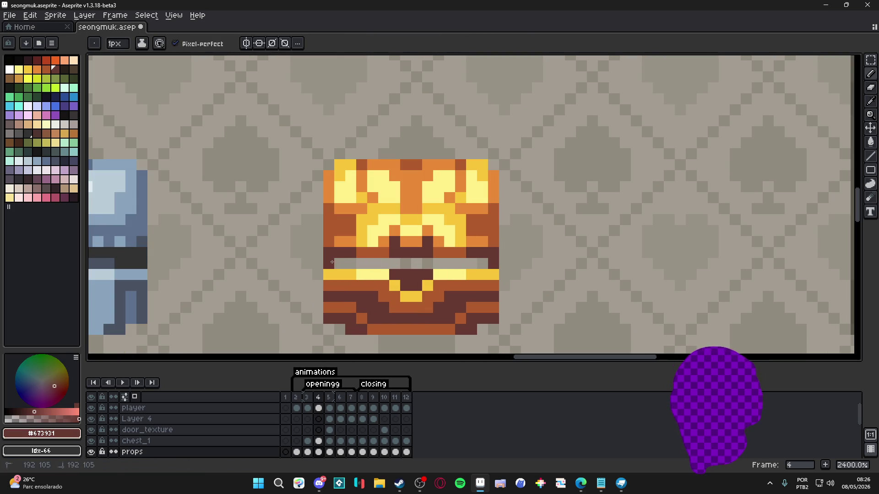
pyautogui.keyDown('alt'); pyautogui.click(337, 259); pyautogui.keyUp('alt')
pyautogui.moveTo(339, 263); pyautogui.dragTo(458, 262)
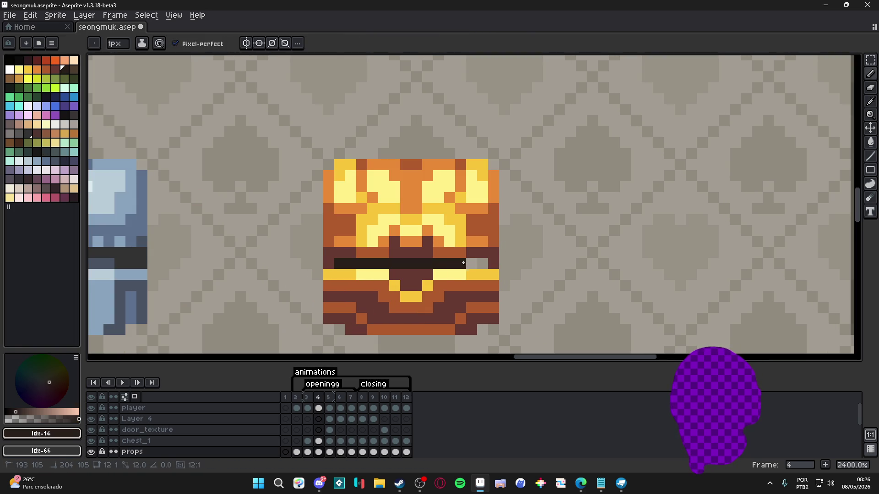
pyautogui.scroll(-6, 480, 260)
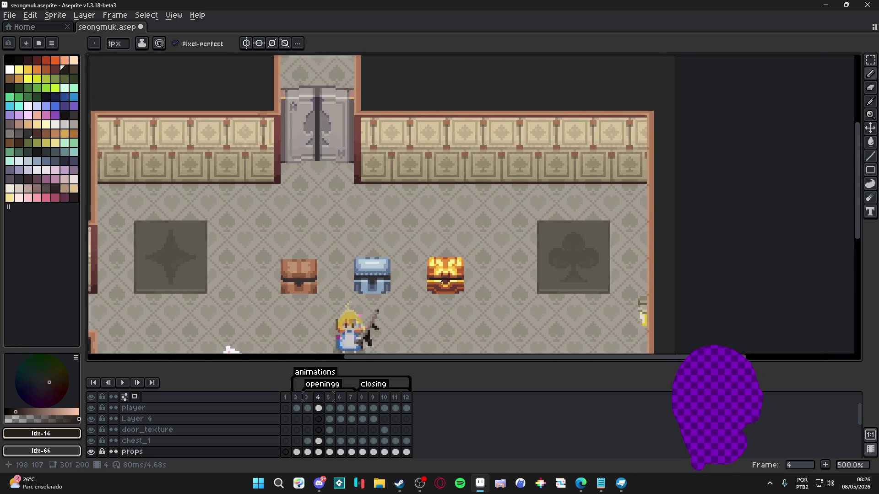
pyautogui.scroll(4, 446, 280)
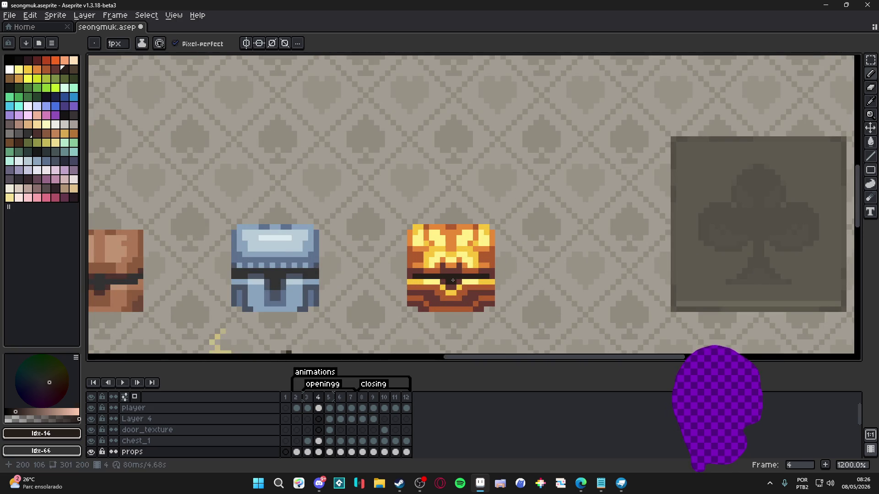
pyautogui.scroll(-4, 453, 280)
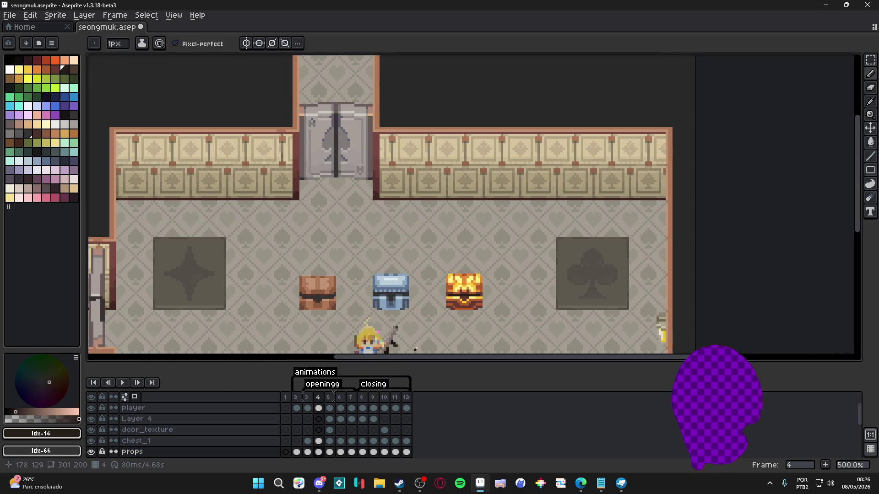
pyautogui.click(320, 398)
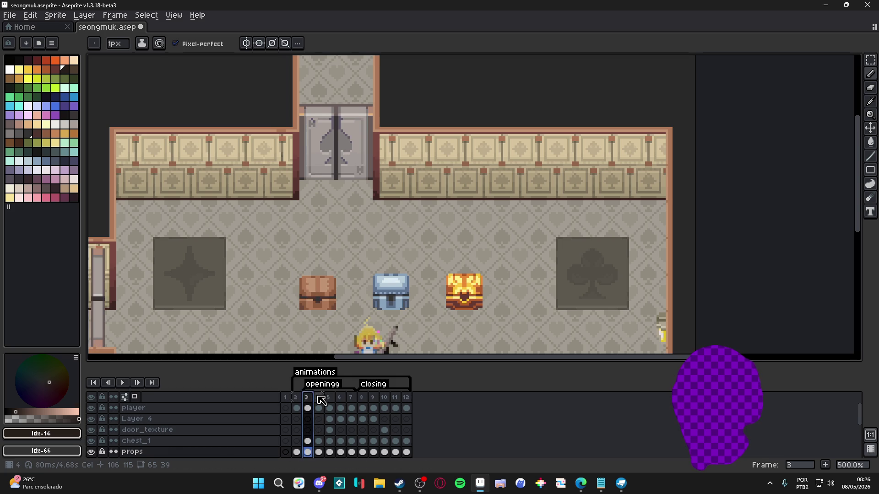
# Step: On frame 5, select the gold chest's lid, move it well up and commit
pyautogui.click(334, 398)
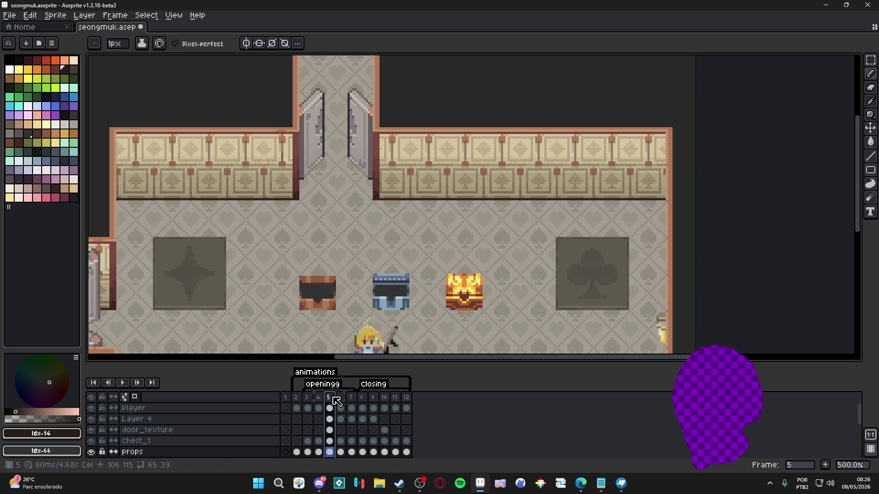
pyautogui.scroll(4, 454, 304)
pyautogui.press('v')
pyautogui.press('m')
pyautogui.moveTo(406, 308)
pyautogui.mouseDown()
pyautogui.moveTo(497, 276)
pyautogui.moveTo(473, 298)
pyautogui.moveTo(460, 266)
pyautogui.moveTo(451, 295)
pyautogui.moveTo(450, 265)
pyautogui.mouseUp()
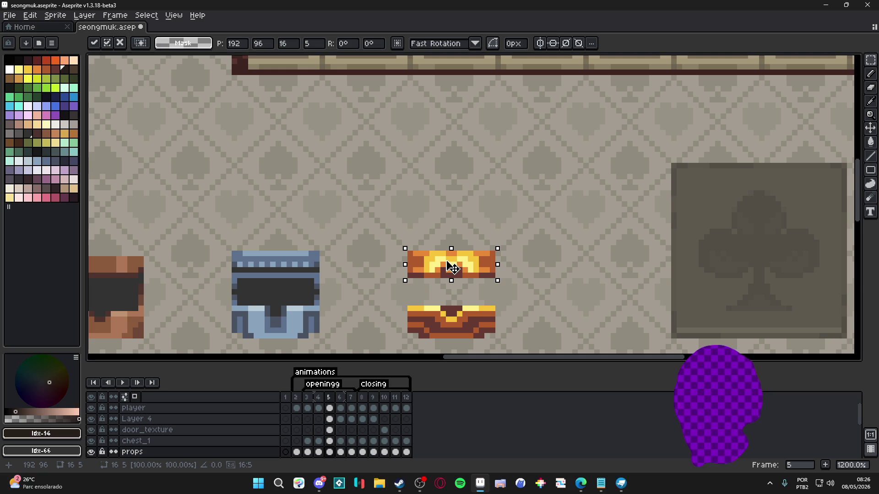
pyautogui.press('Return')
# Step: Flip between frames 4, 5 and 6 to compare the opened gold chest
pyautogui.click(319, 397)
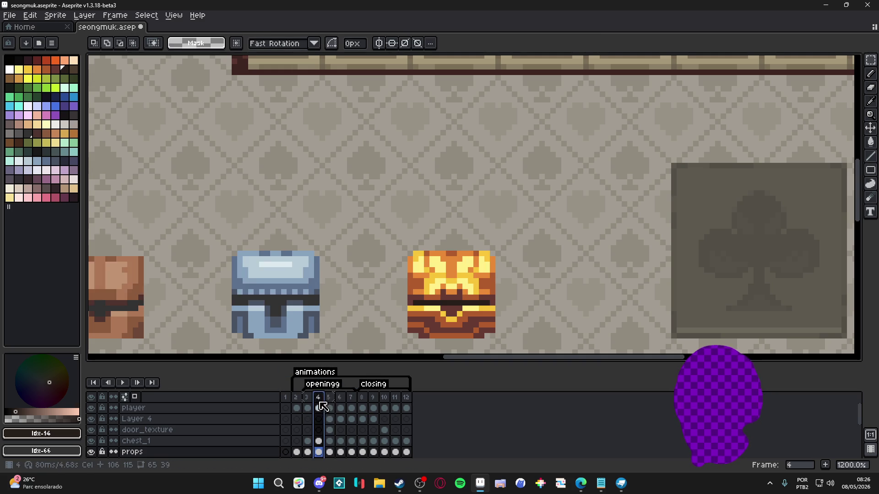
pyautogui.click(331, 402)
pyautogui.click(343, 402)
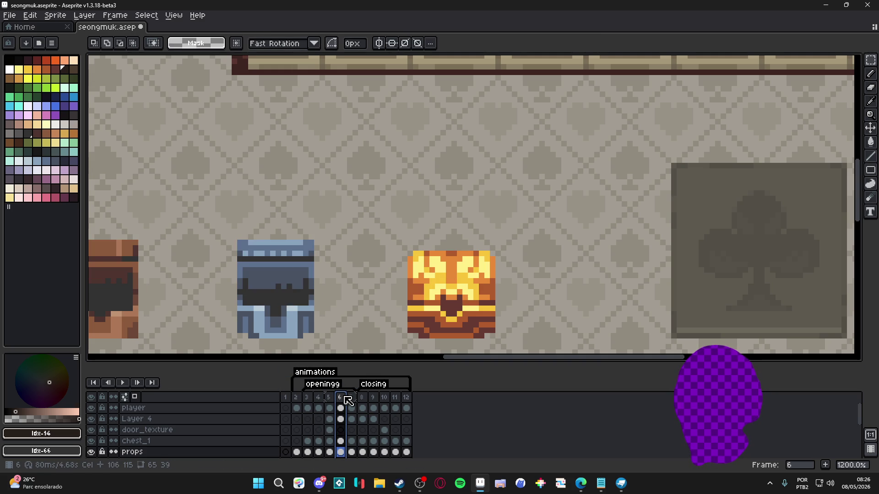
pyautogui.click(334, 401)
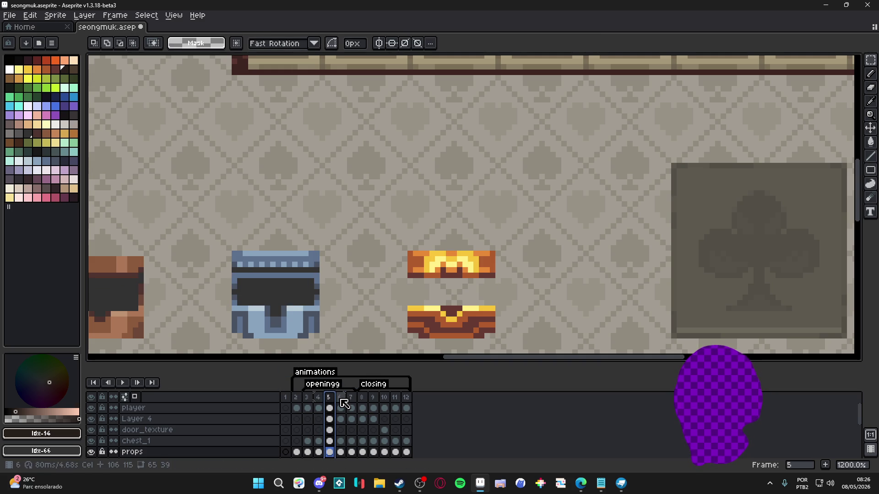
pyautogui.click(343, 402)
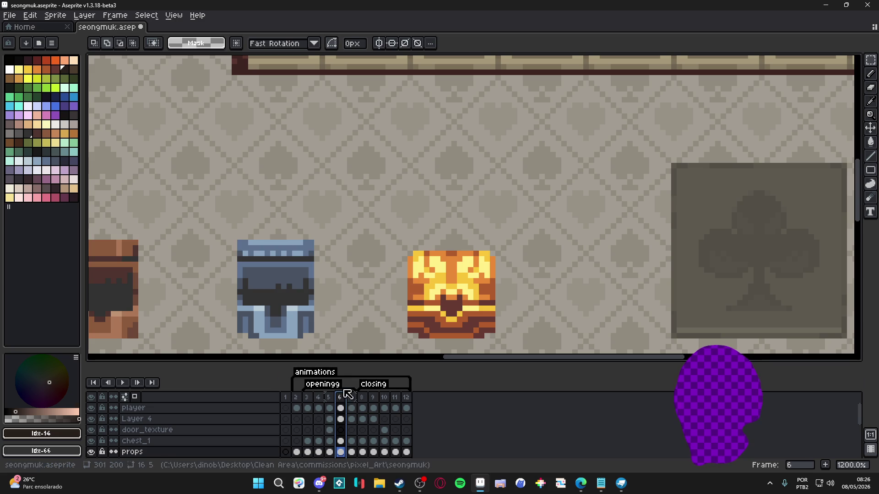
pyautogui.click(334, 403)
# Step: Draw dark brown lines down both edges of the open gold chest and fill its interior dark
pyautogui.press('b')
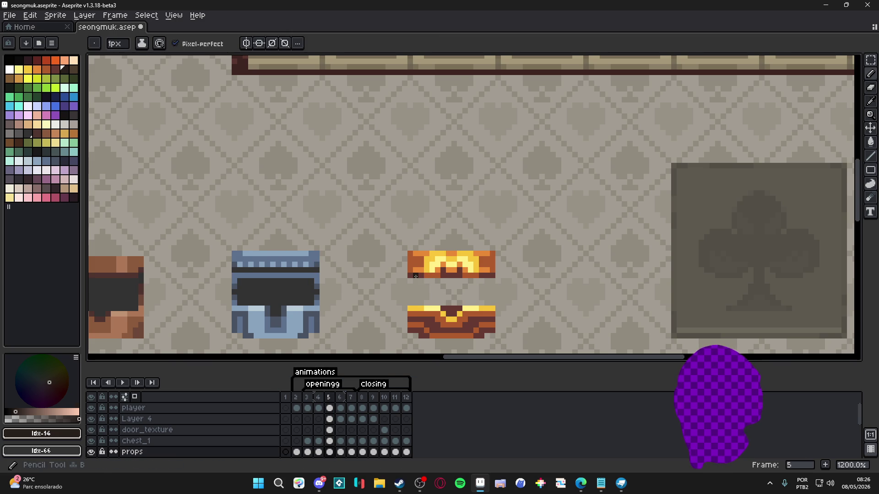
pyautogui.scroll(1, 415, 297)
pyautogui.keyDown('alt'); pyautogui.click(416, 275); pyautogui.keyUp('alt')
pyautogui.moveTo(408, 282); pyautogui.dragTo(409, 312)
pyautogui.moveTo(516, 283); pyautogui.dragTo(516, 312)
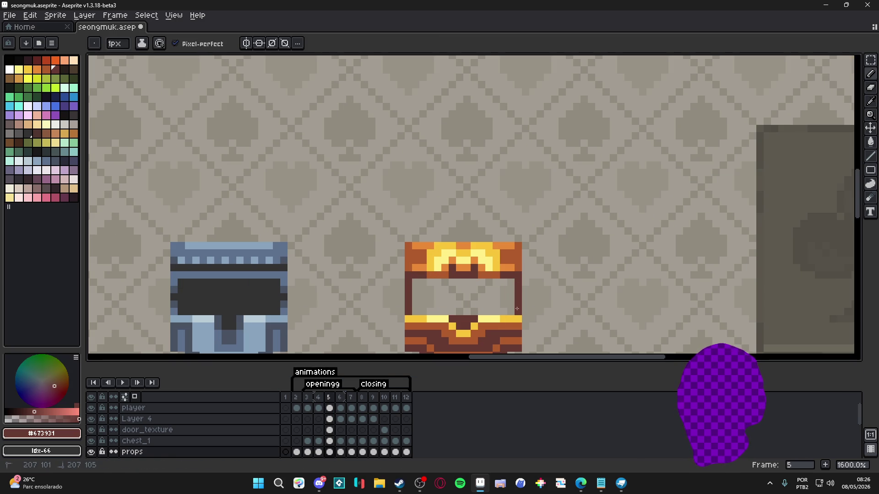
pyautogui.click(64, 69)
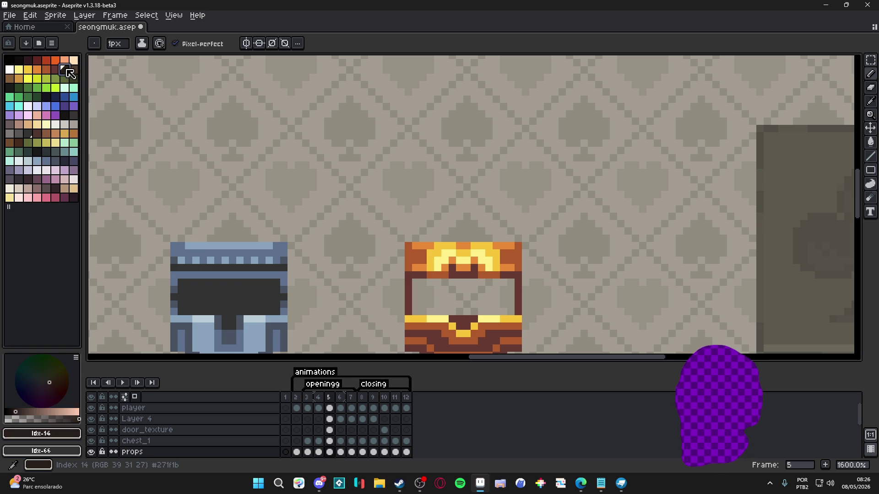
pyautogui.press('g')
pyautogui.click(462, 299)
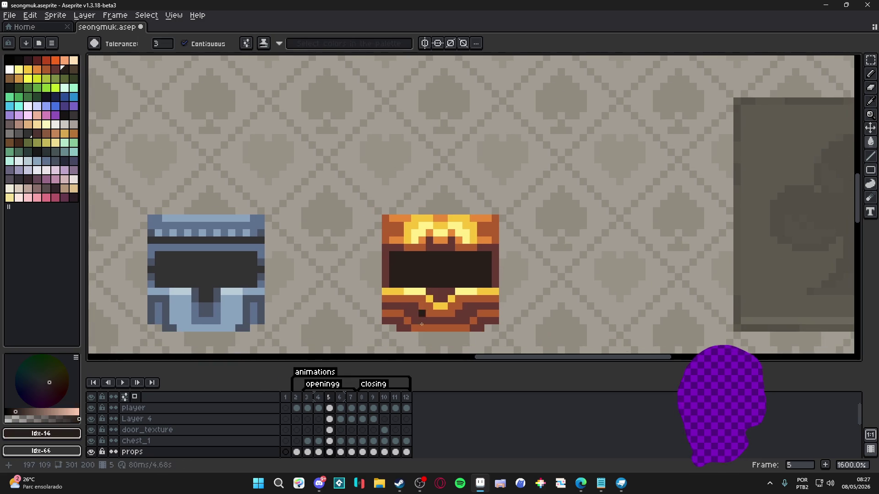
# Step: Compare the open chest on frame 5 with the closed chest on frame 4
pyautogui.click(323, 398)
pyautogui.click(331, 397)
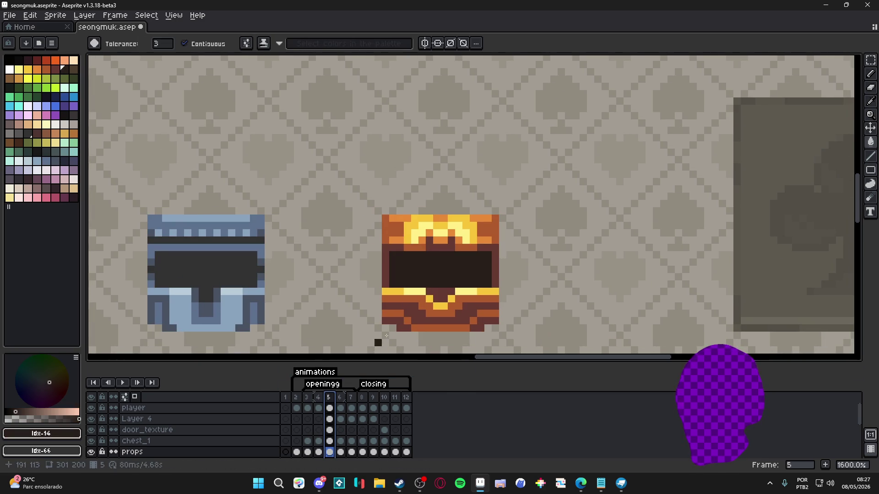
pyautogui.click(320, 397)
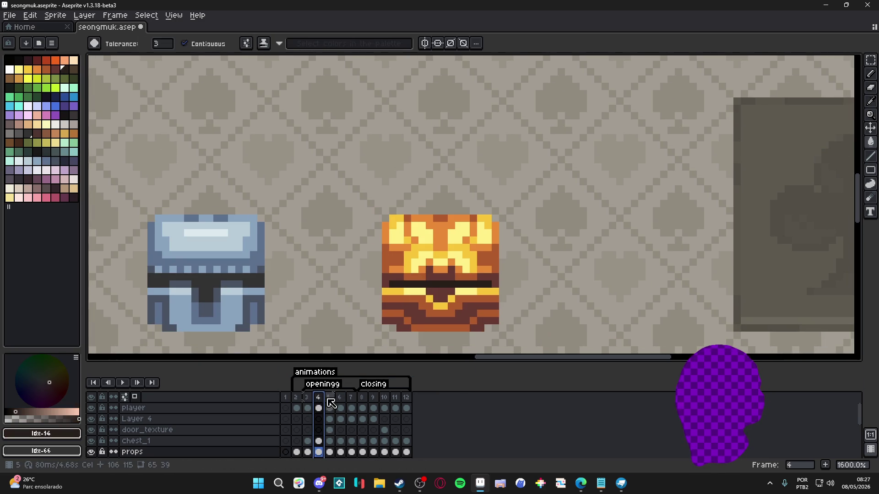
pyautogui.click(331, 402)
pyautogui.scroll(-3, 294, 281)
pyautogui.scroll(3, 322, 276)
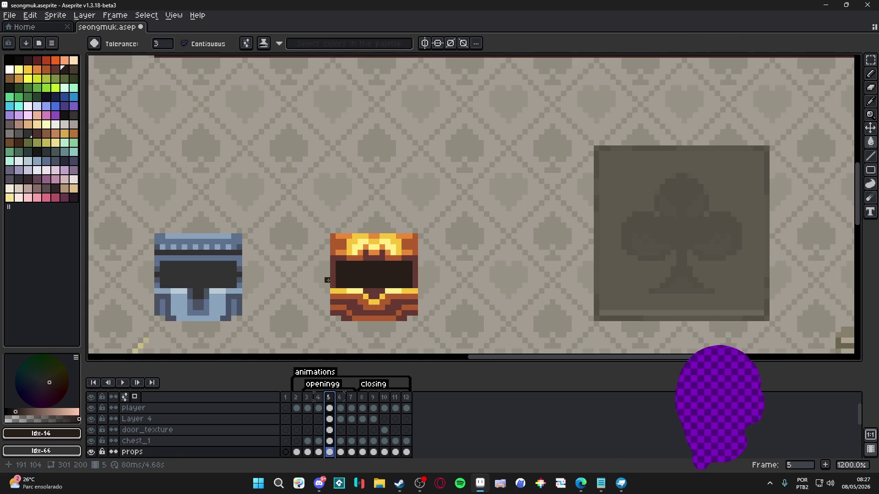
pyautogui.scroll(1, 333, 279)
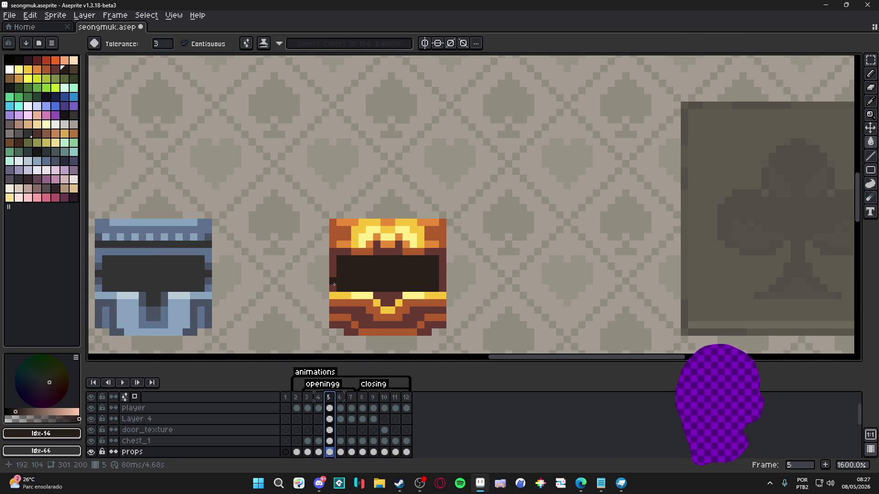
pyautogui.scroll(2, 339, 289)
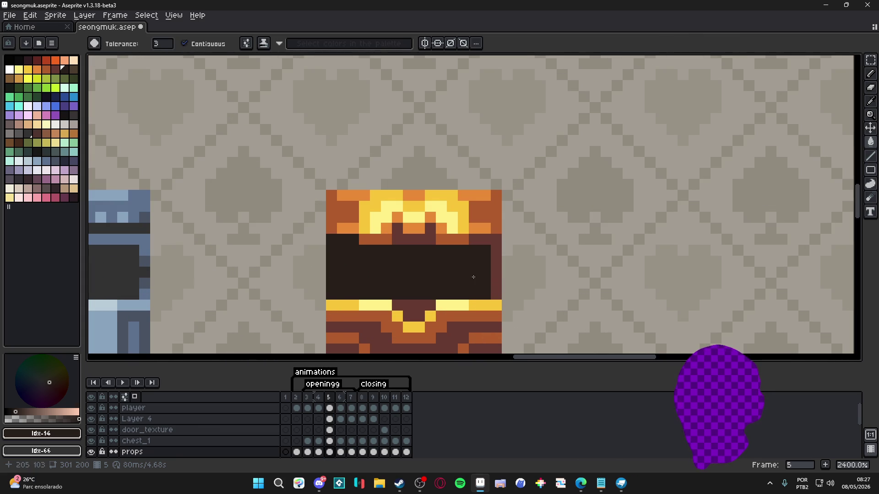
# Step: Undo the fill and repaint the chest's left edge in the orange brick colour
pyautogui.hotkey('ctrl', 'z')
pyautogui.press('b')
pyautogui.click(332, 273)
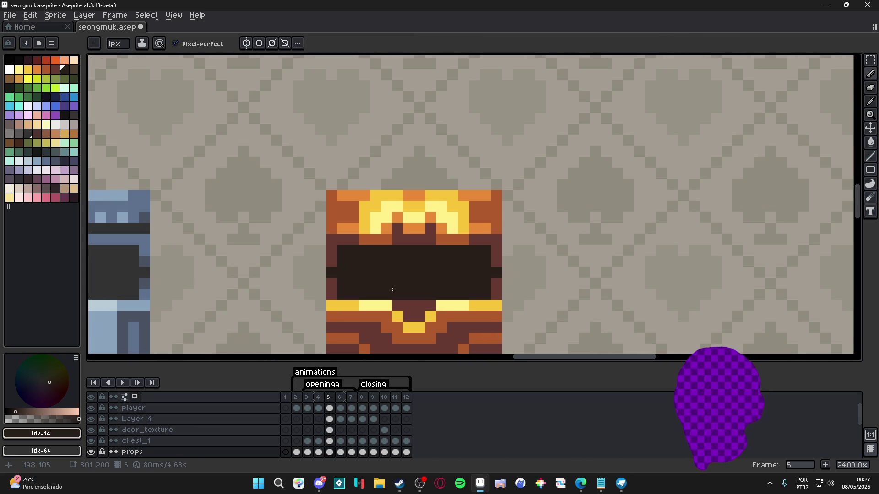
pyautogui.scroll(-2, 416, 290)
pyautogui.keyDown('alt'); pyautogui.click(348, 284); pyautogui.keyUp('alt')
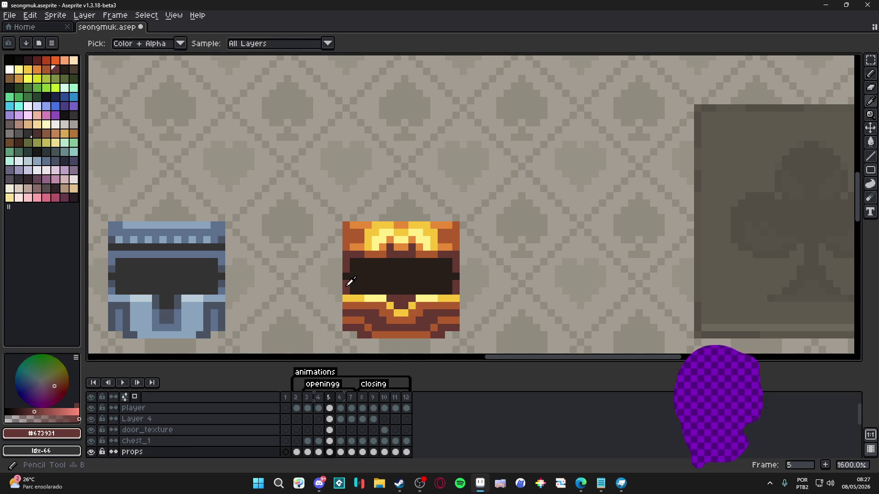
pyautogui.click(74, 69)
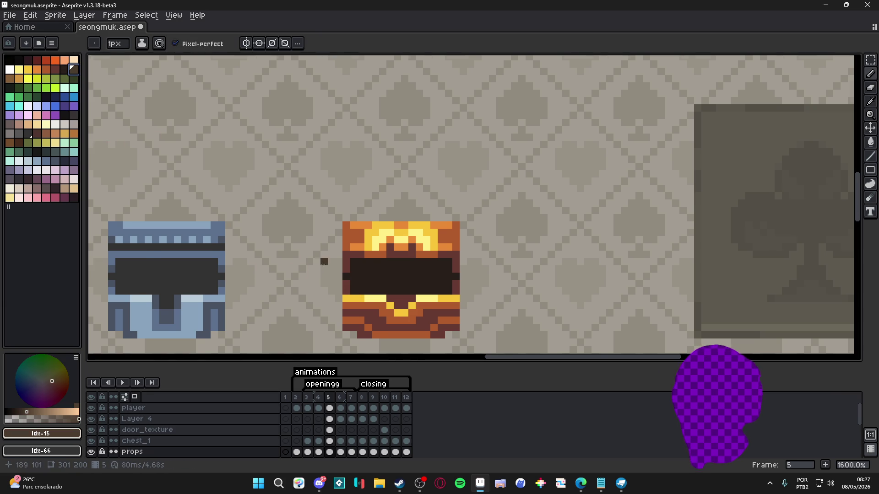
pyautogui.scroll(1, 339, 266)
pyautogui.keyDown('alt'); pyautogui.click(353, 294); pyautogui.keyUp('alt')
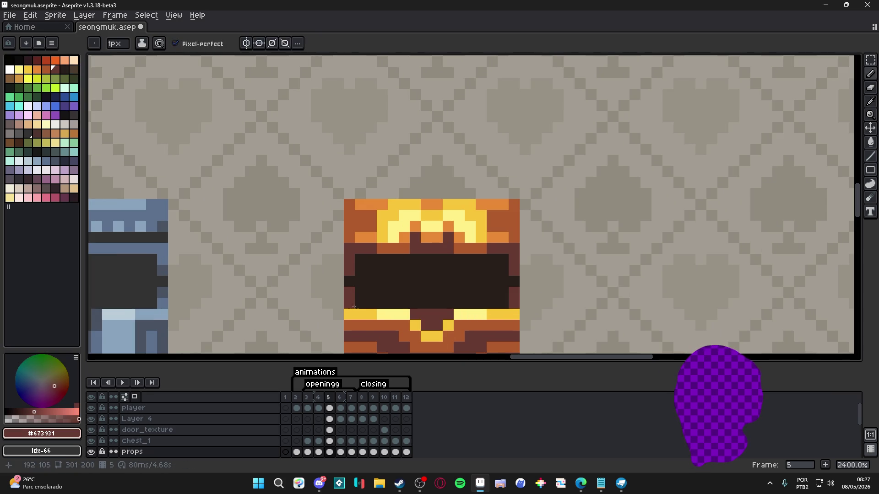
pyautogui.keyDown('alt'); pyautogui.click(365, 325); pyautogui.keyUp('alt')
pyautogui.moveTo(352, 311); pyautogui.dragTo(347, 288)
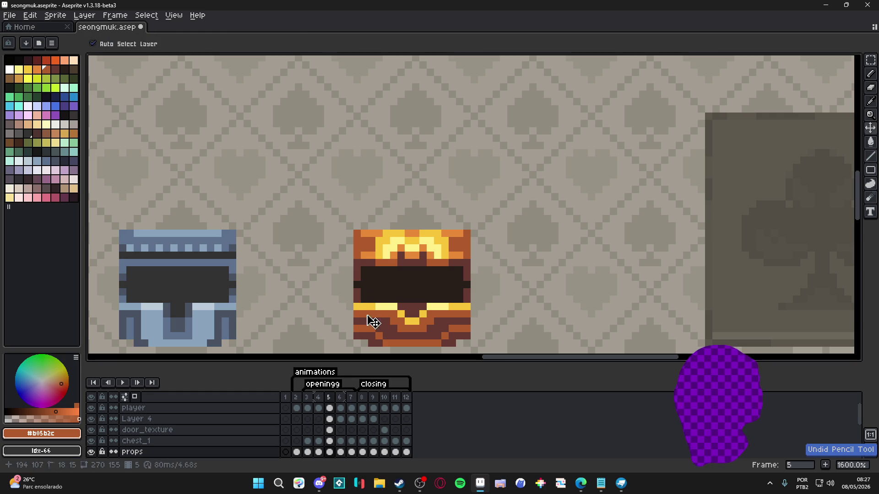
# Step: Pick a lighter brown and paint it along the bottom row of the gold chest's lid
pyautogui.keyDown('alt'); pyautogui.click(362, 290); pyautogui.keyUp('alt')
pyautogui.click(48, 133)
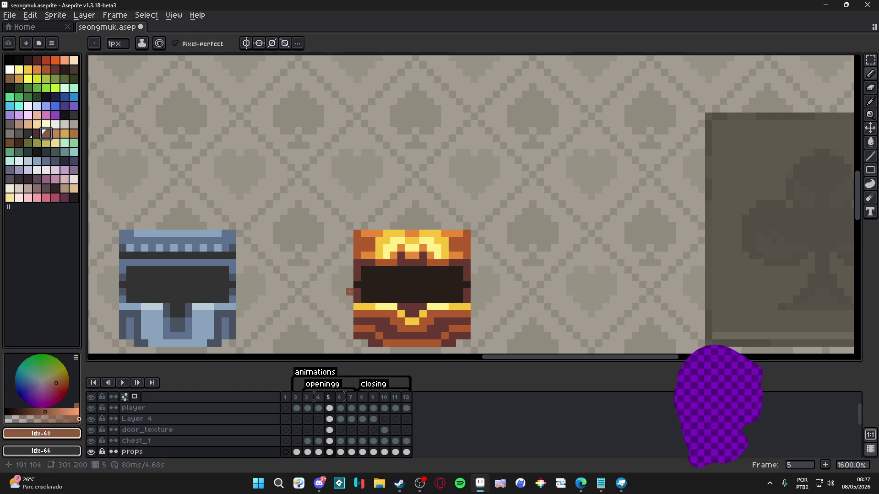
pyautogui.click(443, 301)
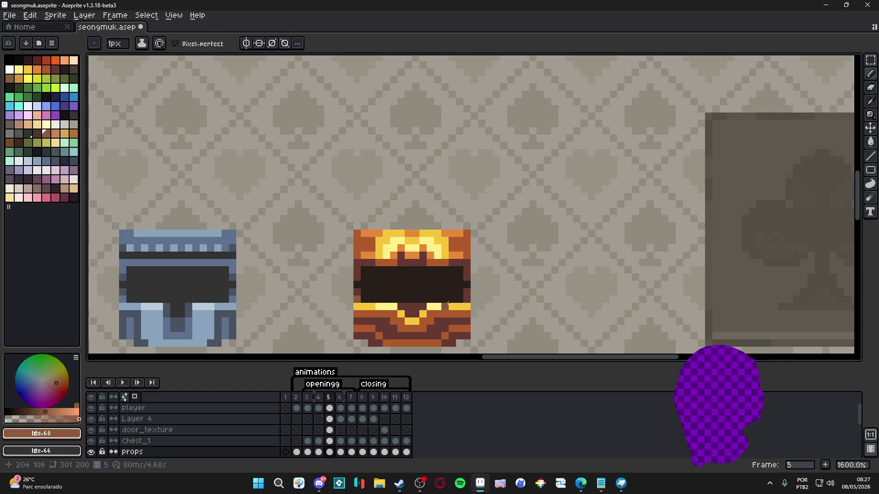
pyautogui.moveTo(465, 263); pyautogui.dragTo(357, 270)
pyautogui.scroll(-3, 420, 324)
# Step: Undo the lighter-brown lid line on the gold chest and check frames 4 to 6
pyautogui.hotkey('ctrl', 'z')
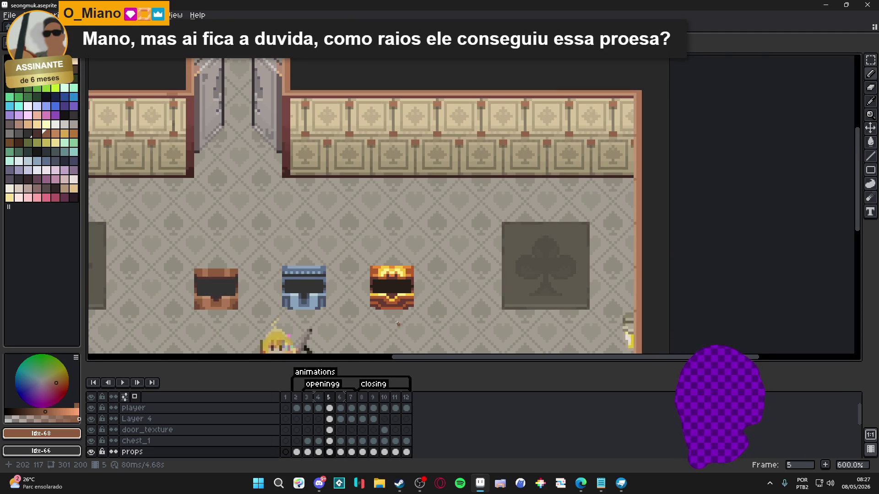
pyautogui.scroll(3, 421, 326)
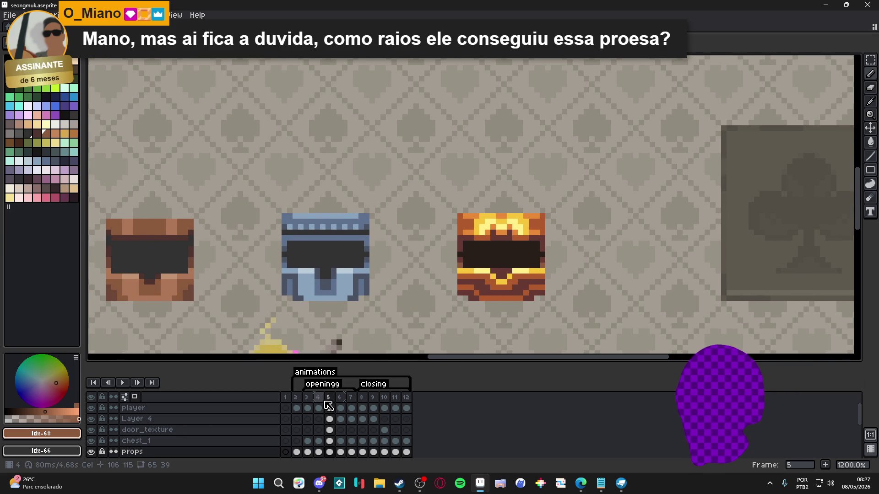
pyautogui.click(319, 397)
pyautogui.click(330, 403)
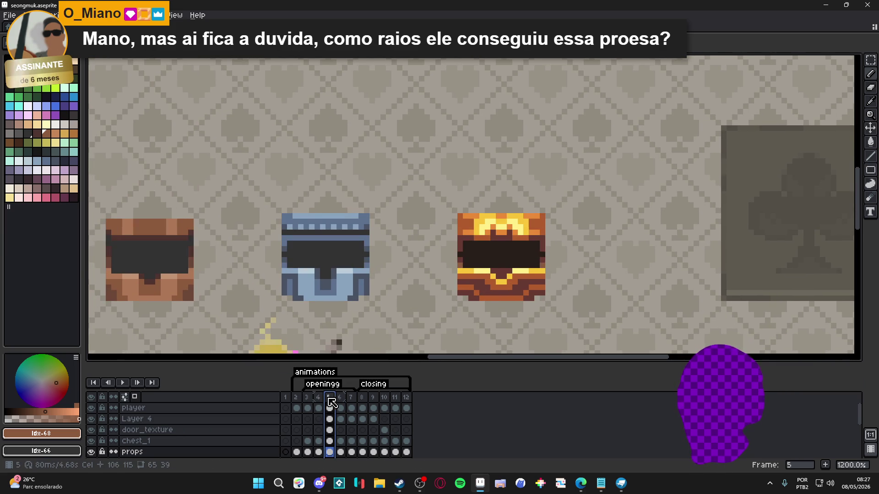
pyautogui.click(341, 403)
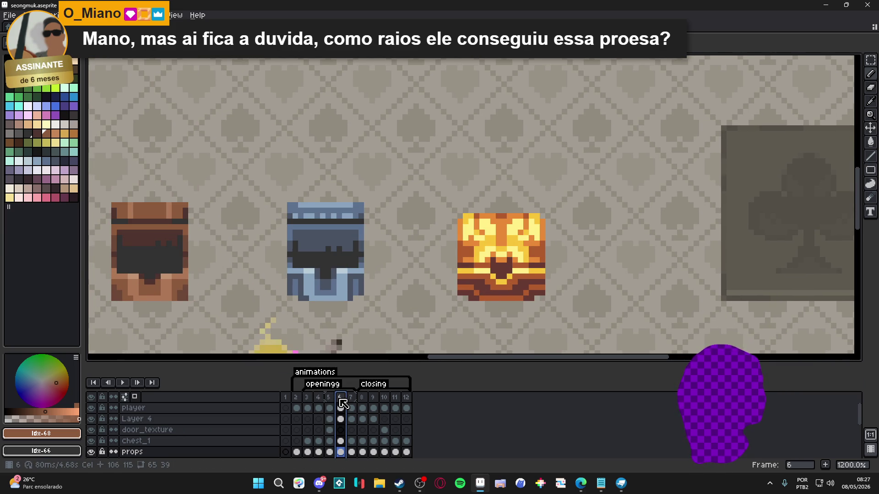
# Step: Flip repeatedly between frames 4, 5 and 6 to compare the chests' open poses
pyautogui.click(332, 398)
pyautogui.click(342, 400)
pyautogui.click(331, 402)
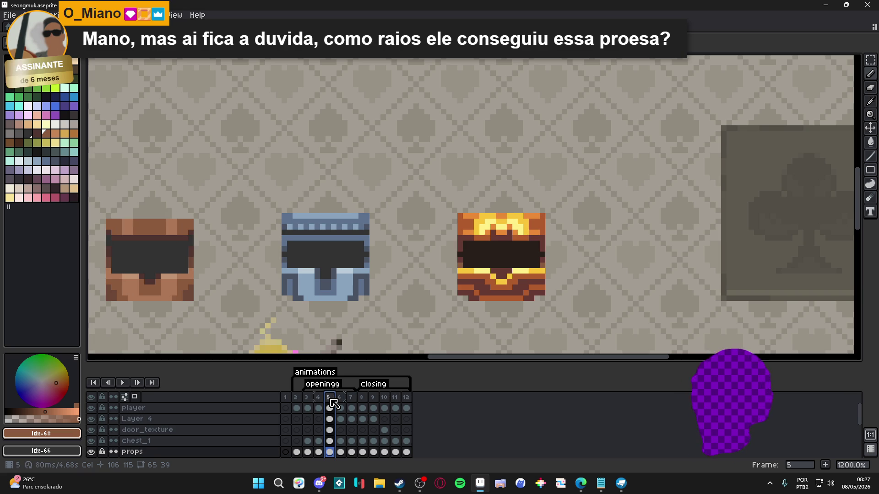
pyautogui.click(343, 404)
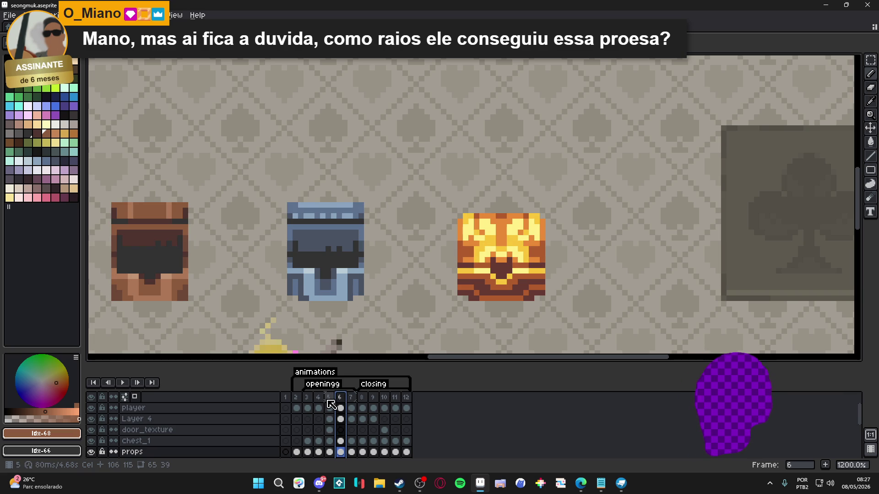
pyautogui.click(331, 403)
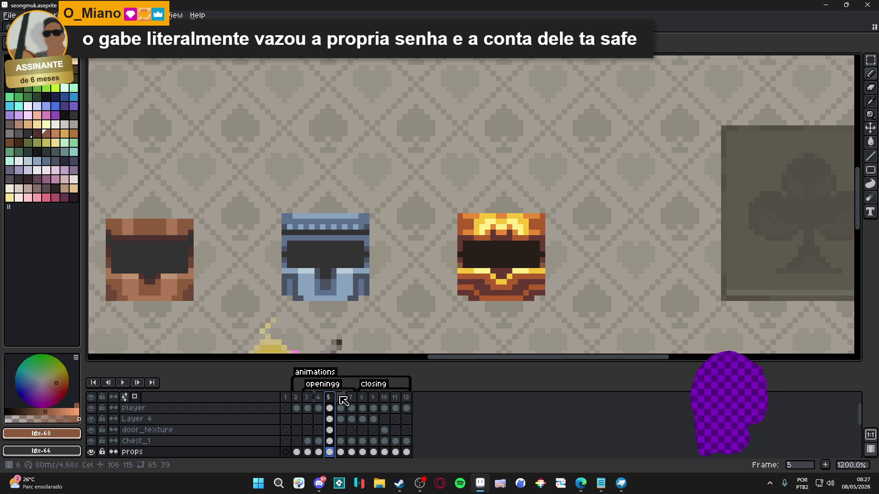
pyautogui.click(340, 398)
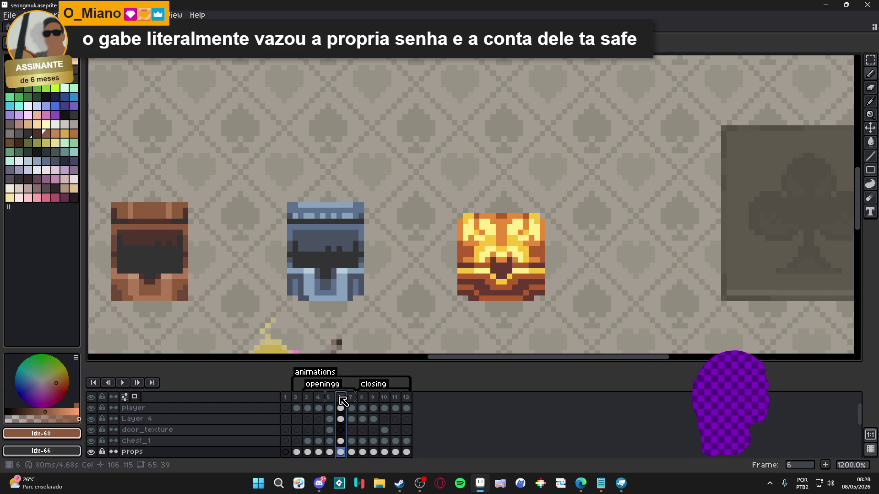
pyautogui.click(331, 399)
pyautogui.click(341, 400)
pyautogui.click(330, 402)
pyautogui.click(319, 404)
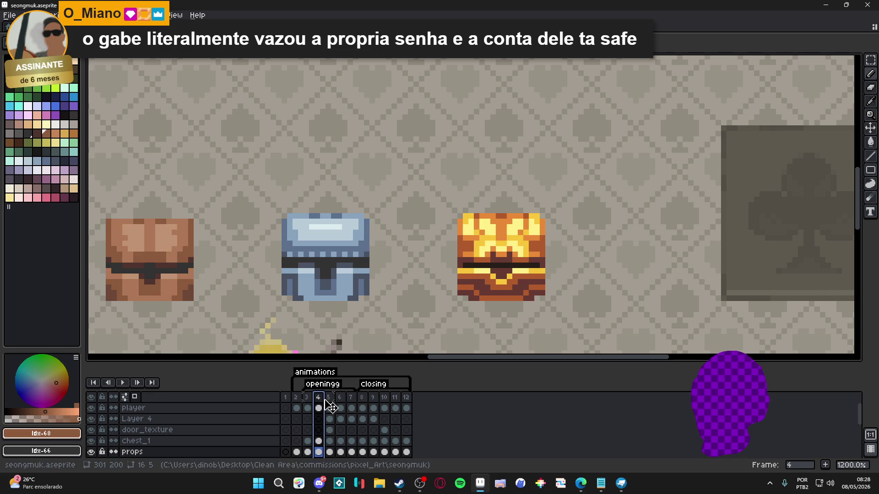
pyautogui.click(331, 401)
pyautogui.click(342, 401)
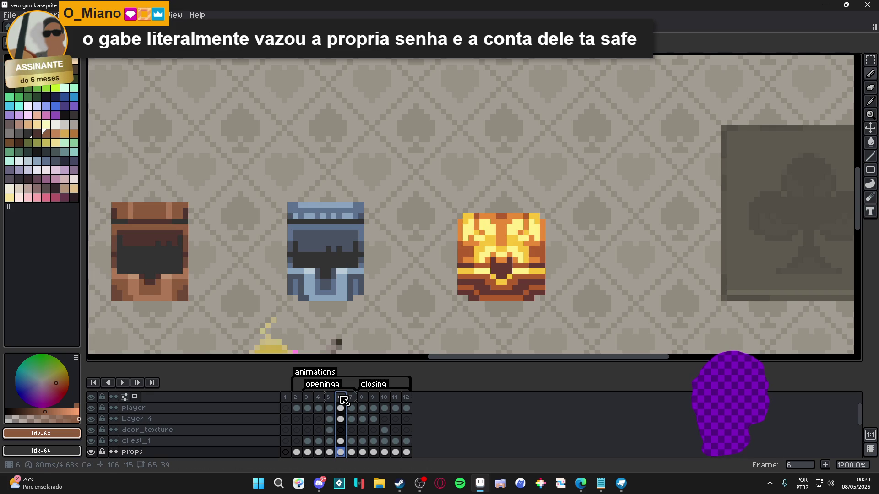
pyautogui.click(330, 403)
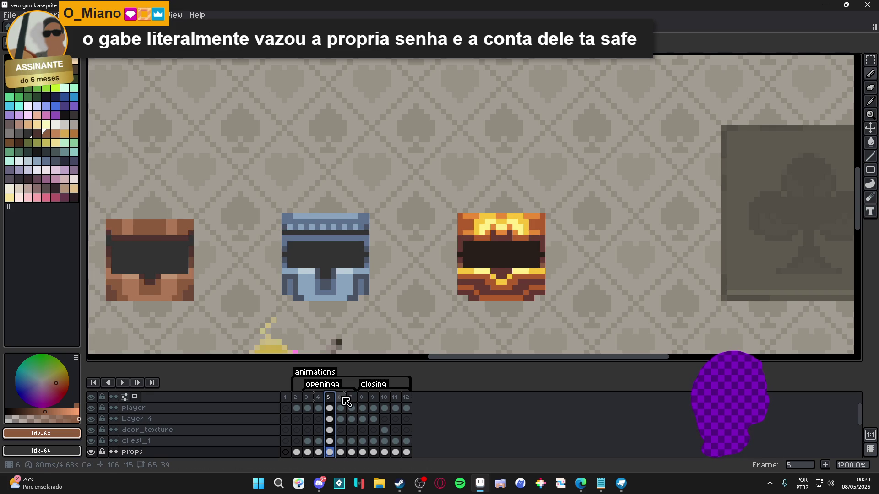
pyautogui.click(347, 402)
pyautogui.click(329, 402)
pyautogui.click(345, 406)
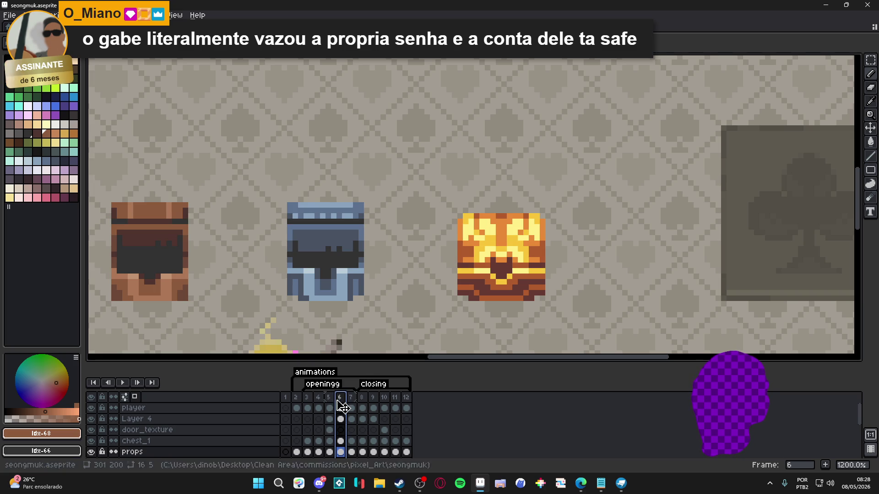
pyautogui.click(332, 405)
pyautogui.click(346, 405)
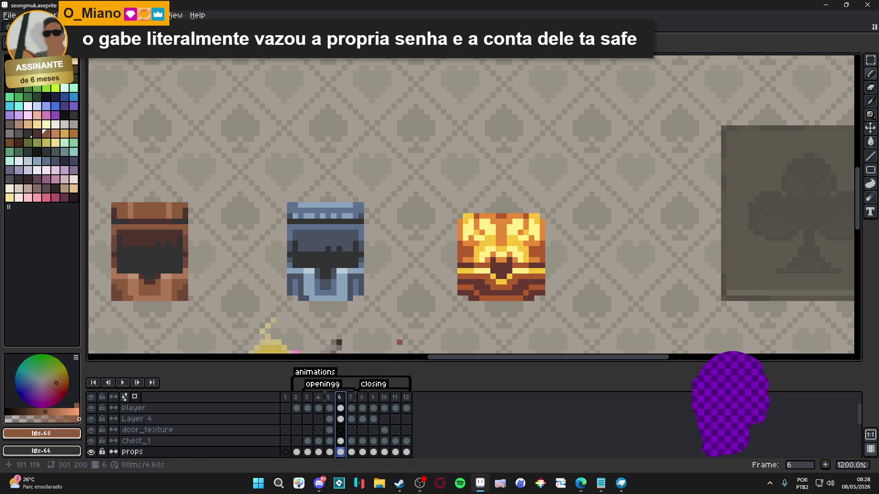
pyautogui.click(334, 402)
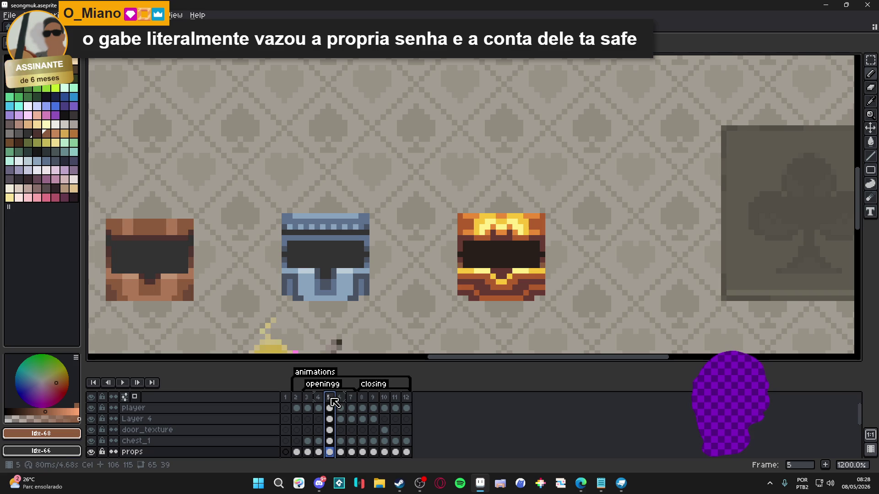
pyautogui.click(518, 291)
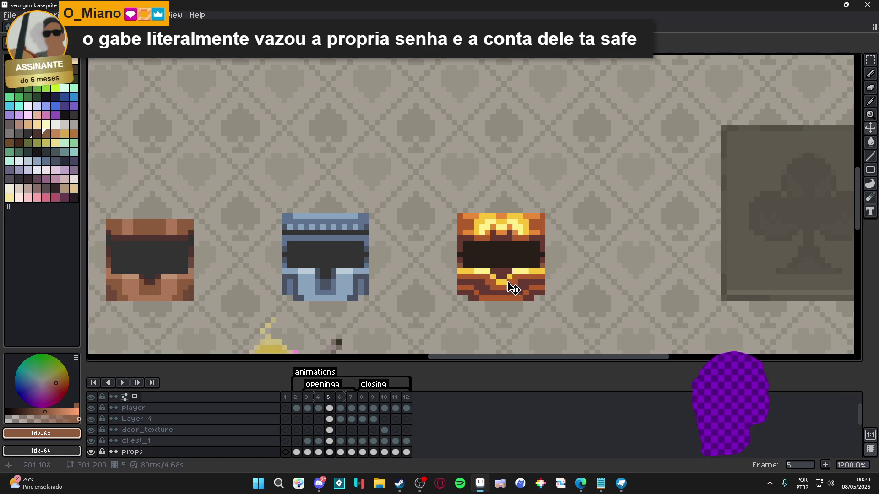
# Step: On frame 6, marquee the gold chest's lid and lift it one pixel
pyautogui.click(340, 408)
pyautogui.click(493, 287)
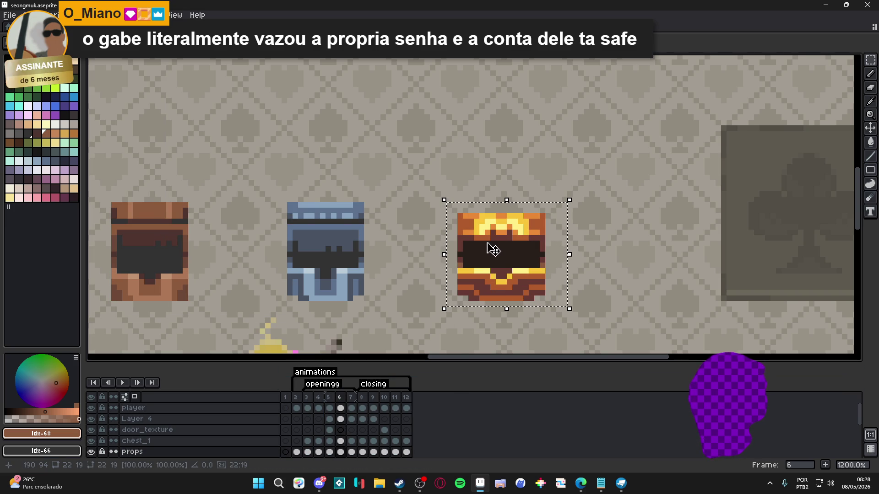
pyautogui.scroll(1, 497, 250)
pyautogui.moveTo(485, 247)
pyautogui.mouseDown()
pyautogui.moveTo(573, 232)
pyautogui.moveTo(453, 202)
pyautogui.mouseUp()
pyautogui.scroll(1, 526, 227)
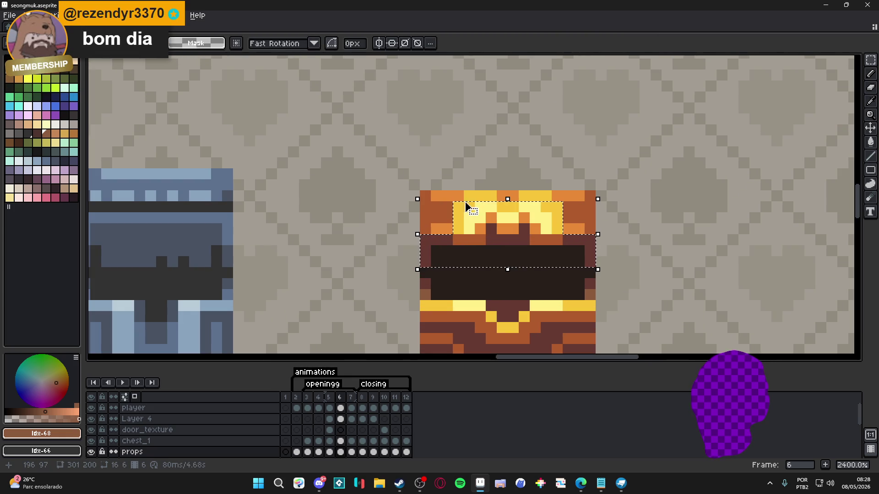
pyautogui.scroll(-3, 469, 213)
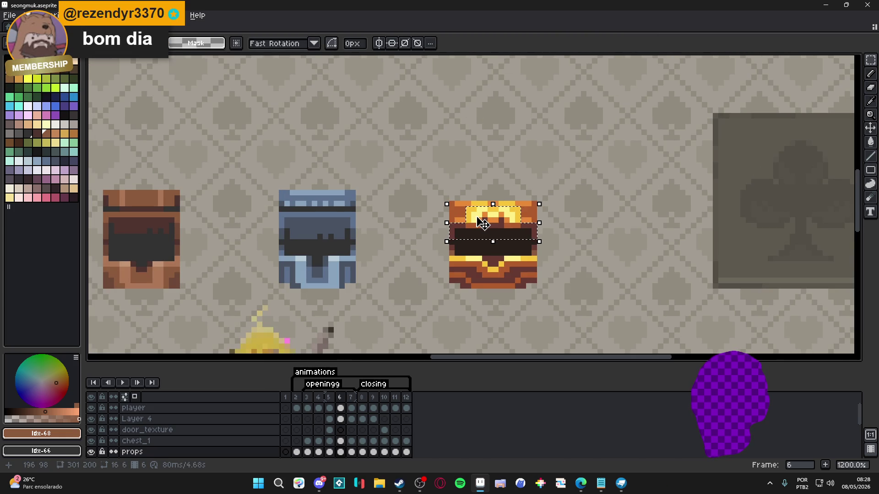
pyautogui.moveTo(475, 222); pyautogui.dragTo(478, 216)
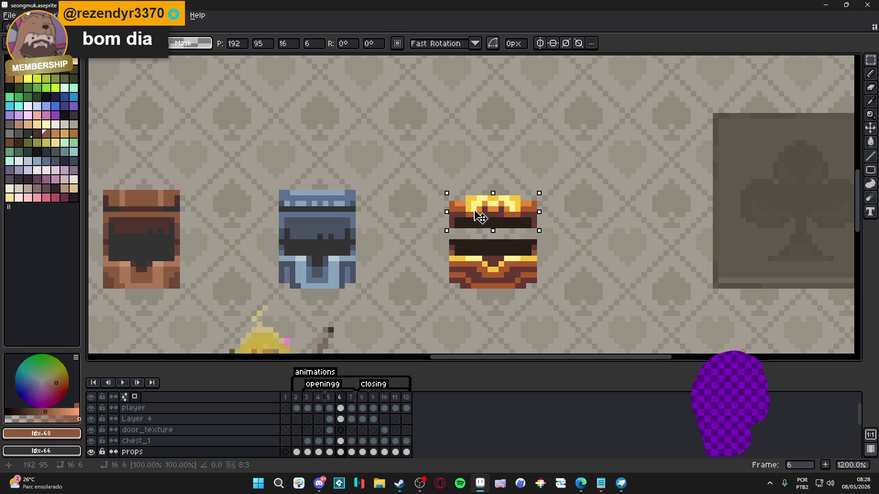
pyautogui.click(512, 243)
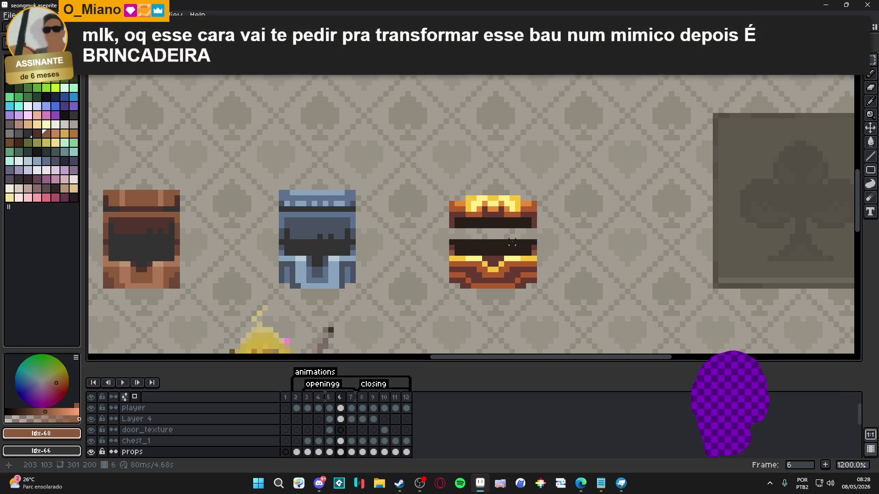
# Step: Fill the lid-base gap and repaint the gold chest's interior bands with #673931 and #271F1B
pyautogui.scroll(1, 456, 229)
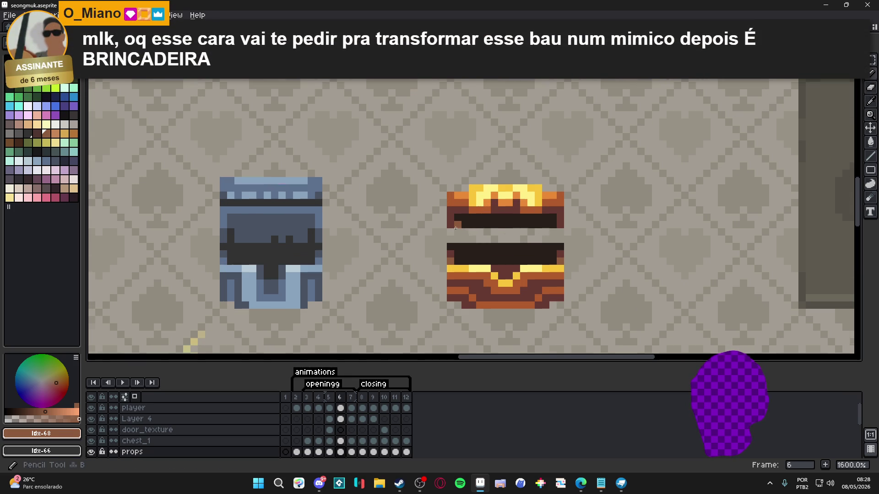
pyautogui.click(450, 239)
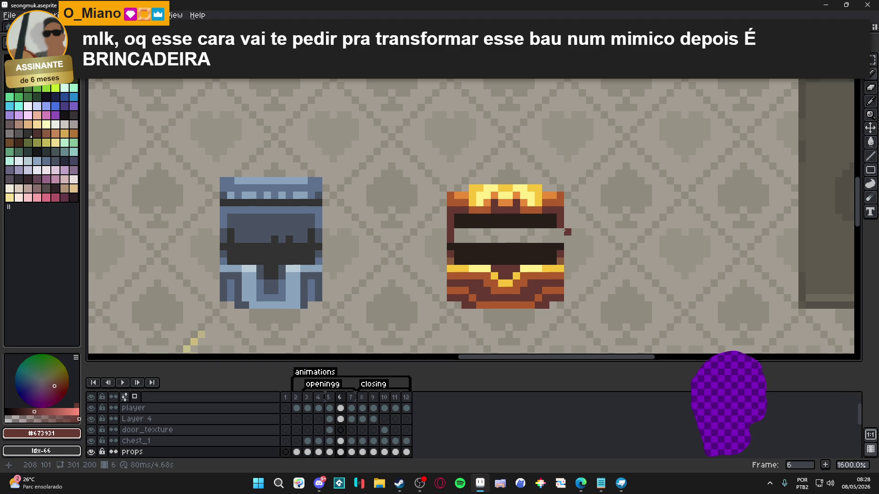
pyautogui.keyDown('alt'); pyautogui.click(549, 228); pyautogui.keyUp('alt')
pyautogui.moveTo(553, 236)
pyautogui.mouseDown()
pyautogui.moveTo(465, 239)
pyautogui.moveTo(477, 232)
pyautogui.moveTo(547, 234)
pyautogui.moveTo(547, 245)
pyautogui.moveTo(458, 246)
pyautogui.moveTo(550, 248)
pyautogui.mouseUp()
pyautogui.keyDown('alt'); pyautogui.click(451, 229); pyautogui.keyUp('alt')
pyautogui.keyDown('alt'); pyautogui.click(474, 252); pyautogui.keyUp('alt')
pyautogui.click(518, 240)
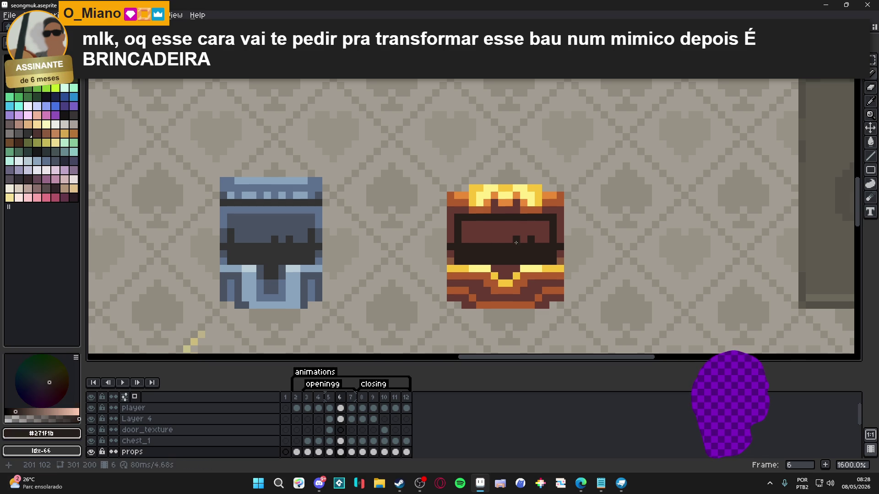
pyautogui.scroll(-5, 520, 271)
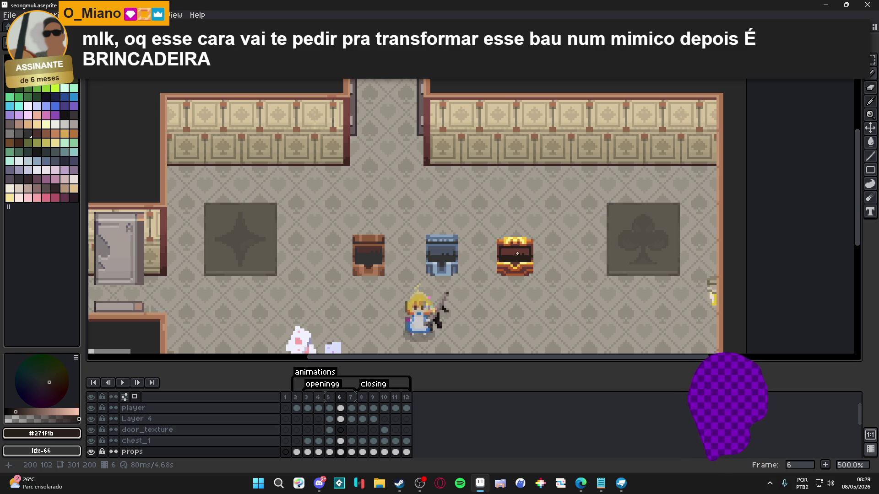
# Step: Marquee the frame 6 gold chest and narrow it to 87.5% width
pyautogui.scroll(5, 518, 253)
pyautogui.press('m')
pyautogui.moveTo(551, 309)
pyautogui.mouseDown()
pyautogui.moveTo(460, 218)
pyautogui.moveTo(505, 207)
pyautogui.mouseUp()
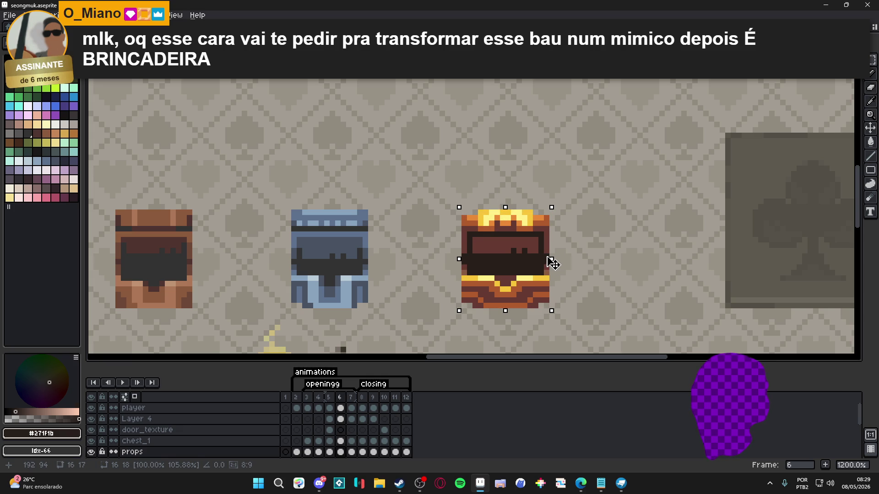
pyautogui.moveTo(551, 259); pyautogui.dragTo(547, 259)
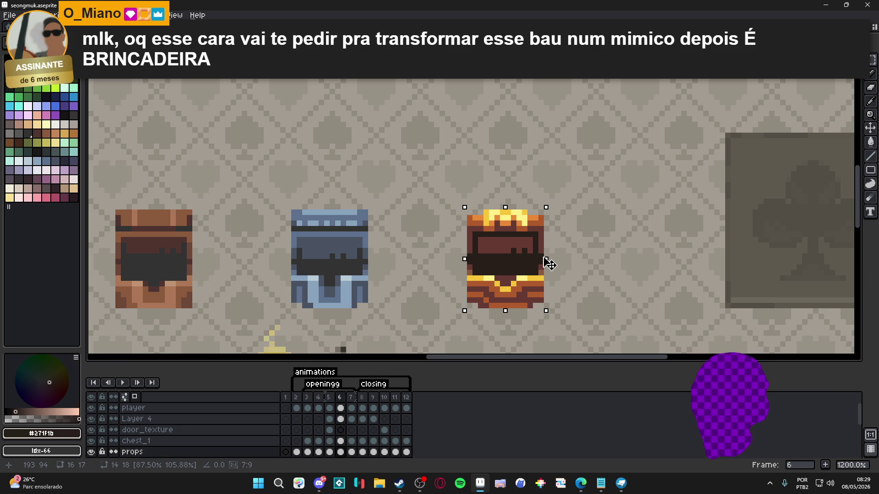
pyautogui.hotkey('ctrl', 'd')
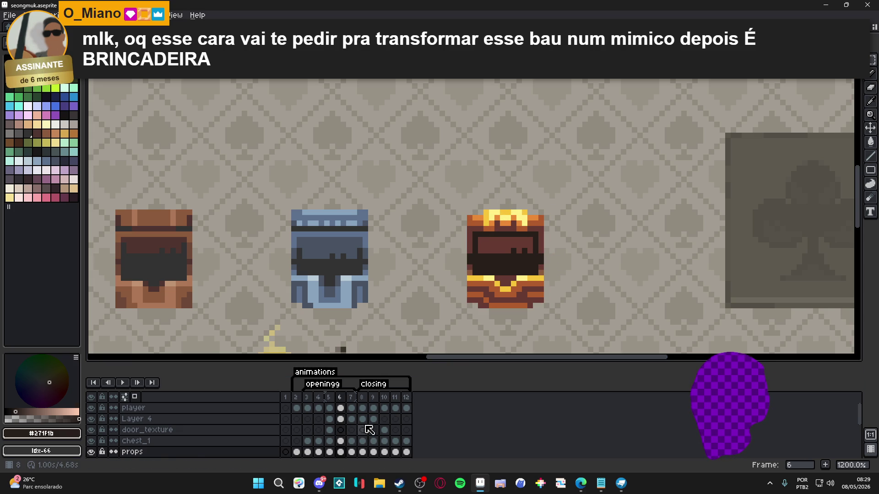
pyautogui.click(351, 398)
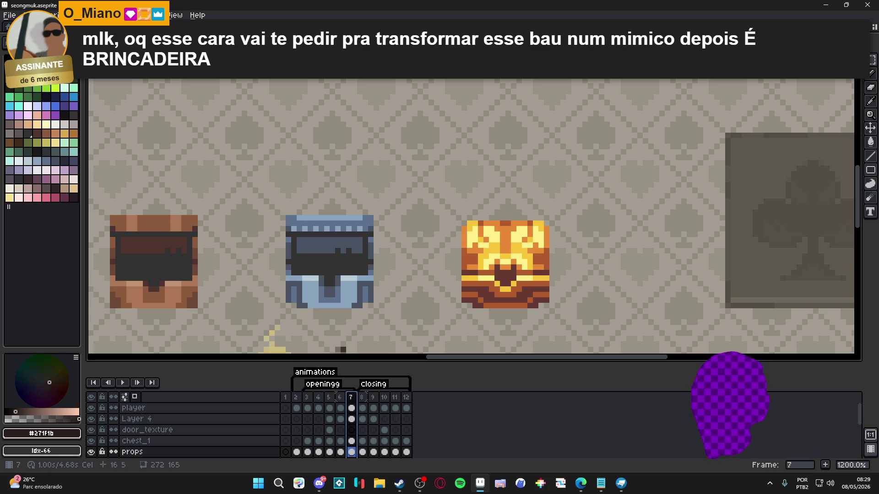
pyautogui.click(341, 398)
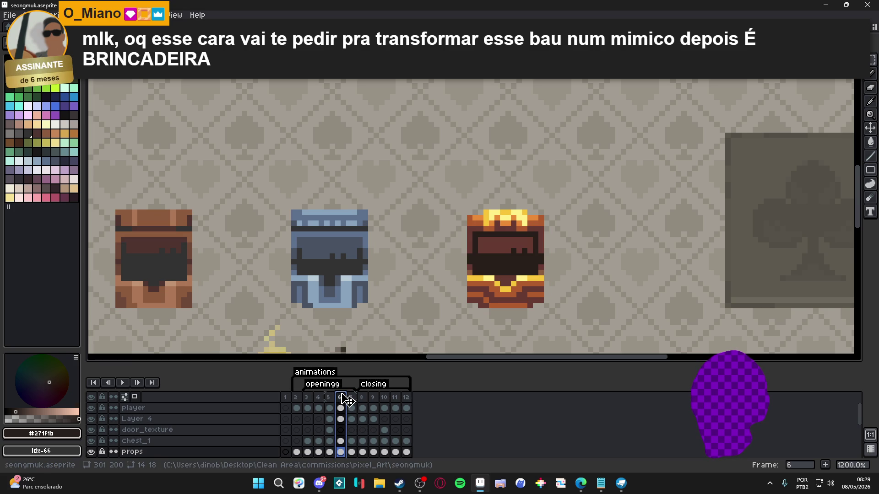
pyautogui.click(332, 398)
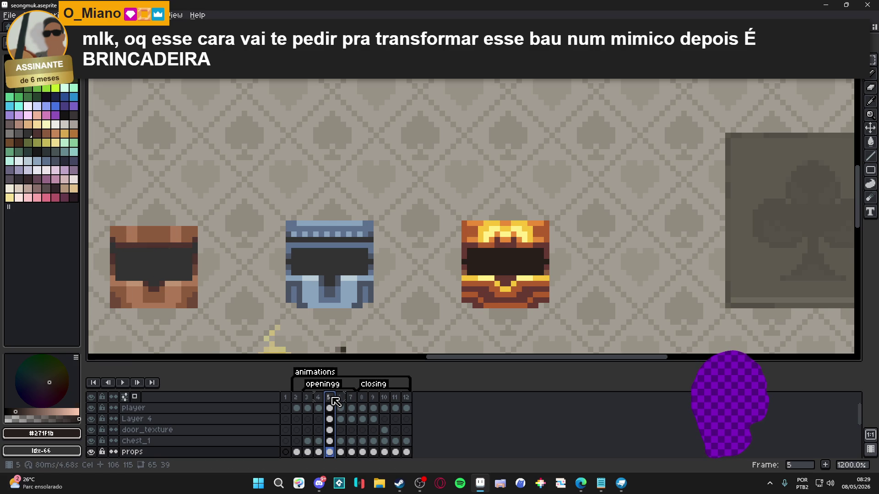
pyautogui.click(341, 398)
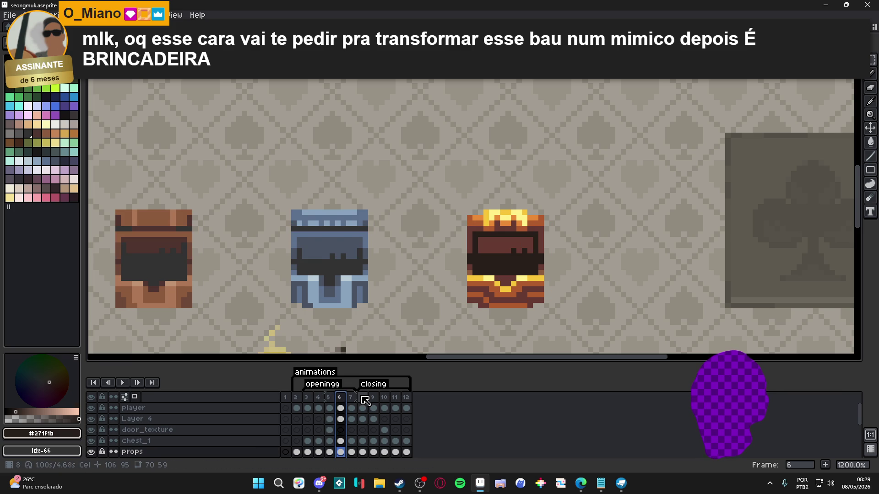
pyautogui.click(364, 398)
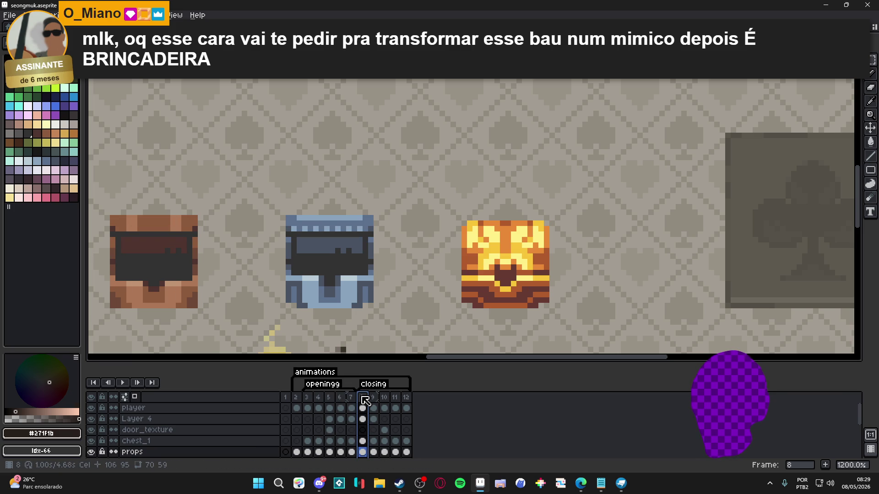
pyautogui.click(351, 408)
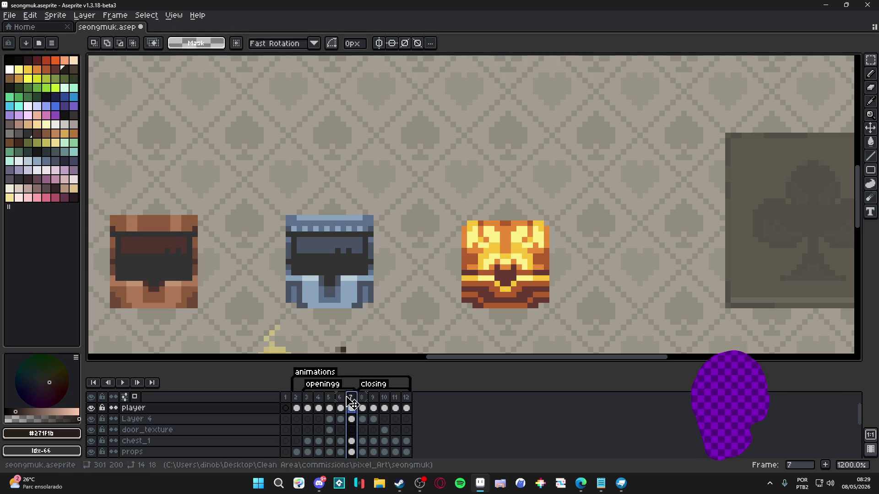
pyautogui.click(341, 398)
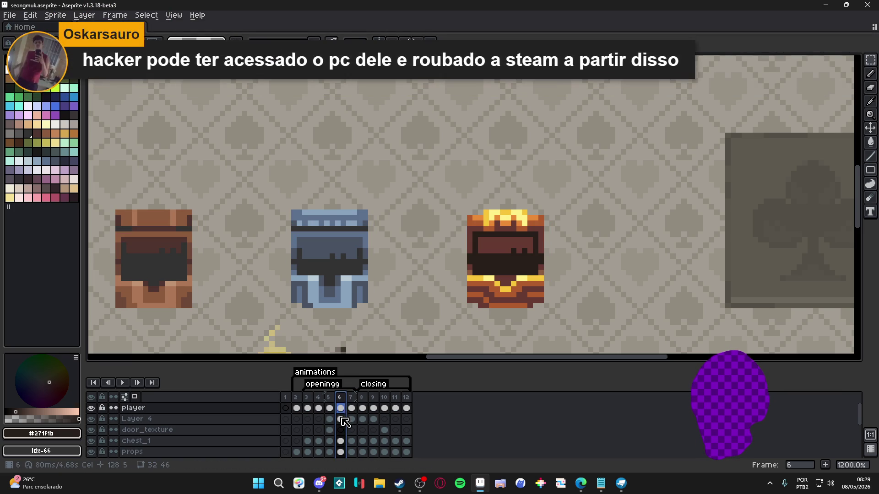
pyautogui.click(341, 419)
pyautogui.press('Down')
pyautogui.press('Down')
pyautogui.press('Down')
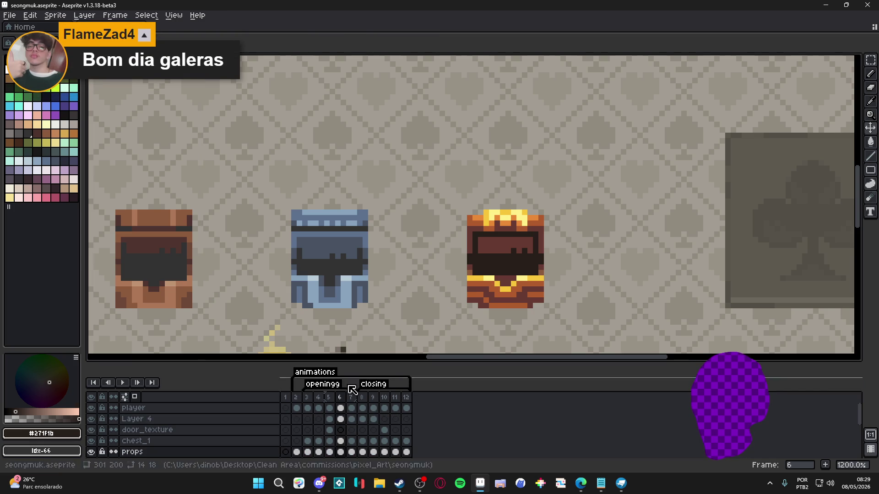
pyautogui.click(329, 397)
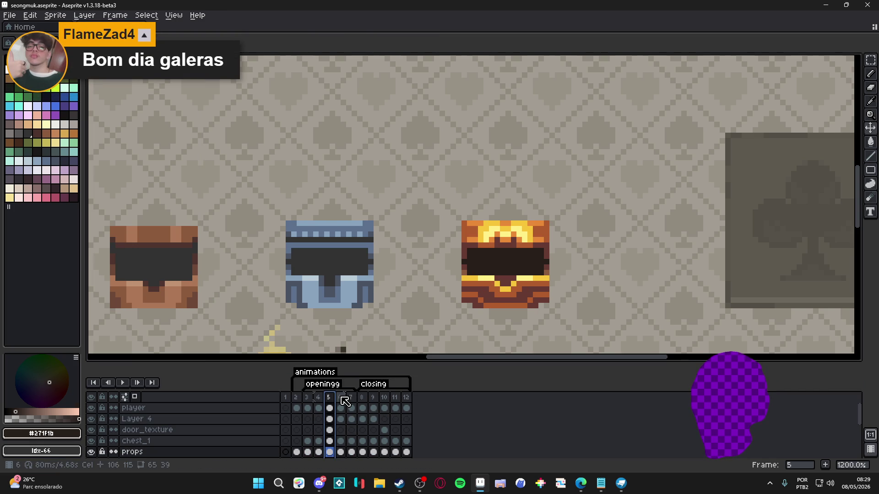
pyautogui.click(342, 398)
pyautogui.click(352, 398)
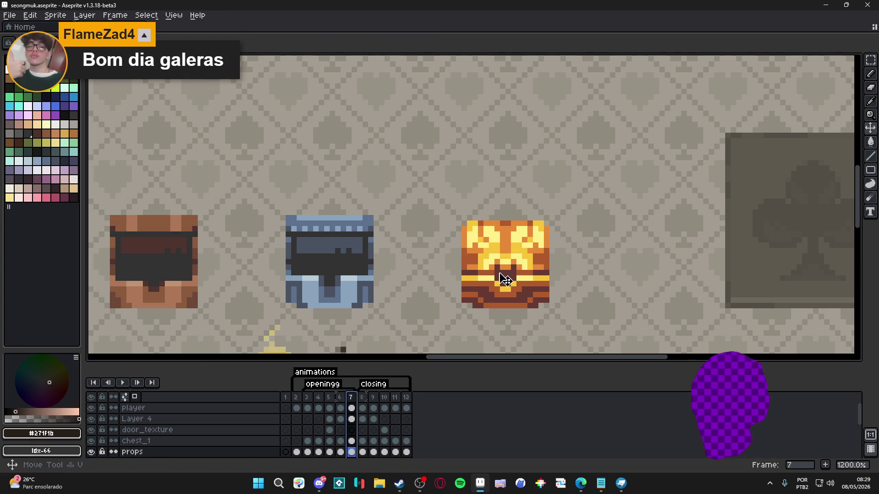
pyautogui.click(510, 286)
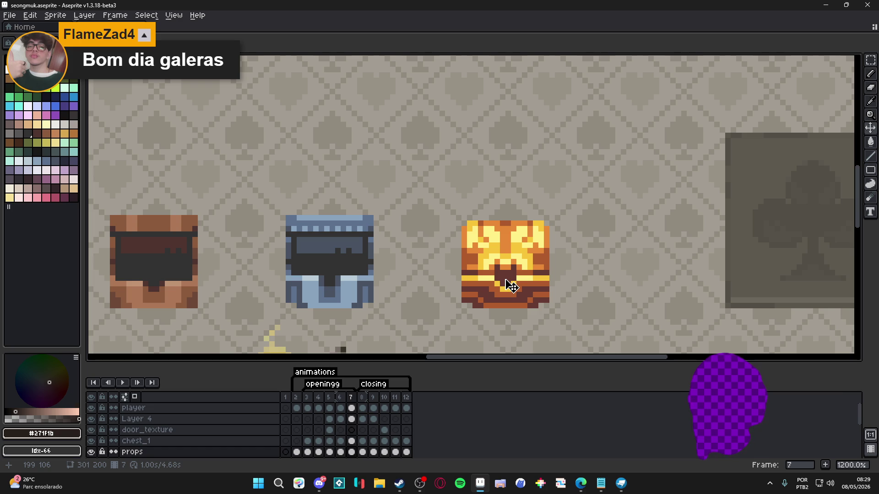
pyautogui.click(510, 286)
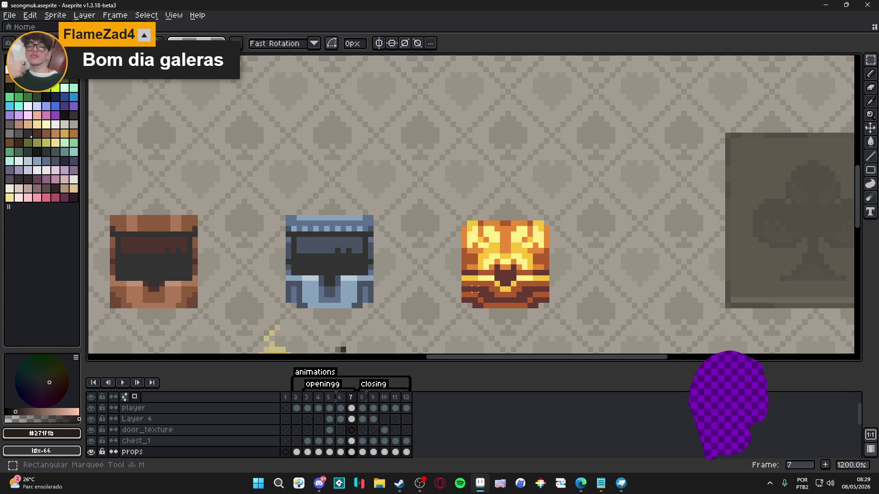
# Step: Select the golden chest's middle band and lift it several pixels above the base
pyautogui.moveTo(462, 274)
pyautogui.mouseDown()
pyautogui.moveTo(536, 277)
pyautogui.moveTo(549, 271)
pyautogui.moveTo(545, 262)
pyautogui.mouseUp()
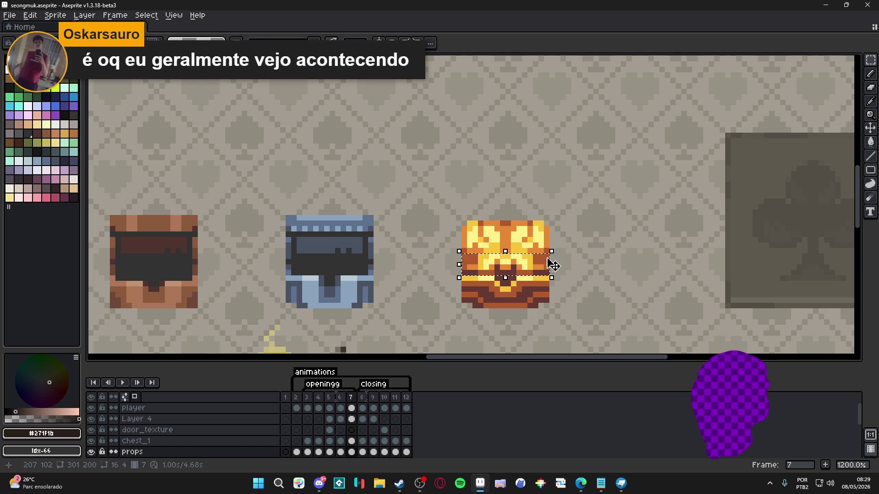
pyautogui.scroll(3, 496, 252)
pyautogui.scroll(-2, 488, 238)
pyautogui.moveTo(485, 239); pyautogui.dragTo(530, 254)
pyautogui.scroll(2, 526, 259)
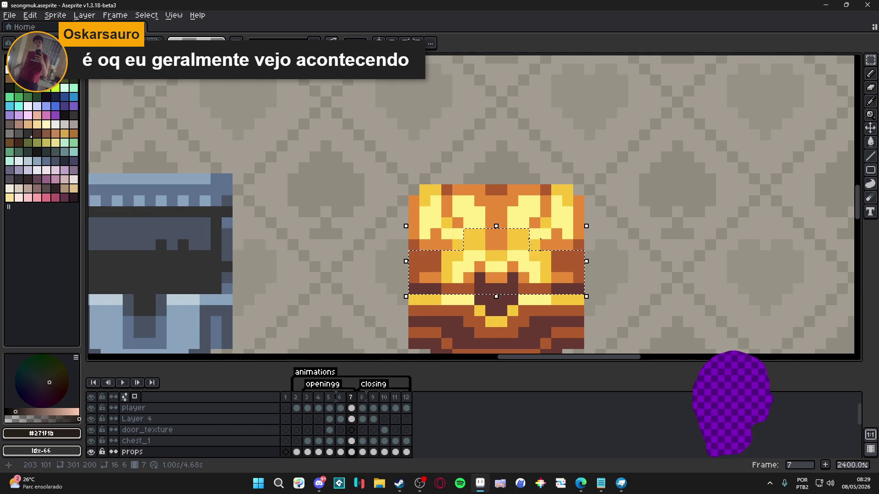
pyautogui.scroll(-3, 463, 250)
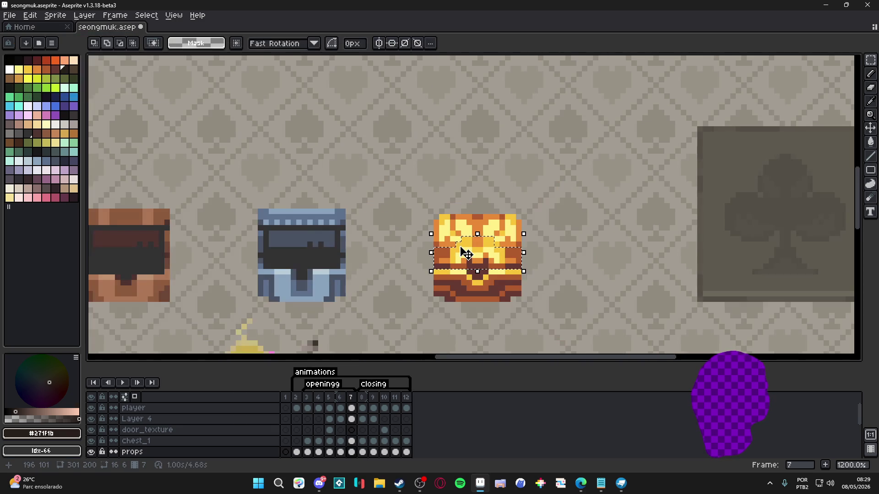
pyautogui.moveTo(475, 255); pyautogui.dragTo(471, 226)
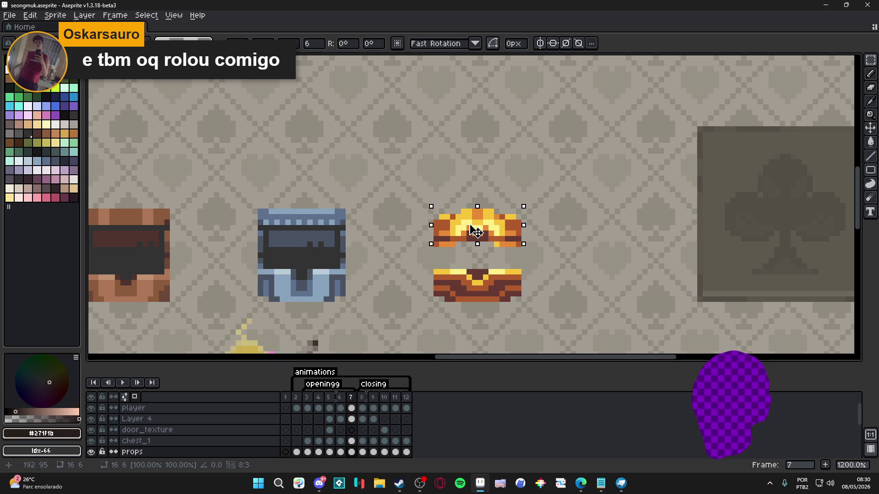
pyautogui.moveTo(471, 225); pyautogui.dragTo(471, 218)
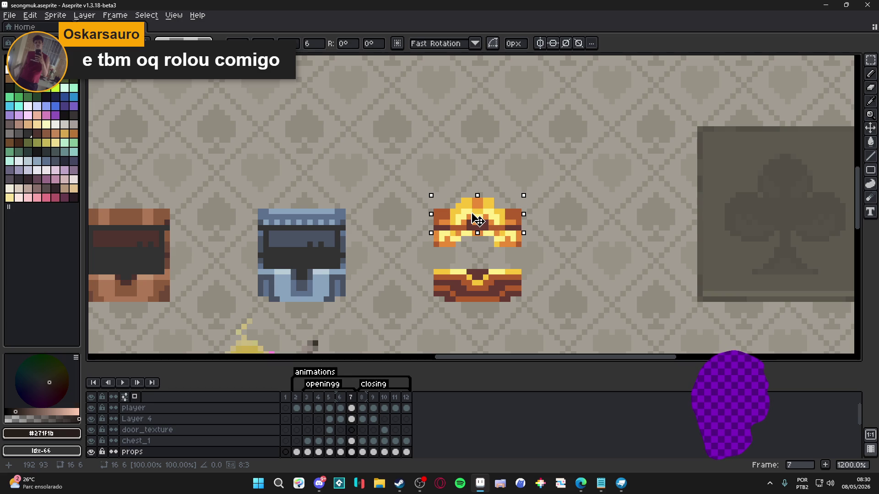
# Step: Compare frames 6 and 7, restore the dropped lid selection, and drag the lid back down
pyautogui.click(339, 397)
pyautogui.click(355, 398)
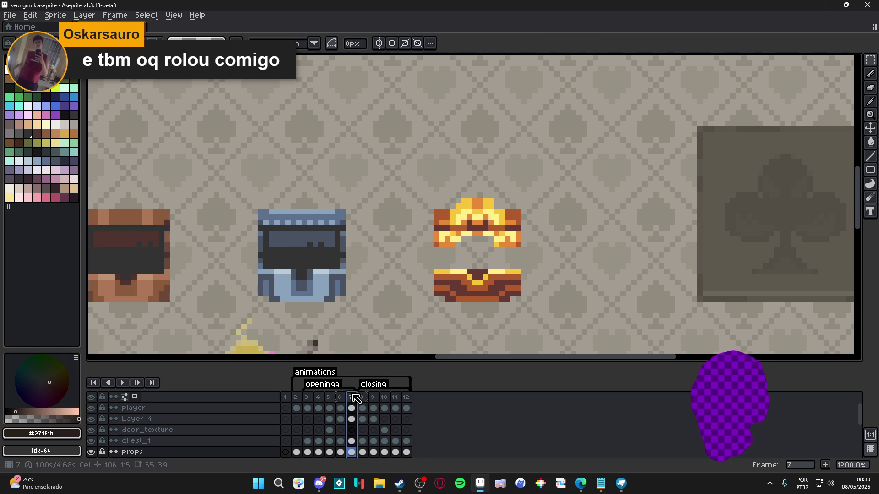
pyautogui.press('Left')
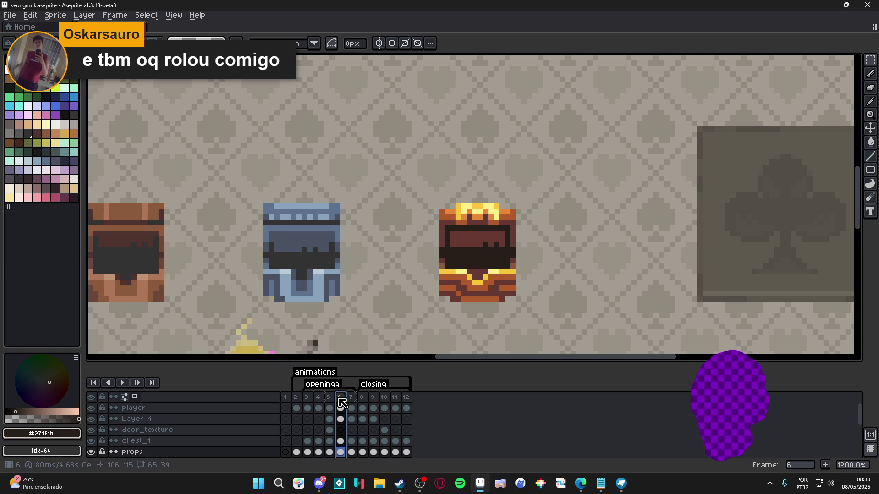
pyautogui.click(355, 401)
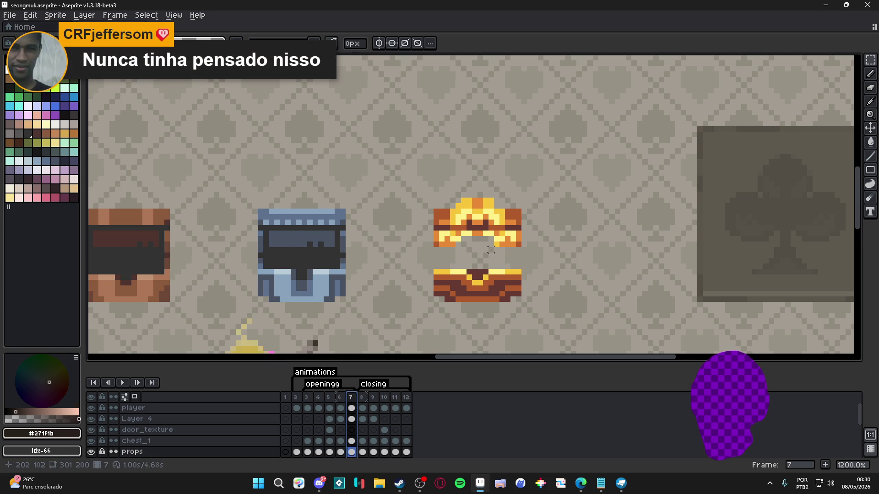
pyautogui.hotkey('ctrl', 'z')
pyautogui.moveTo(494, 222)
pyautogui.mouseDown()
pyautogui.moveTo(478, 254)
pyautogui.moveTo(479, 236)
pyautogui.moveTo(478, 264)
pyautogui.mouseUp()
# Step: After checking frame 6, reselect the gold chest's upper part as a 5-pixel-tall area and deselect
pyautogui.scroll(-2, 471, 293)
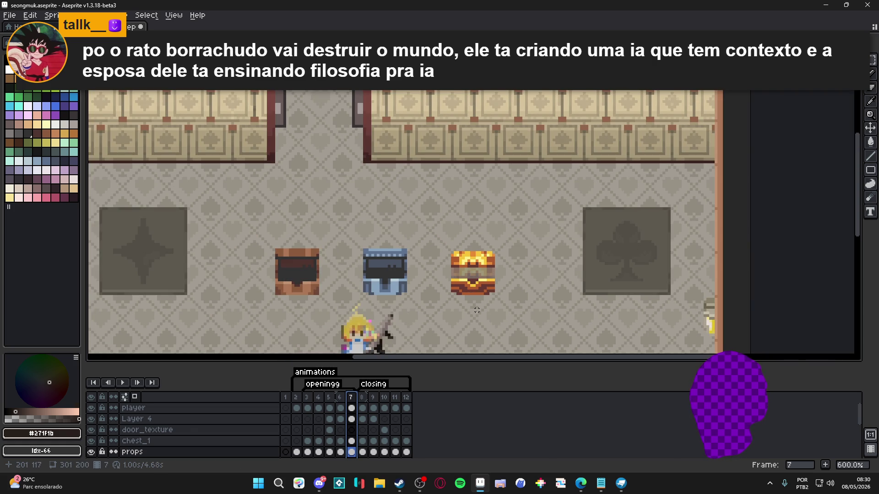
pyautogui.click(343, 407)
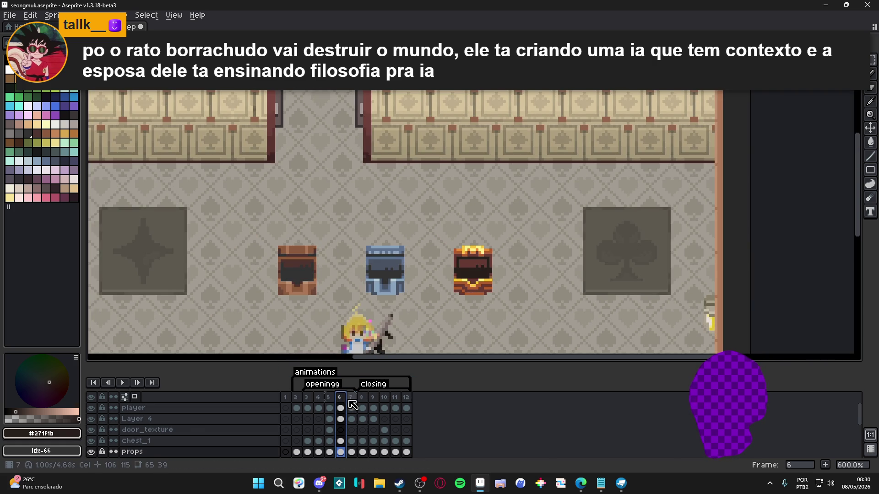
pyautogui.click(355, 406)
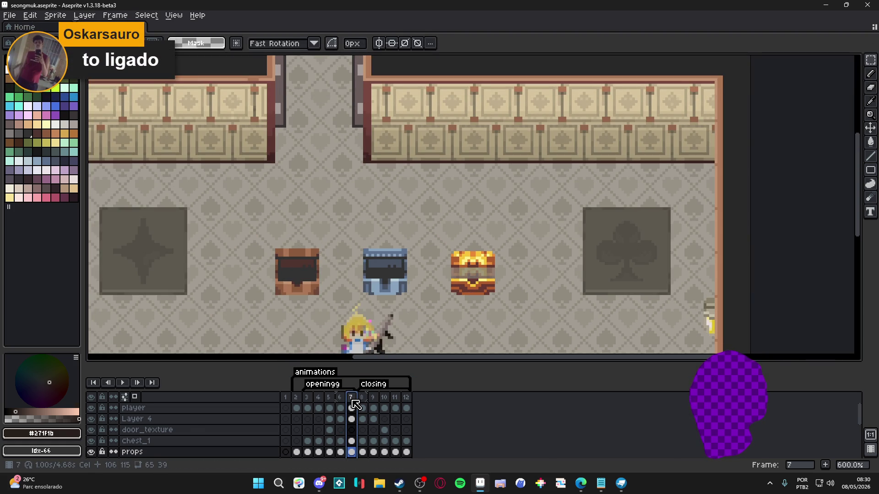
pyautogui.scroll(4, 446, 270)
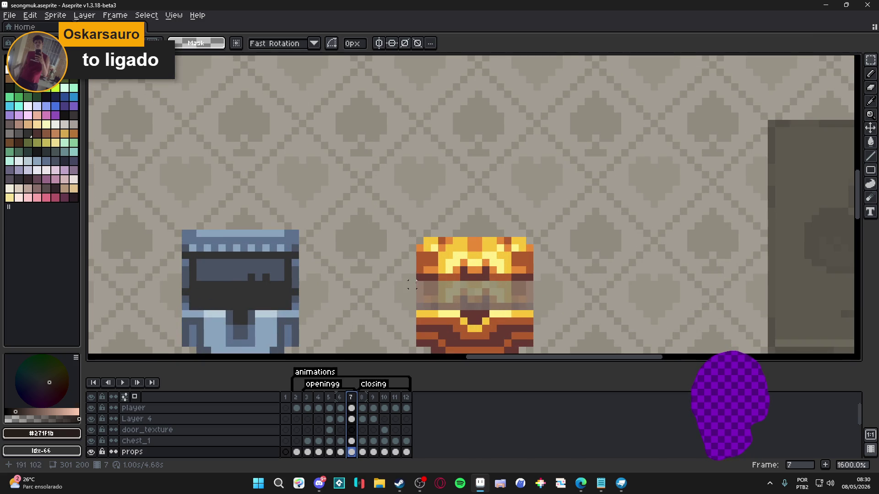
pyautogui.moveTo(418, 277)
pyautogui.mouseDown()
pyautogui.moveTo(531, 261)
pyautogui.moveTo(440, 252)
pyautogui.moveTo(469, 248)
pyautogui.mouseUp()
pyautogui.click(486, 261)
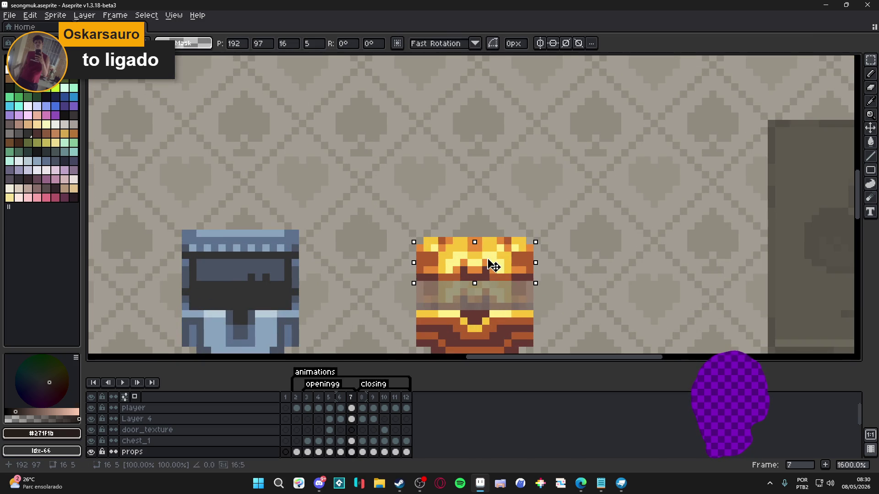
pyautogui.hotkey('ctrl', 'd')
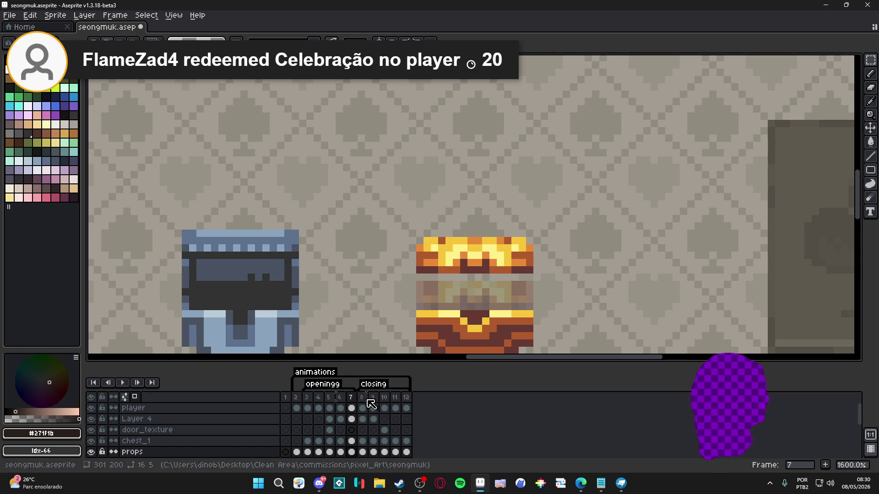
pyautogui.click(344, 398)
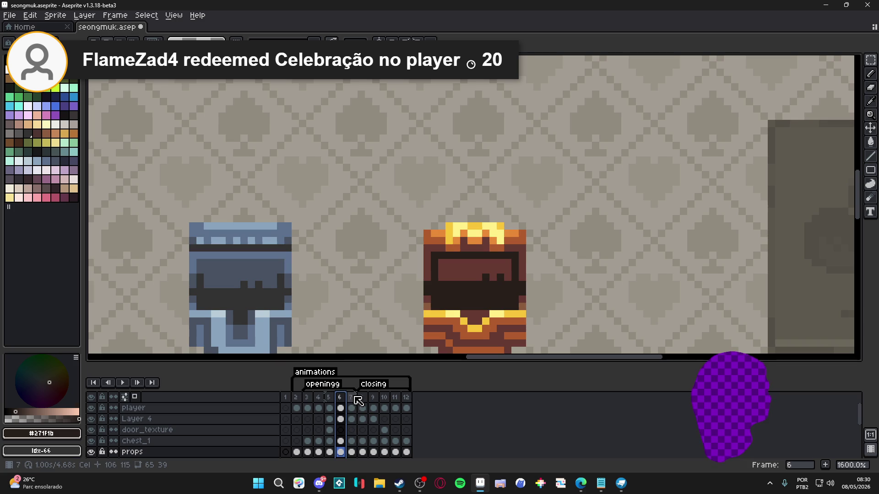
pyautogui.click(350, 397)
pyautogui.keyDown('alt'); pyautogui.click(422, 269); pyautogui.keyUp('alt')
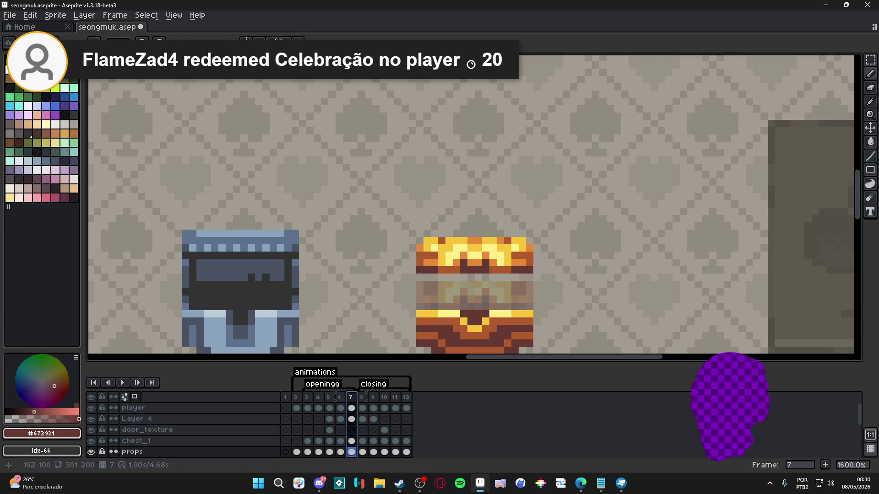
pyautogui.moveTo(421, 276); pyautogui.dragTo(420, 310)
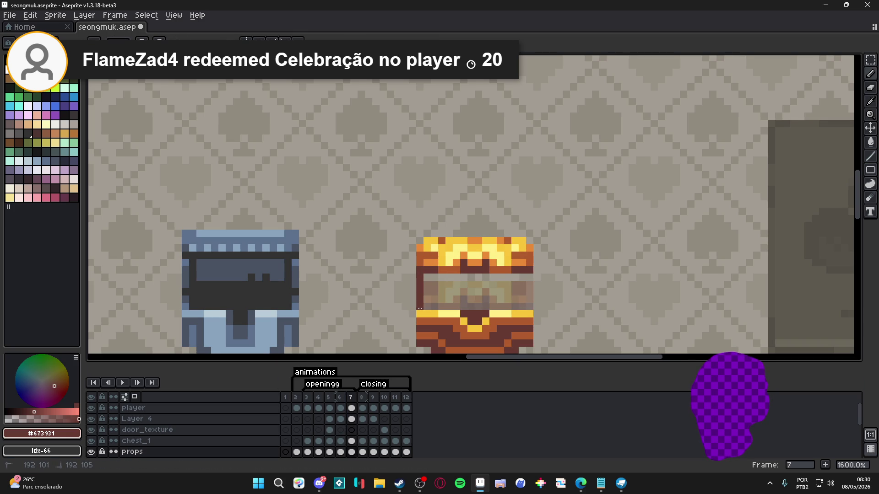
pyautogui.moveTo(530, 277); pyautogui.dragTo(529, 309)
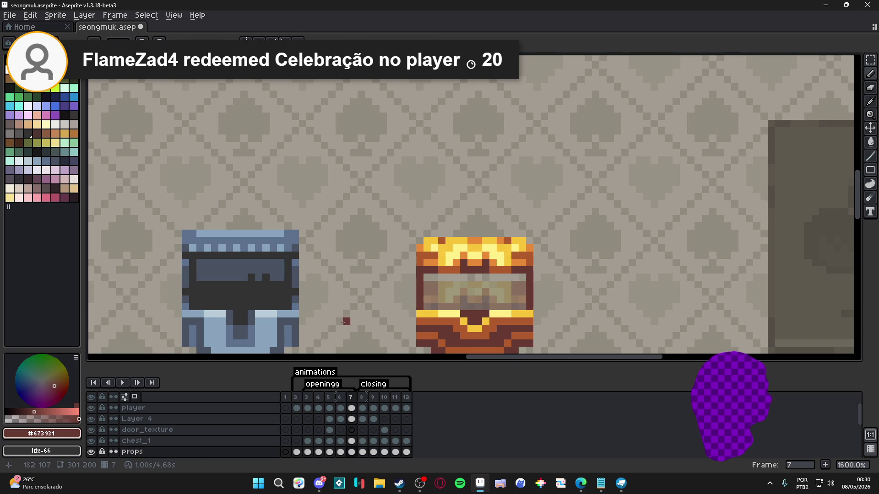
pyautogui.click(64, 69)
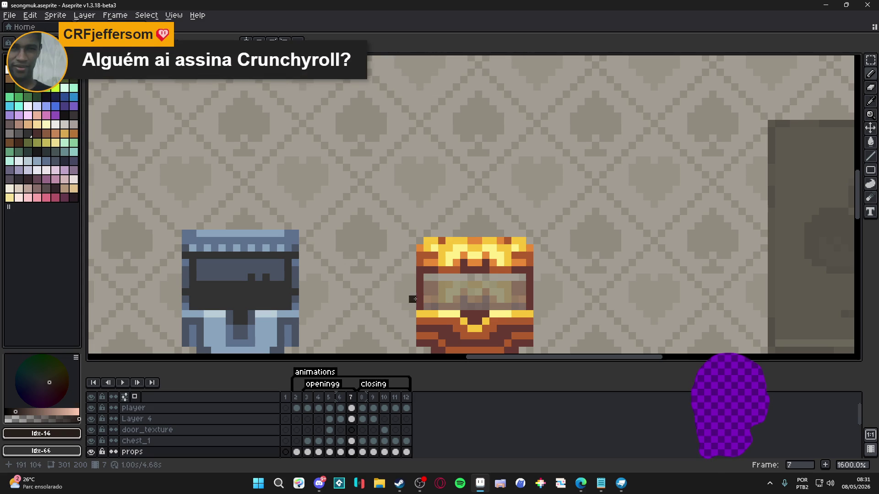
pyautogui.hotkey('alt', 'Tab')
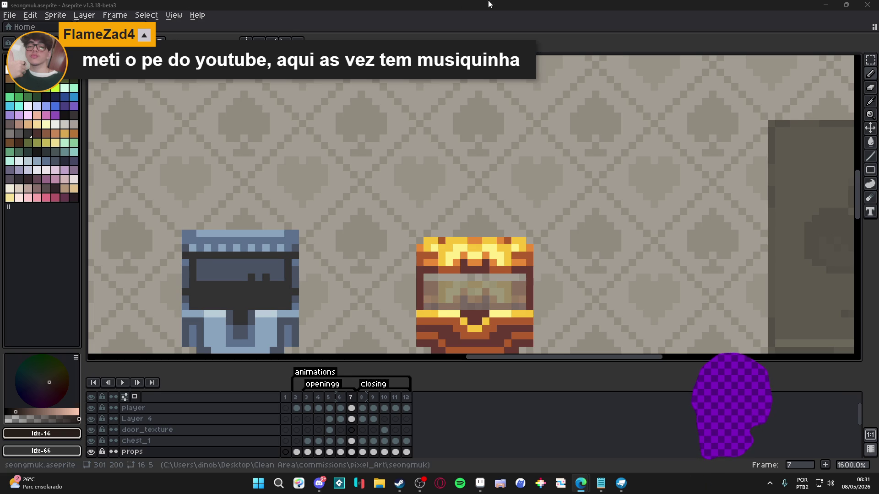
# Step: Paint a brown band across the gold chest's interior on frame 7
pyautogui.moveTo(454, 305); pyautogui.dragTo(432, 267)
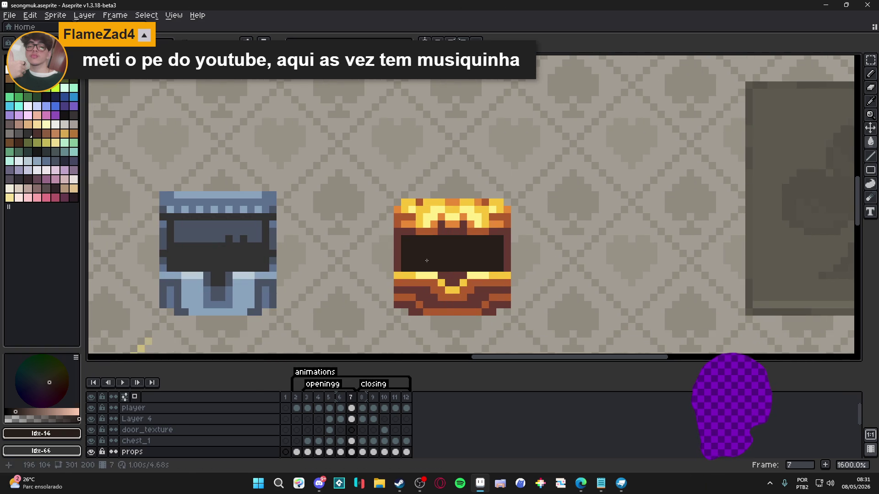
pyautogui.keyDown('alt'); pyautogui.click(399, 250); pyautogui.keyUp('alt')
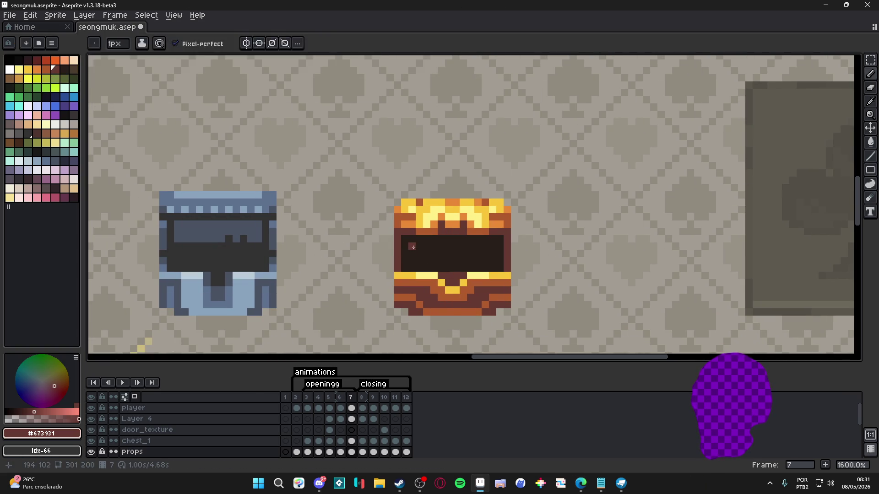
pyautogui.click(415, 255)
pyautogui.hotkey('ctrl', 'z')
pyautogui.click(410, 260)
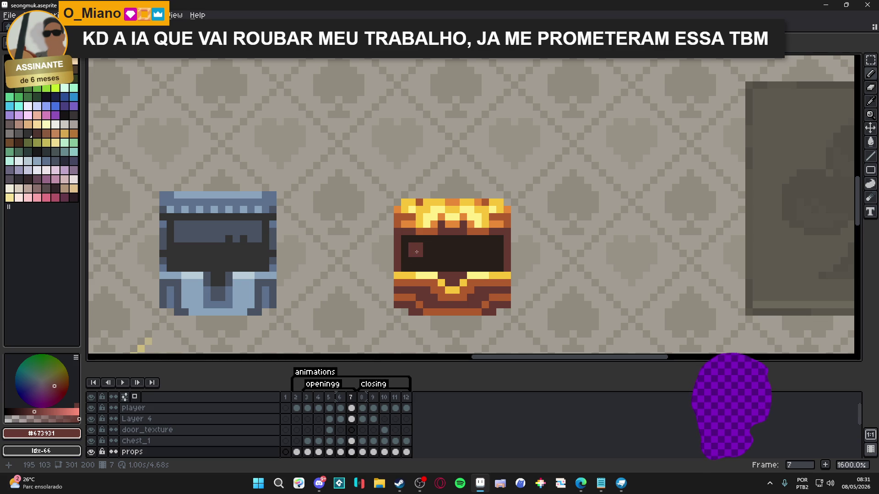
pyautogui.moveTo(431, 252); pyautogui.dragTo(491, 253)
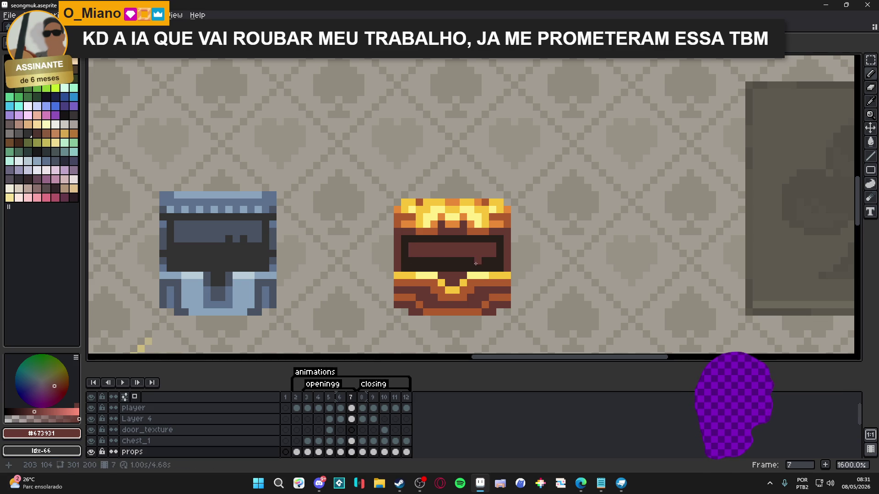
pyautogui.keyDown('alt'); pyautogui.click(476, 264); pyautogui.keyUp('alt')
pyautogui.scroll(-4, 485, 255)
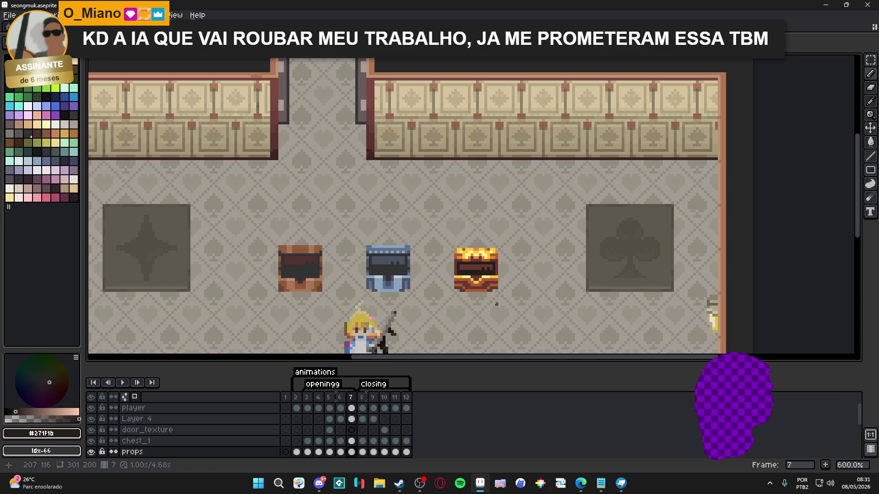
# Step: After checking frame 6, raise the gold chest's lid one pixel on frame 7
pyautogui.click(345, 398)
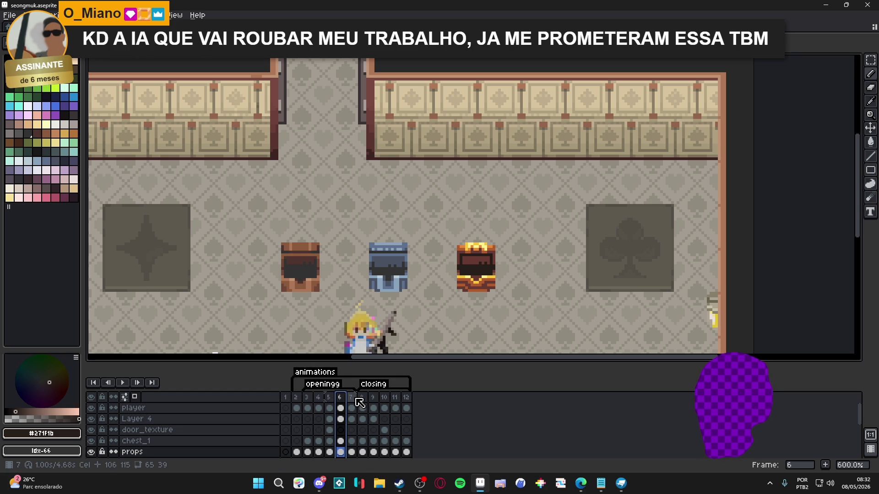
pyautogui.click(351, 406)
pyautogui.scroll(3, 456, 277)
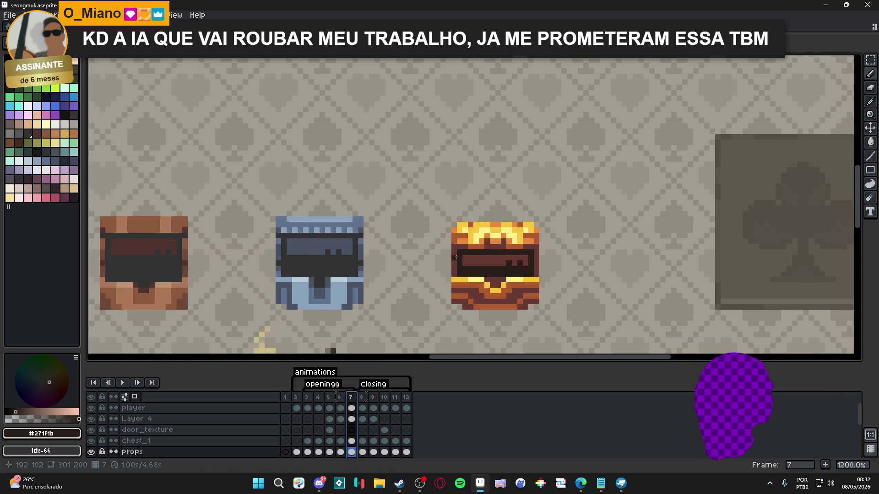
pyautogui.moveTo(454, 253); pyautogui.dragTo(537, 235)
pyautogui.scroll(1, 538, 243)
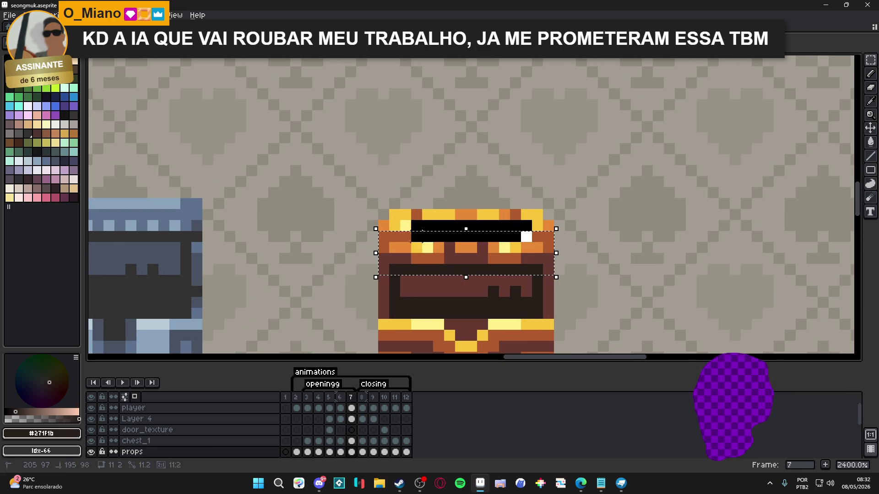
pyautogui.moveTo(446, 258); pyautogui.dragTo(445, 247)
pyautogui.hotkey('ctrl', 'd')
# Step: Darken both ends of the gap row and flood-fill the gap row brown
pyautogui.press('b')
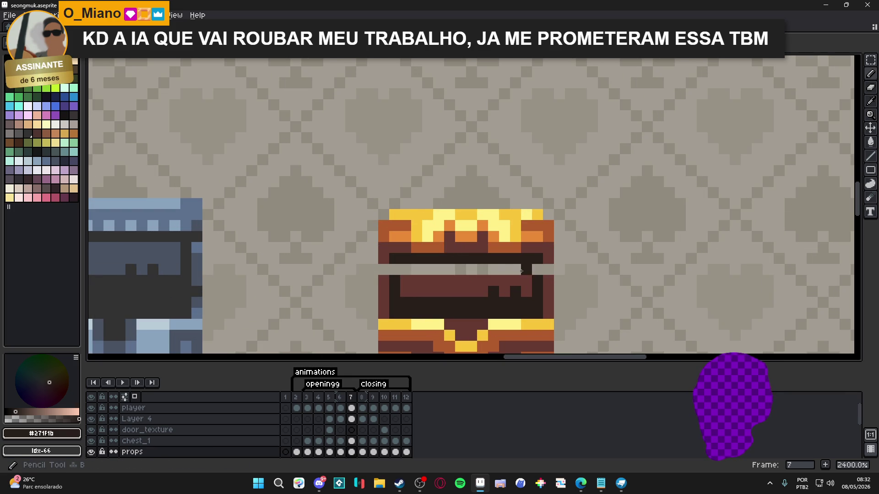
pyautogui.keyDown('alt'); pyautogui.click(547, 253); pyautogui.keyUp('alt')
pyautogui.keyDown('alt'); pyautogui.click(545, 271); pyautogui.keyUp('alt')
pyautogui.click(538, 269)
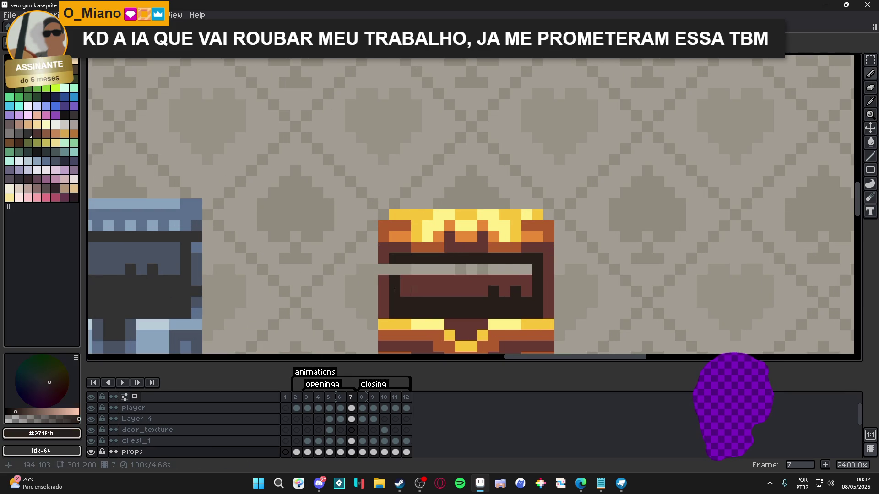
pyautogui.click(395, 269)
pyautogui.click(417, 292)
pyautogui.keyDown('alt'); pyautogui.click(414, 287); pyautogui.keyUp('alt')
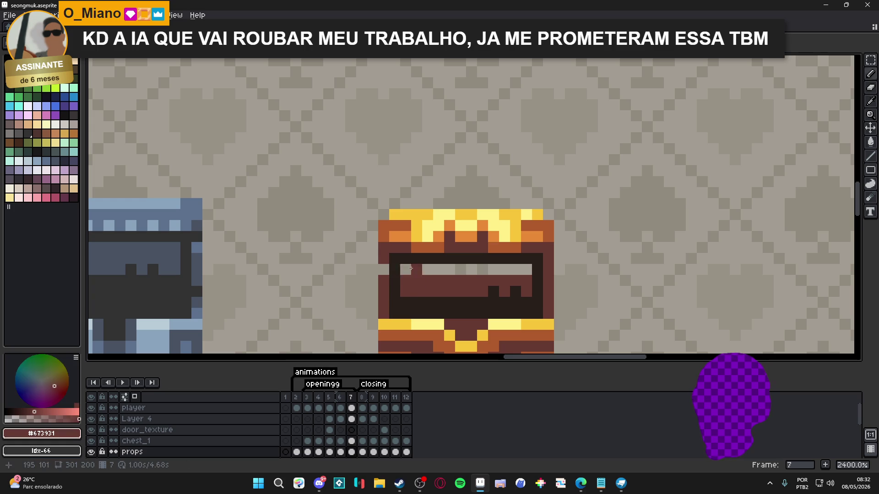
pyautogui.press('g')
pyautogui.click(412, 269)
pyautogui.click(375, 265)
pyautogui.hotkey('ctrl', 'z')
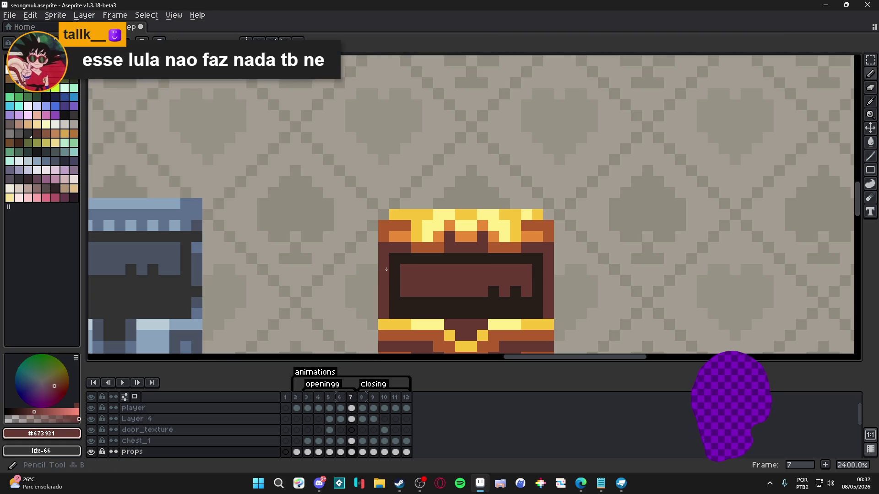
pyautogui.scroll(-4, 391, 284)
# Step: Flood-fill a strip of the chest's inner lid area with the dark interior colour
pyautogui.keyDown('alt'); pyautogui.click(393, 296); pyautogui.keyUp('alt')
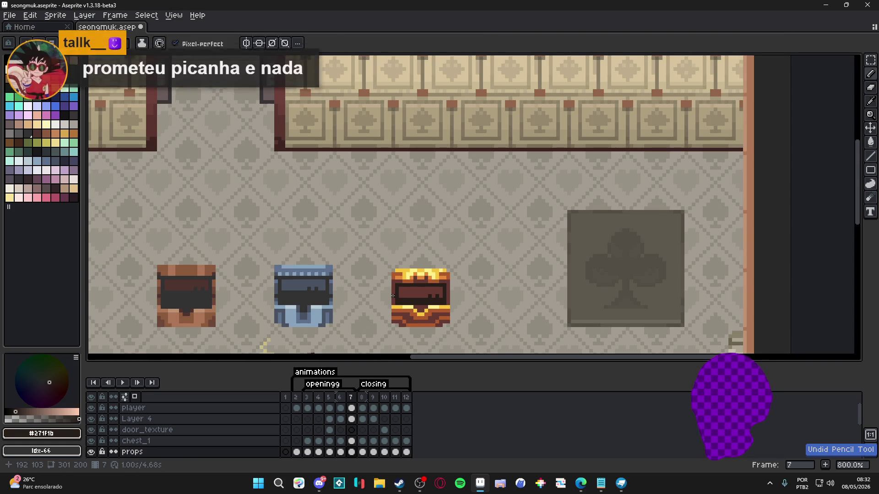
pyautogui.scroll(1, 448, 297)
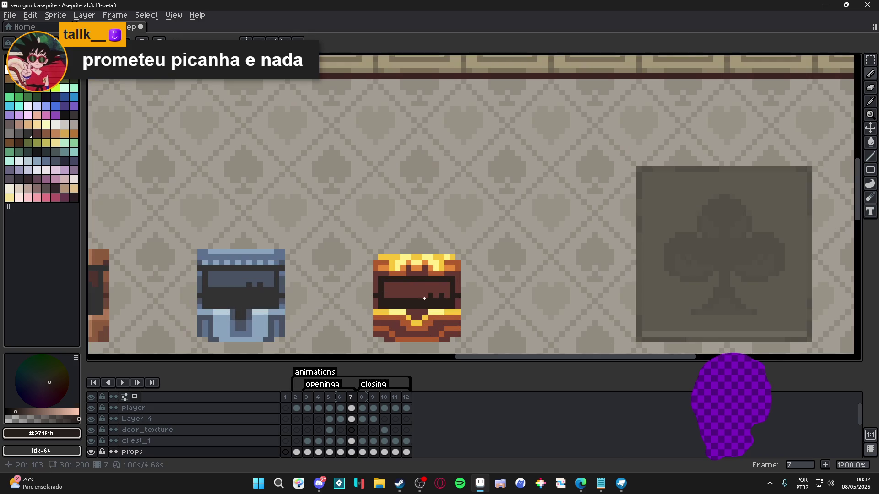
pyautogui.press('m')
pyautogui.moveTo(452, 291); pyautogui.dragTo(381, 311)
pyautogui.click(403, 304)
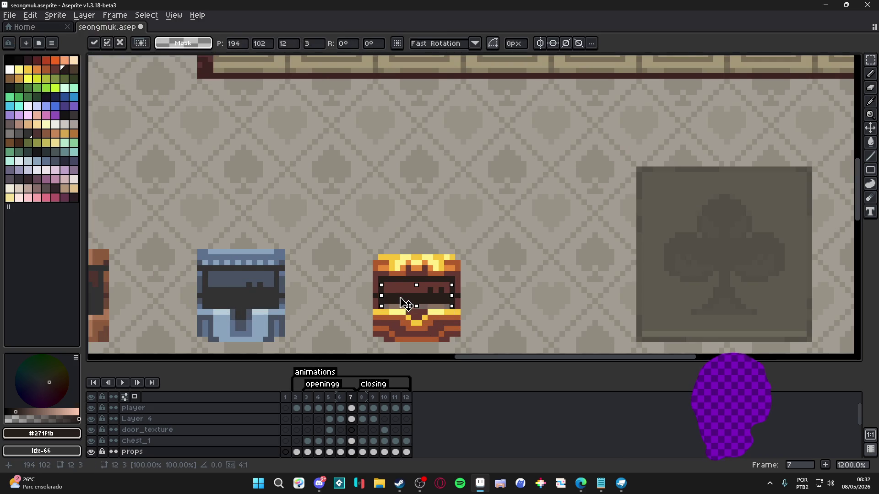
pyautogui.hotkey('ctrl', 'd')
pyautogui.press('g')
pyautogui.click(402, 307)
pyautogui.scroll(-2, 402, 307)
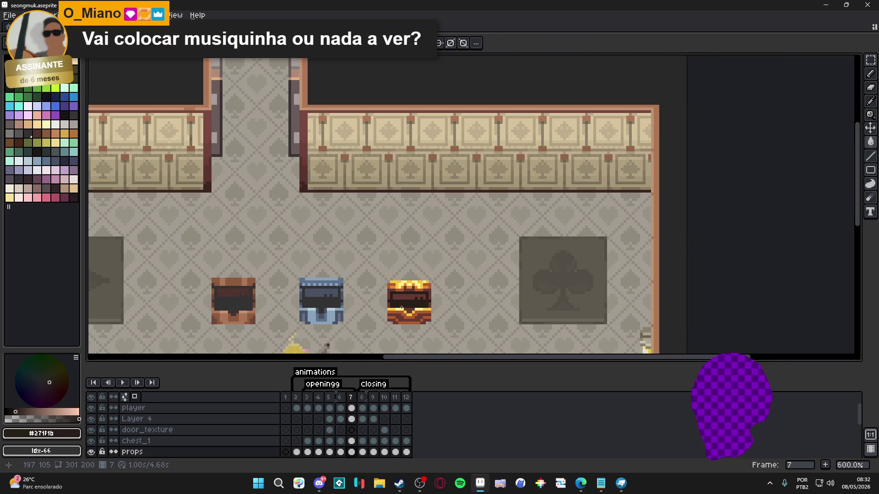
# Step: Play the door and chest animation, stop it, and zoom in on frame 6
pyautogui.click(340, 397)
pyautogui.click(352, 401)
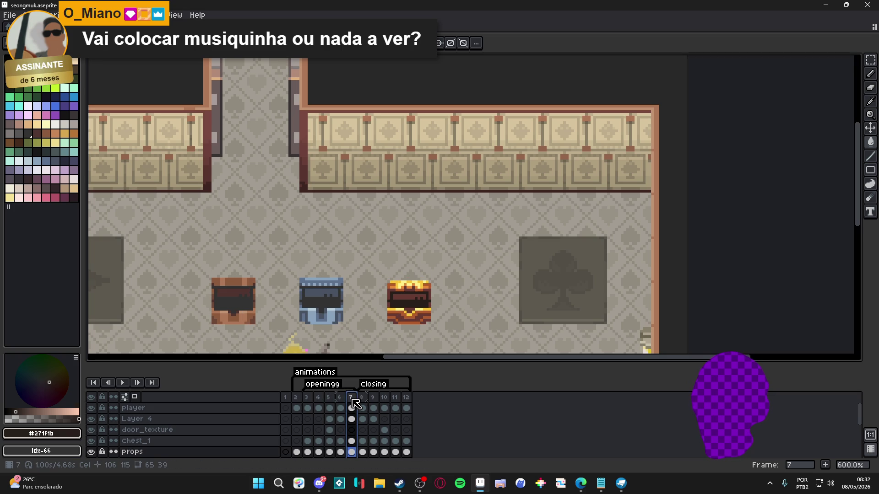
pyautogui.press('-')
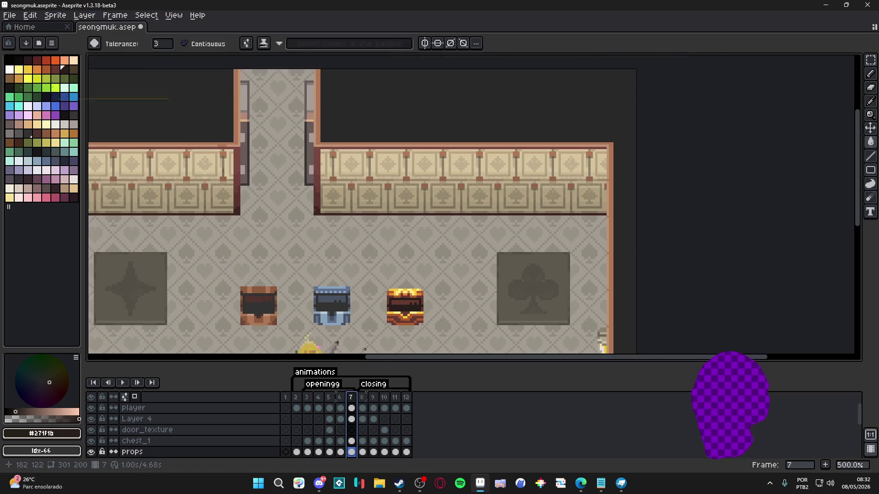
pyautogui.click(308, 401)
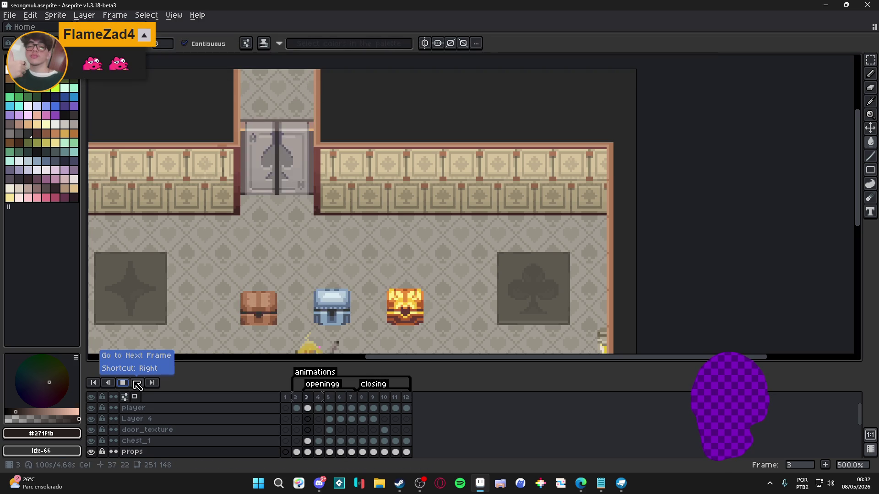
pyautogui.click(351, 396)
pyautogui.click(340, 397)
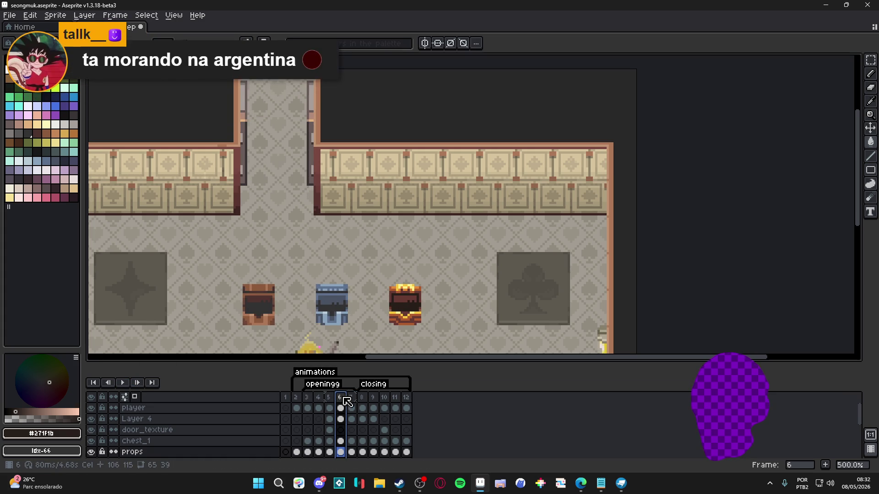
pyautogui.scroll(2, 401, 345)
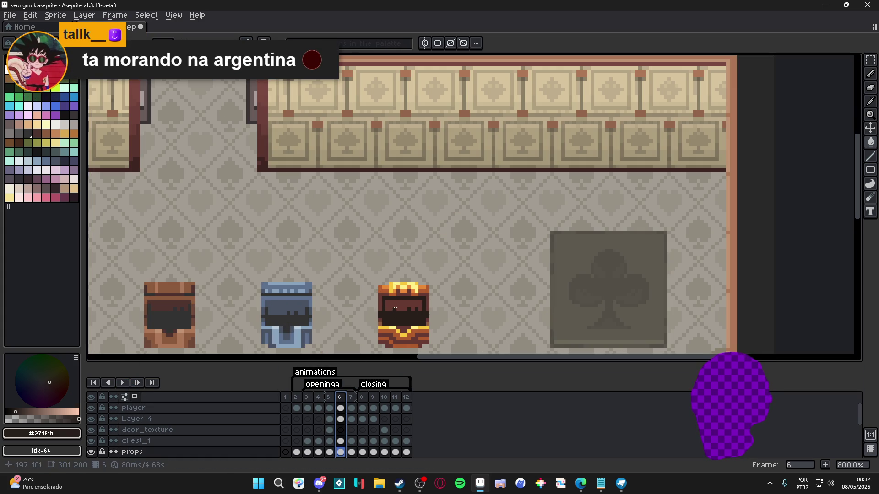
pyautogui.scroll(2, 398, 313)
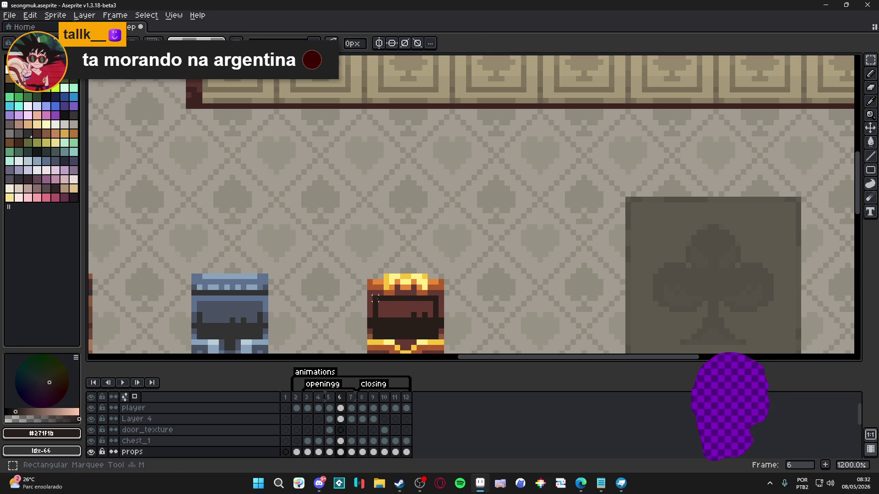
# Step: On frame 6, darken both ends of the chest's light bar and add a brown pixel
pyautogui.moveTo(366, 302)
pyautogui.mouseDown()
pyautogui.moveTo(445, 277)
pyautogui.moveTo(386, 277)
pyautogui.moveTo(409, 295)
pyautogui.mouseUp()
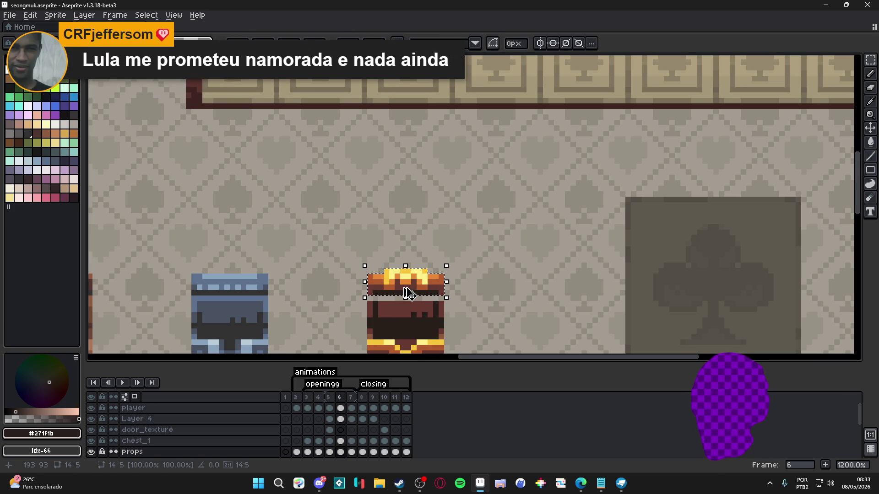
pyautogui.press('b')
pyautogui.scroll(1, 409, 295)
pyautogui.keyDown('alt'); pyautogui.click(448, 304); pyautogui.keyUp('alt')
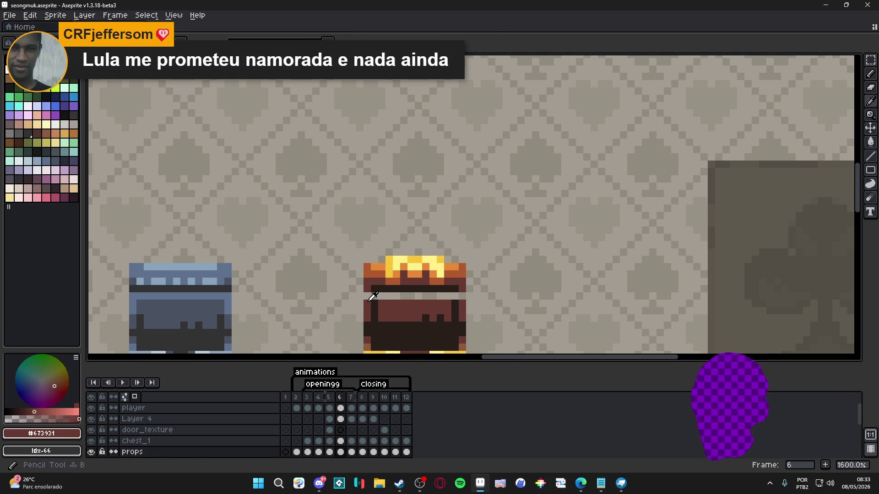
pyautogui.keyDown('alt'); pyautogui.click(462, 296); pyautogui.keyUp('alt')
pyautogui.moveTo(457, 296); pyautogui.dragTo(450, 299)
pyautogui.moveTo(374, 296); pyautogui.dragTo(385, 296)
pyautogui.keyDown('alt'); pyautogui.click(398, 311); pyautogui.keyUp('alt')
pyautogui.click(432, 297)
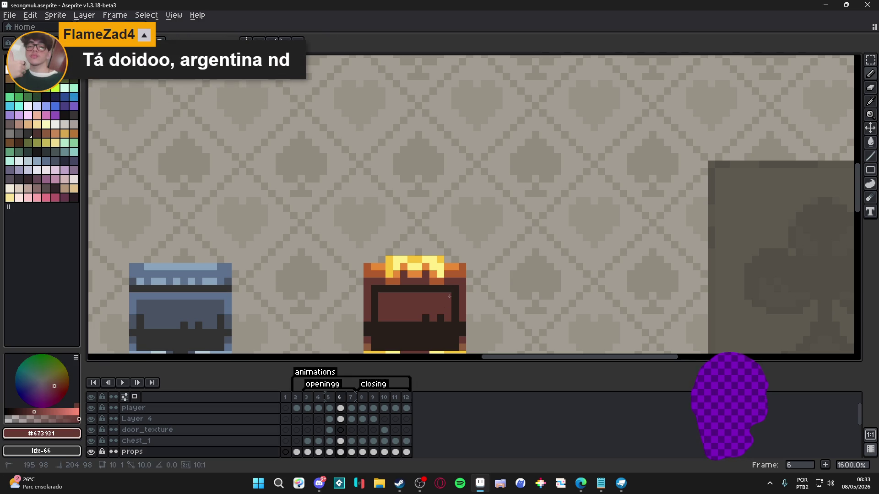
pyautogui.scroll(-3, 407, 264)
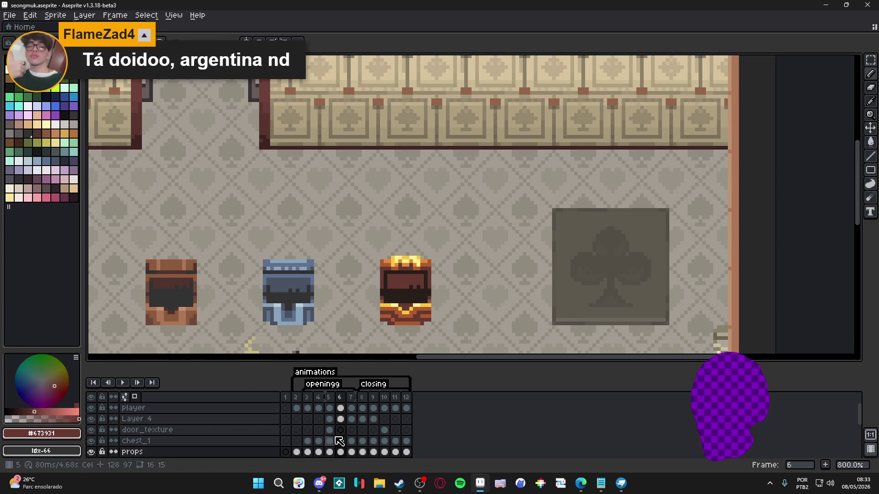
# Step: Move to frame 7 and nudge the gold chest's lid up one pixel
pyautogui.click(329, 397)
pyautogui.click(341, 397)
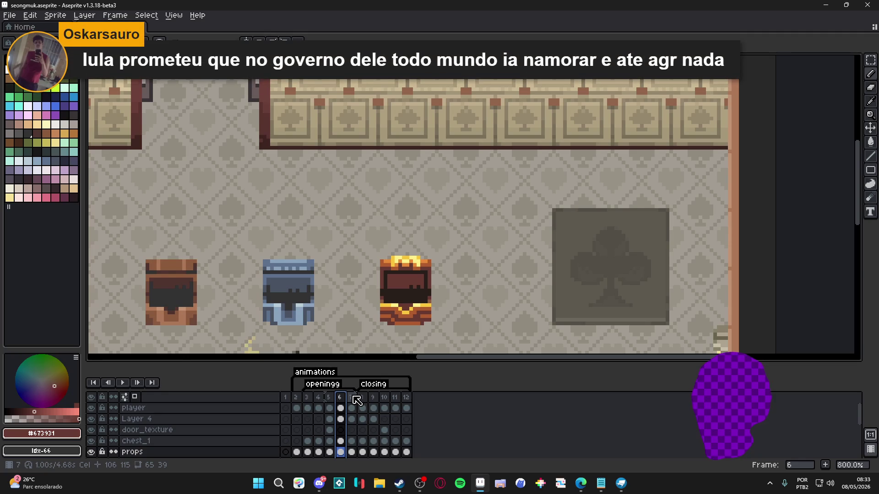
pyautogui.click(352, 397)
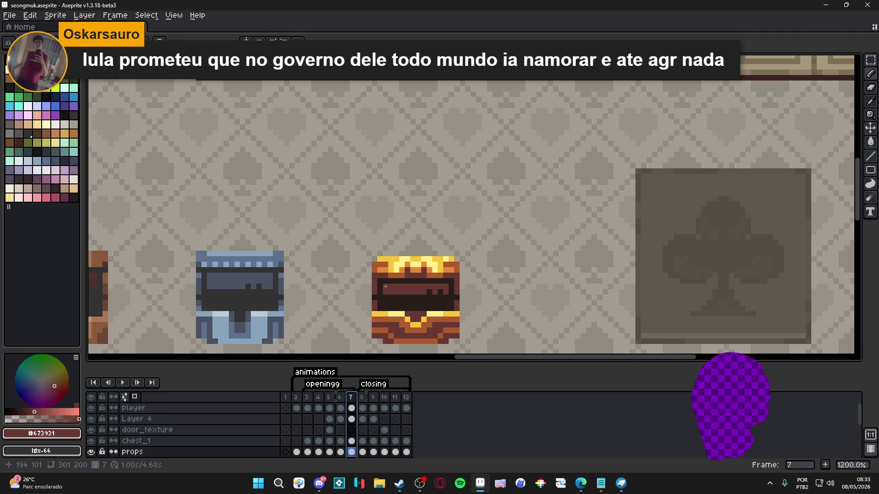
pyautogui.scroll(1, 389, 288)
pyautogui.press('m')
pyautogui.moveTo(371, 286)
pyautogui.mouseDown()
pyautogui.moveTo(461, 254)
pyautogui.moveTo(449, 271)
pyautogui.mouseUp()
pyautogui.hotkey('ctrl', 'd')
pyautogui.press('b')
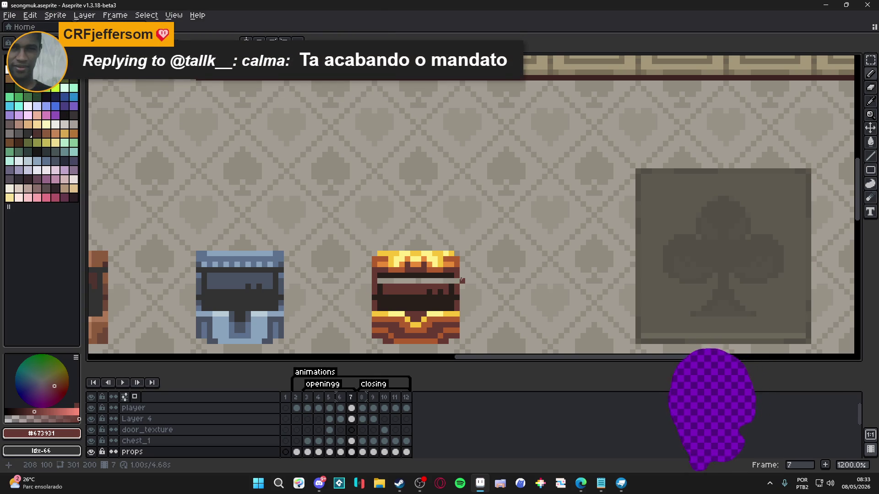
pyautogui.keyDown('alt'); pyautogui.click(392, 297); pyautogui.keyUp('alt')
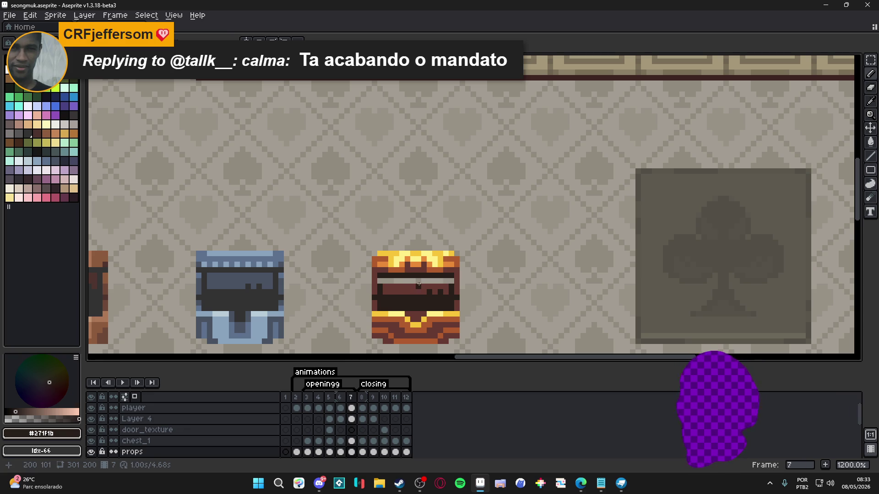
# Step: Fill the chest's light interior strip with brown, then bring up the audio player test window
pyautogui.keyDown('alt'); pyautogui.click(387, 285); pyautogui.keyUp('alt')
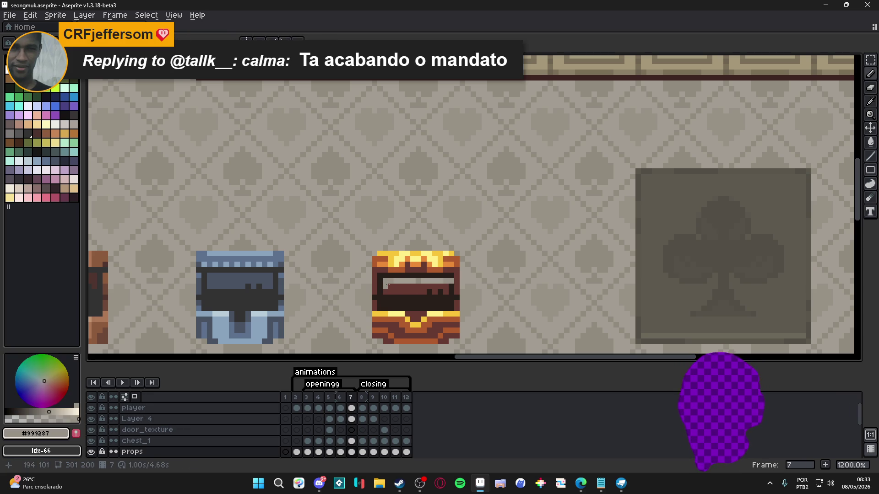
pyautogui.click(387, 281)
pyautogui.scroll(-3, 386, 281)
pyautogui.scroll(4, 420, 282)
pyautogui.keyDown('alt'); pyautogui.click(420, 284); pyautogui.keyUp('alt')
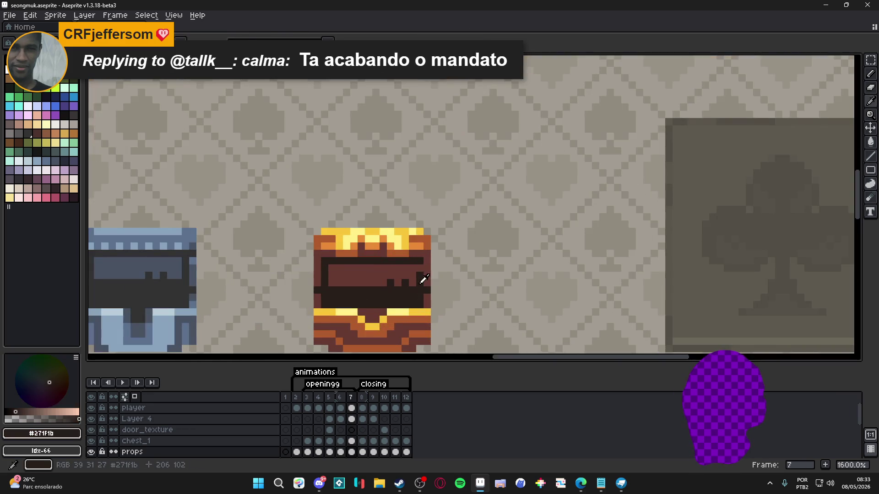
pyautogui.scroll(-3, 420, 292)
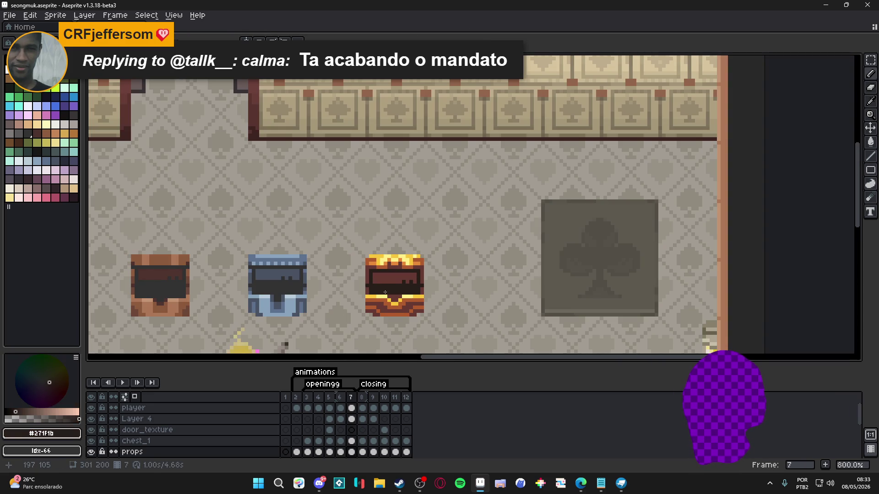
pyautogui.scroll(-1, 385, 292)
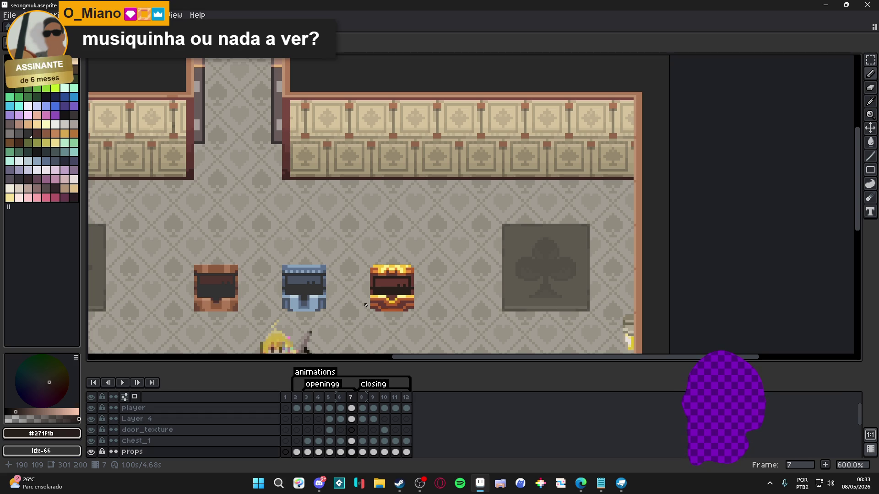
pyautogui.click(379, 484)
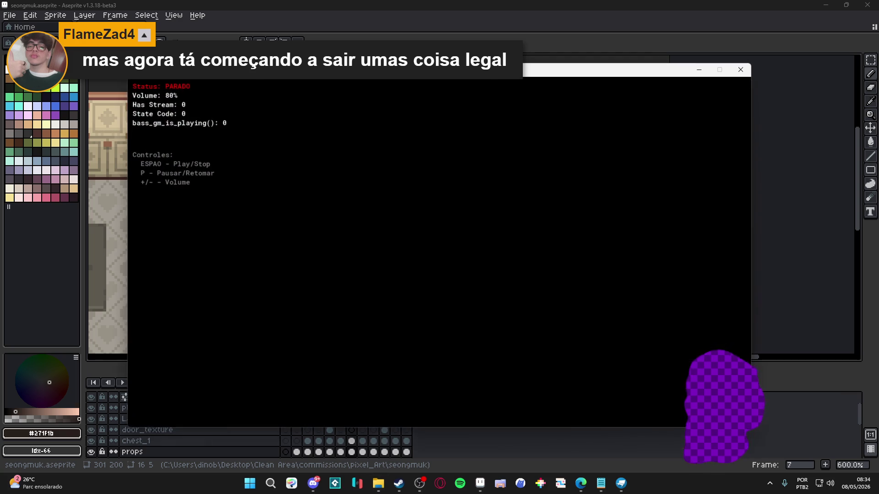
# Step: Play the test music at 10% volume, then hide the audio test window
pyautogui.press('-')
pyautogui.press('-')
pyautogui.press('-')
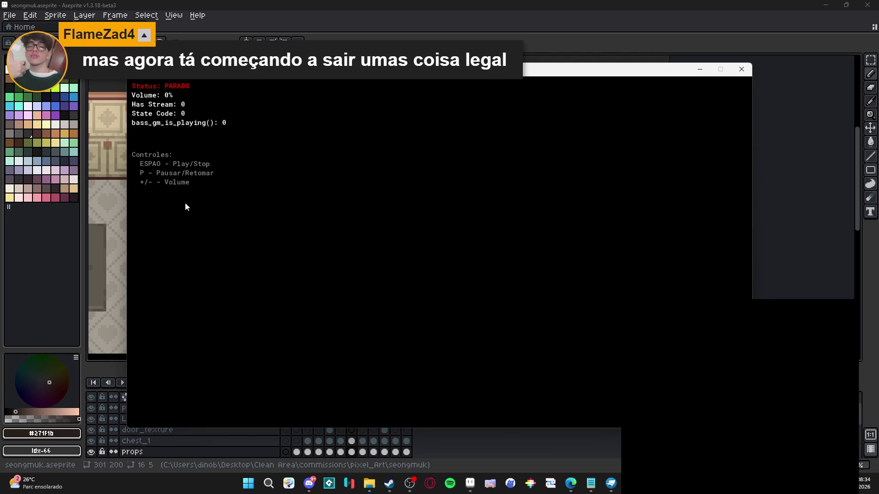
pyautogui.press('space')
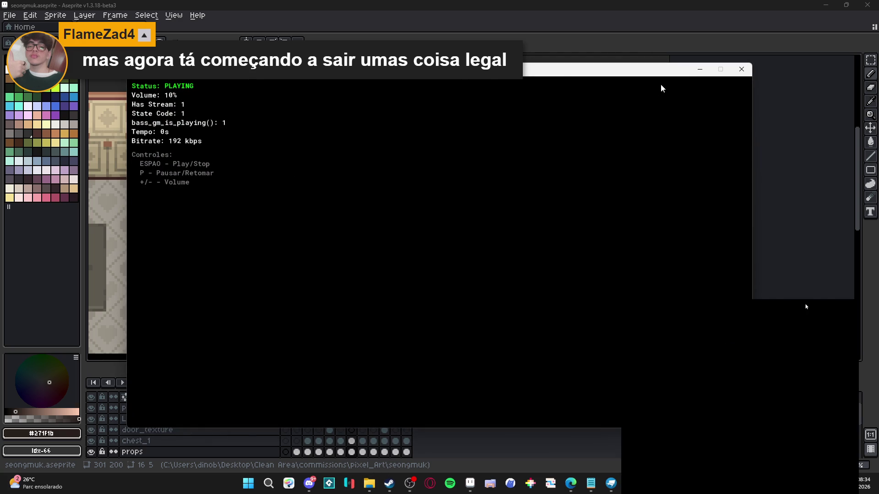
pyautogui.click(696, 72)
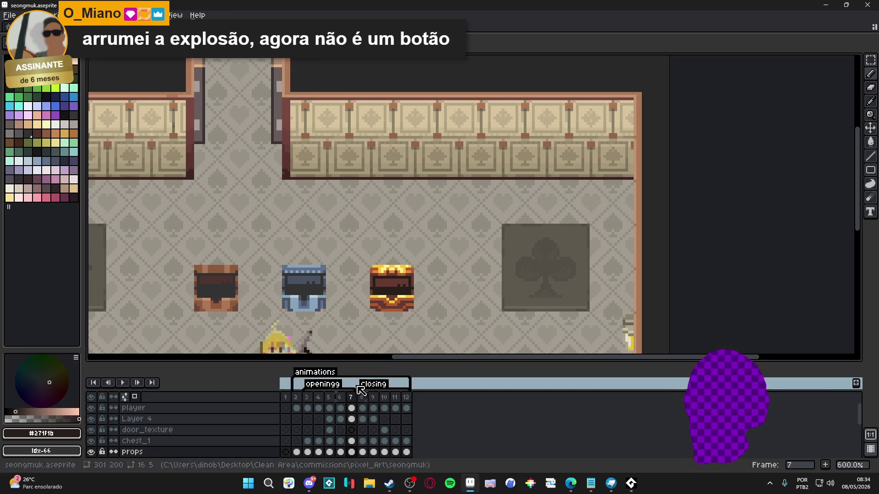
# Step: Play the animation from frame 3 to watch the doors and chests open
pyautogui.click(340, 398)
pyautogui.click(352, 398)
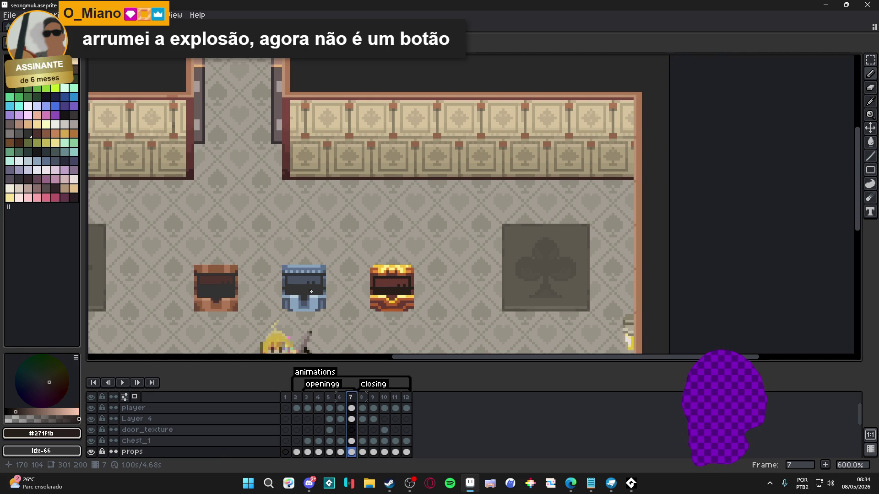
pyautogui.moveTo(312, 292); pyautogui.dragTo(383, 280)
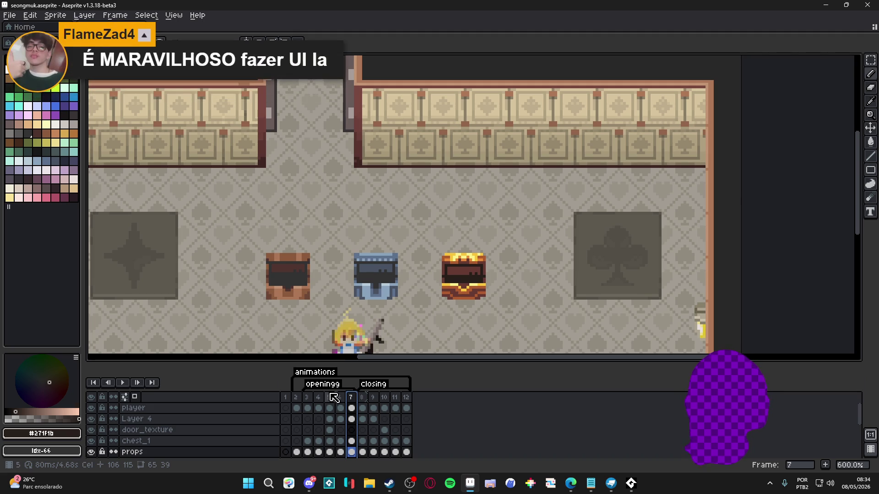
pyautogui.click(311, 397)
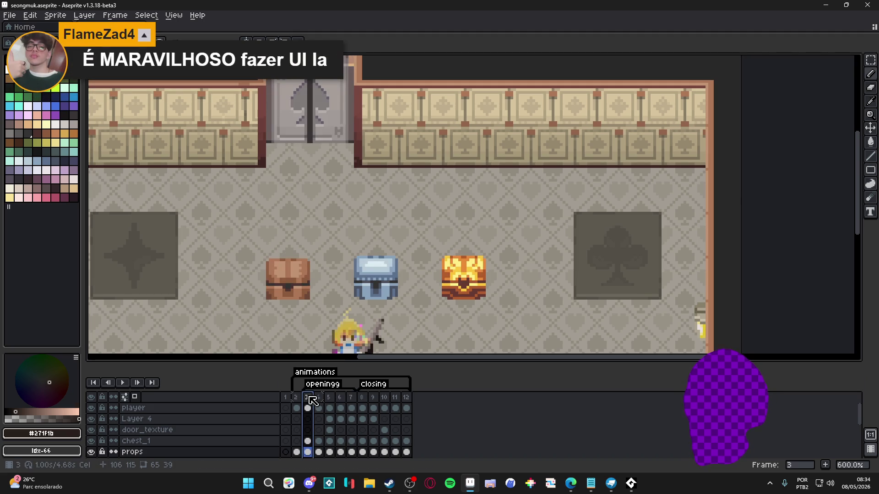
pyautogui.click(127, 383)
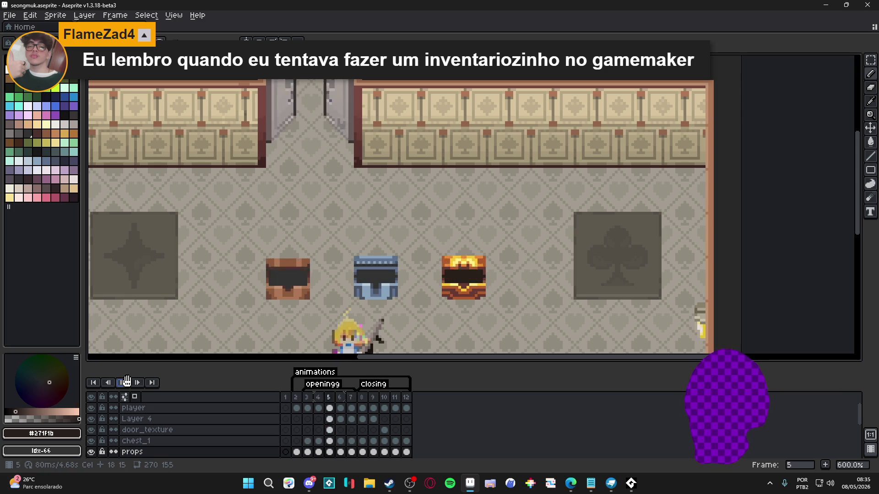
# Step: Stop playback and step through frames 4 to 7 to compare the chest lids
pyautogui.click(126, 382)
pyautogui.scroll(1, 459, 290)
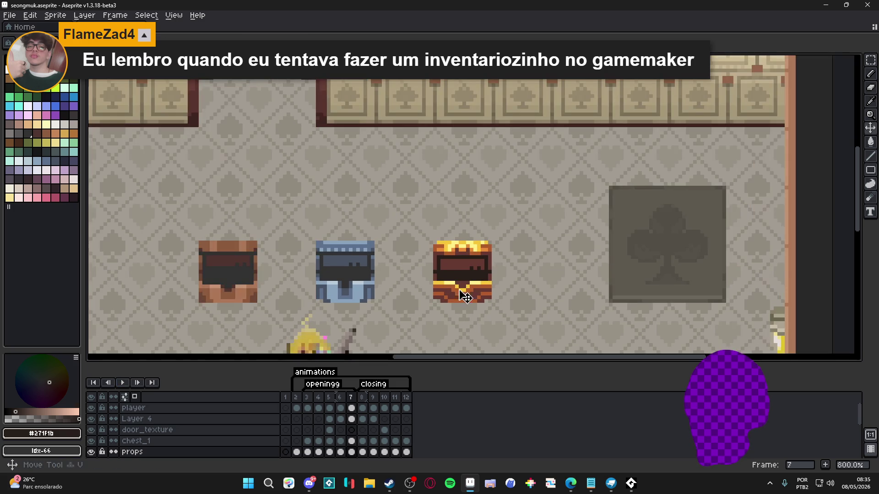
pyautogui.click(306, 397)
pyautogui.click(319, 397)
pyautogui.click(329, 397)
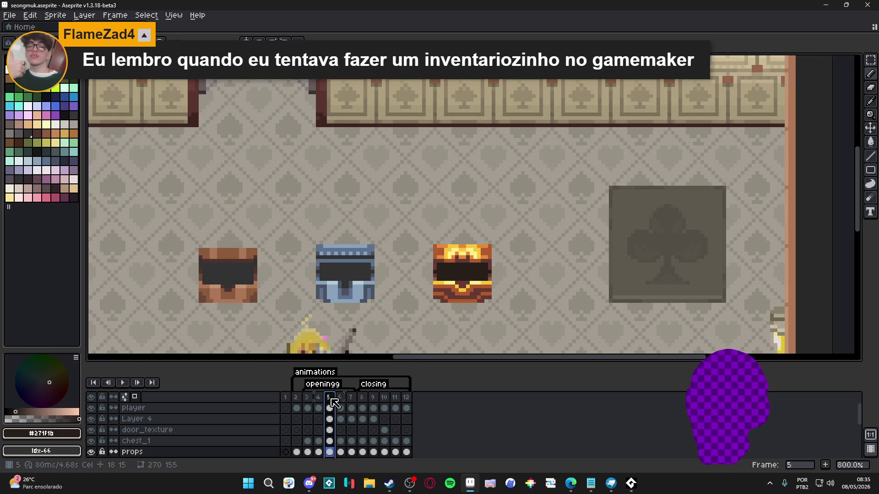
pyautogui.click(342, 399)
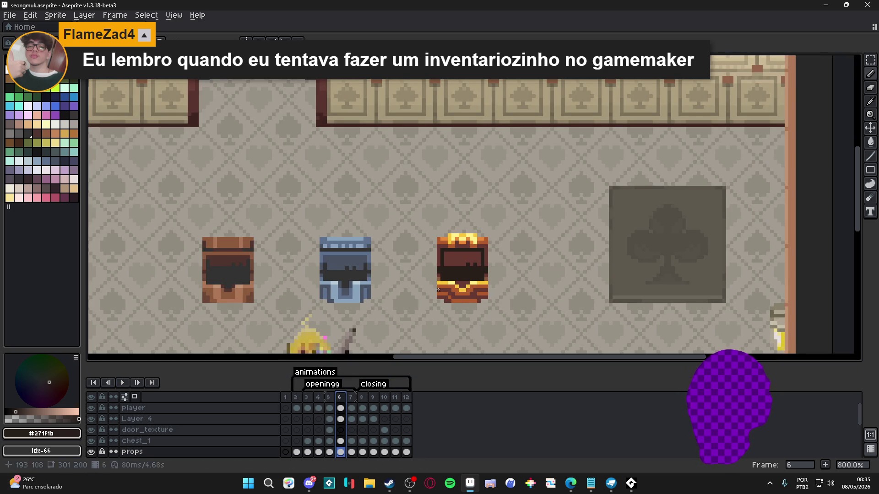
pyautogui.click(347, 398)
pyautogui.click(341, 397)
pyautogui.scroll(1, 427, 272)
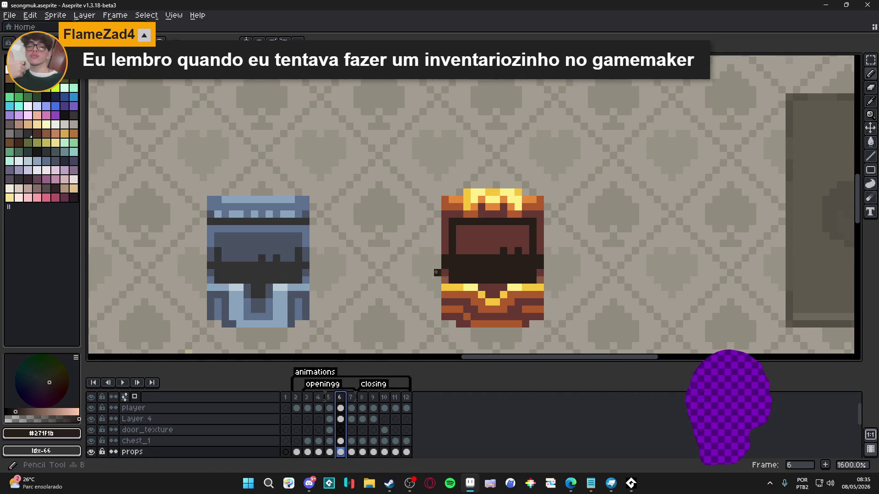
pyautogui.keyDown('alt'); pyautogui.click(449, 275); pyautogui.keyUp('alt')
pyautogui.click(351, 398)
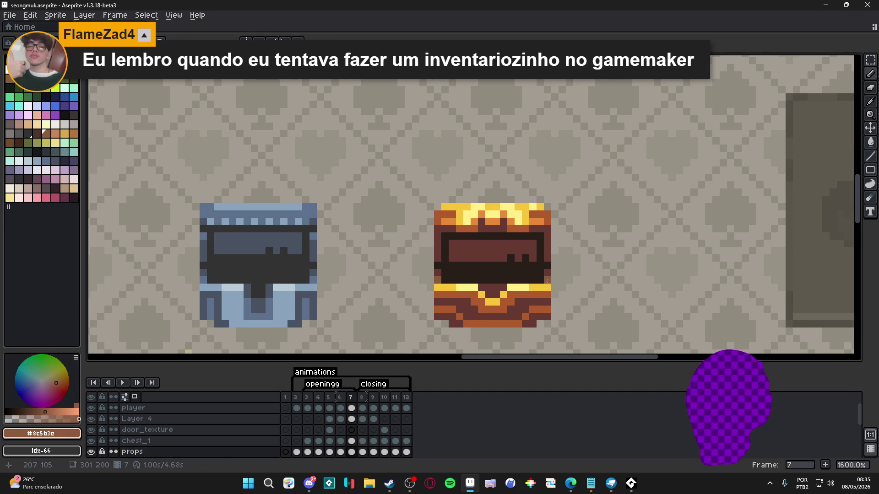
pyautogui.scroll(-3, 505, 276)
pyautogui.moveTo(506, 315); pyautogui.dragTo(497, 315)
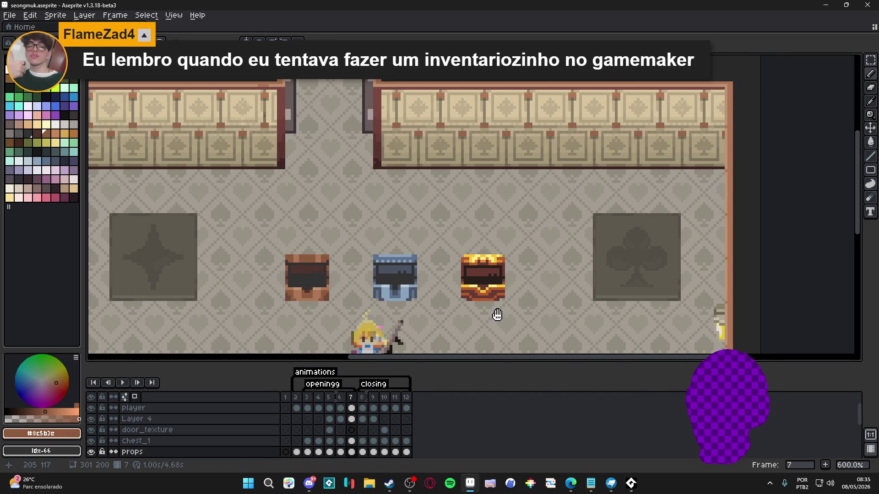
# Step: Save seongmuk.aseprite and bring the Steam window to the front
pyautogui.hotkey('ctrl', 's')
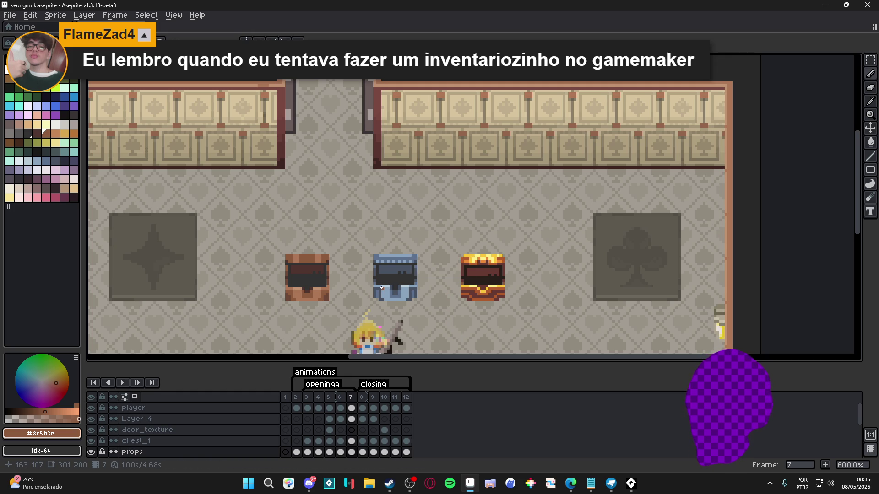
pyautogui.hscroll(-1, 361, 288)
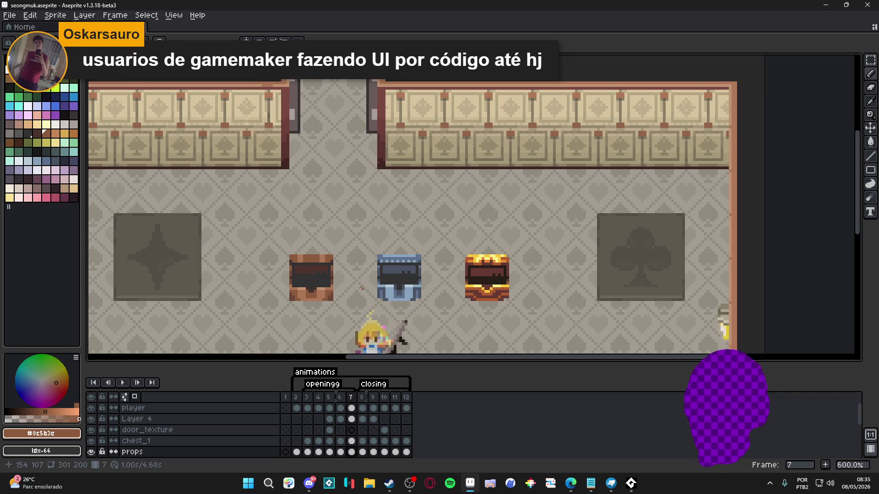
pyautogui.moveTo(329, 280); pyautogui.dragTo(352, 276)
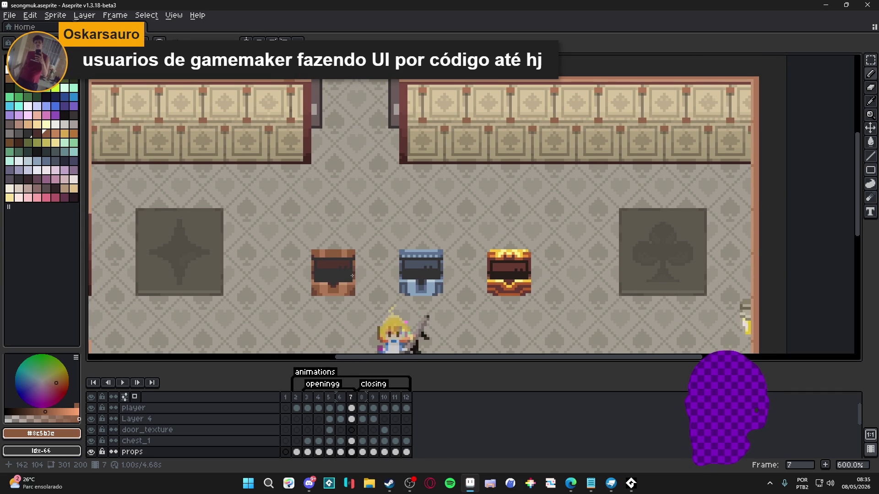
pyautogui.moveTo(394, 486)
pyautogui.click(392, 435)
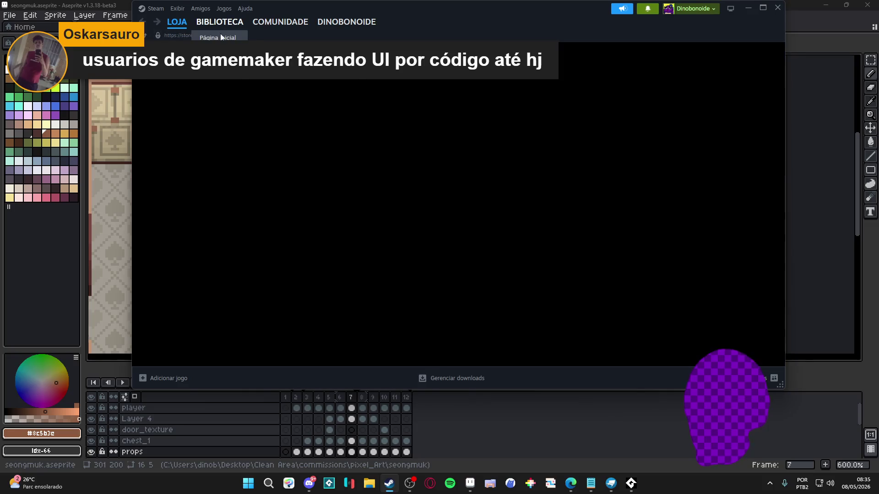
# Step: Launch GameMaker from the Steam library and return to Aseprite while it loads
pyautogui.click(221, 37)
pyautogui.click(174, 160)
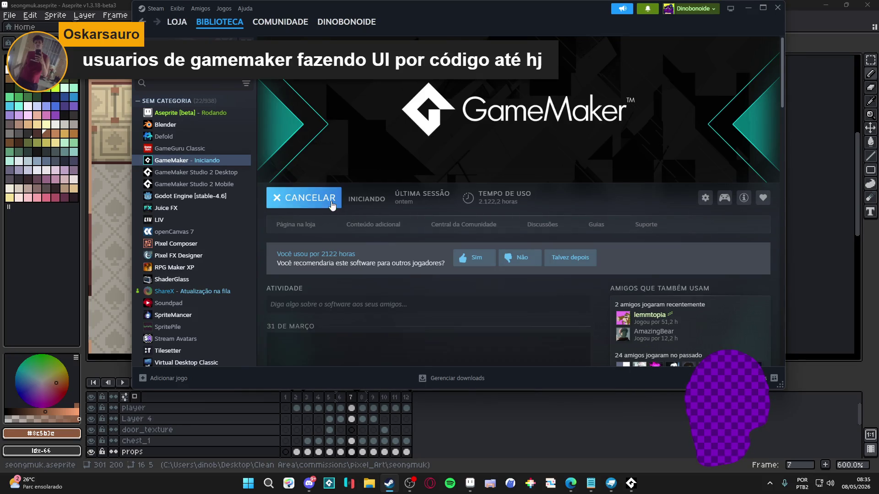
pyautogui.click(326, 202)
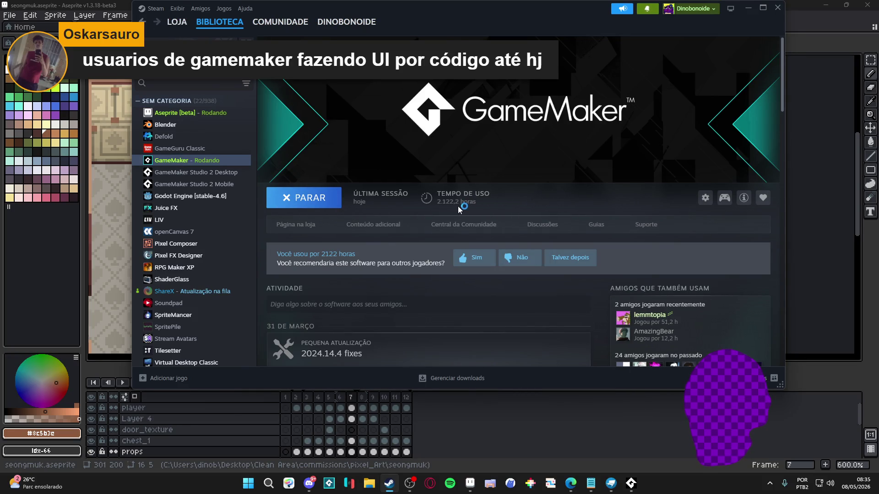
pyautogui.click(796, 22)
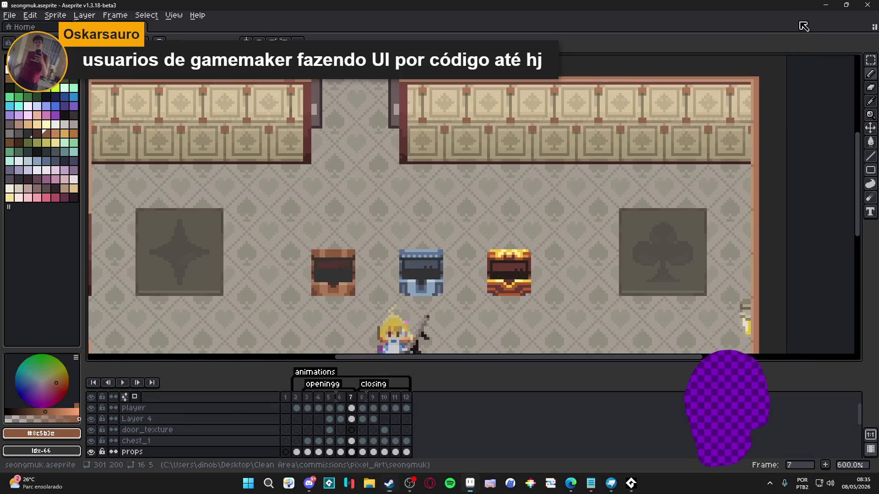
pyautogui.scroll(-2, 405, 290)
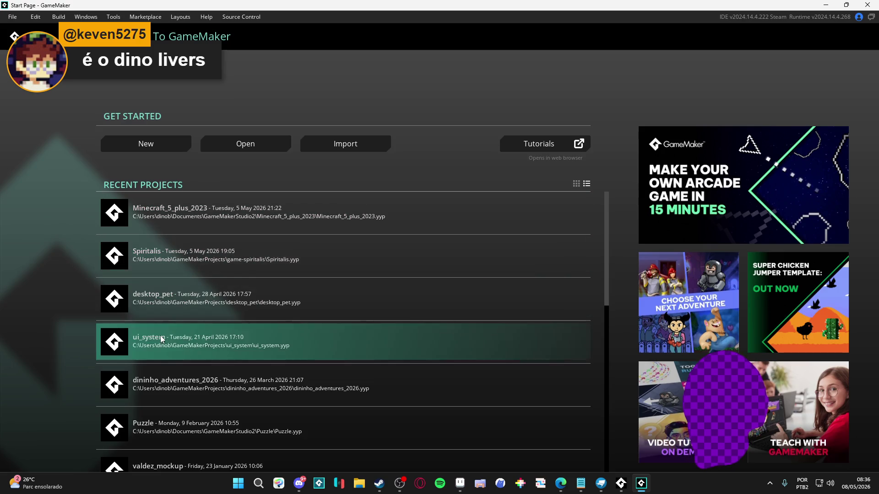
# Step: Open the recent ui_system project, close Search & Replace, and run it with F5
pyautogui.click(196, 348)
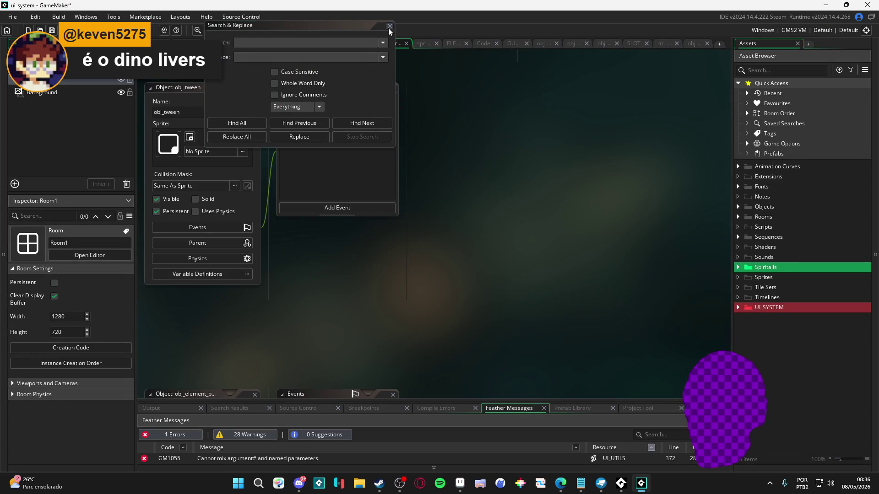
pyautogui.click(389, 26)
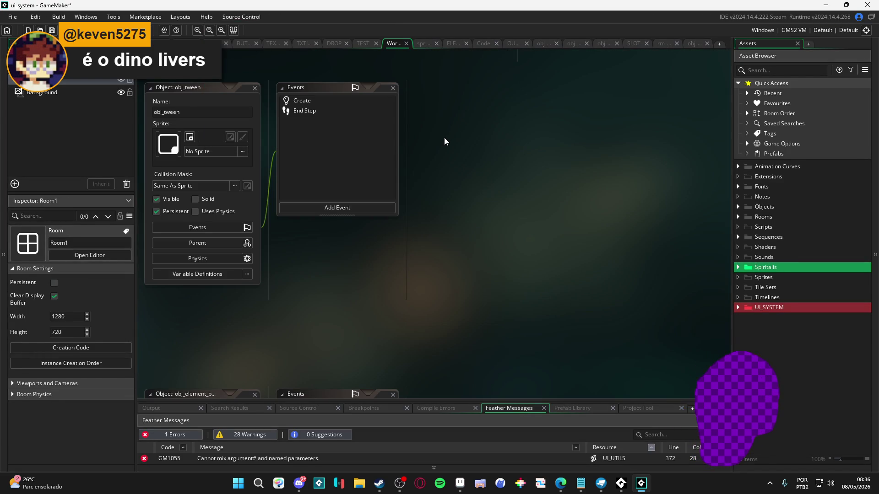
pyautogui.press('F5')
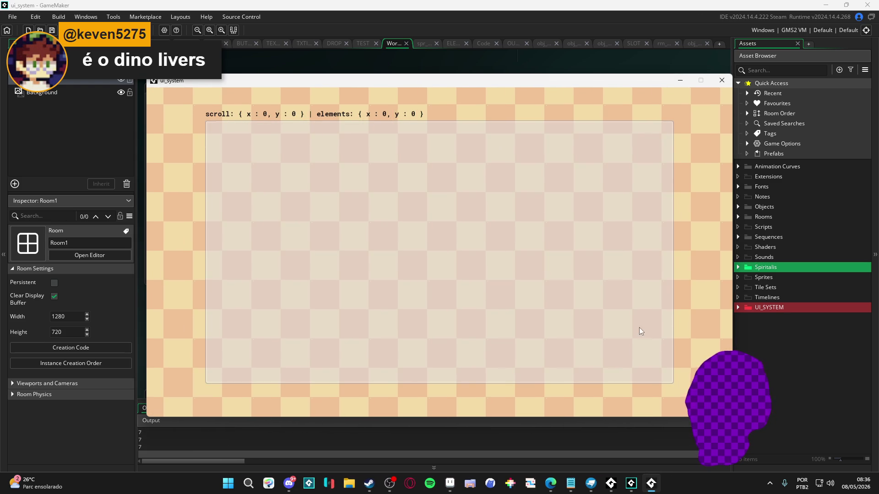
# Step: Scroll the demo, set Music Volume to 17.22%, and toggle SABEDORIA on and off
pyautogui.scroll(-10, 491, 275)
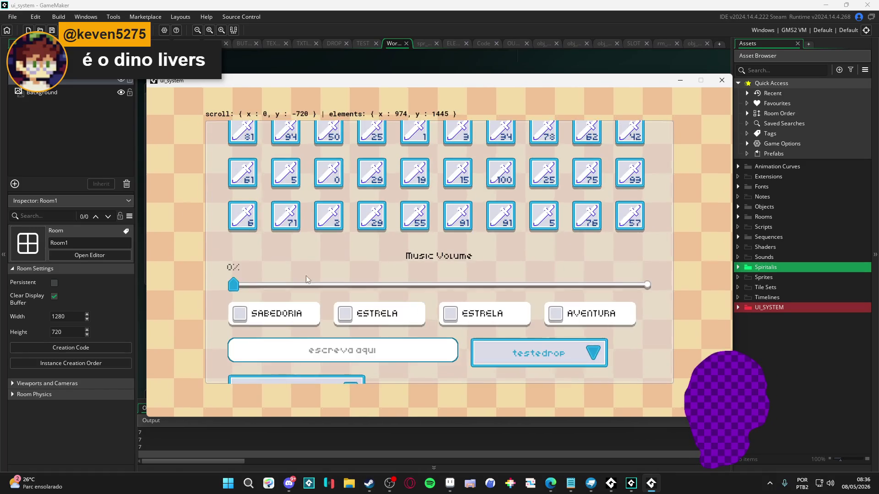
pyautogui.scroll(10, 348, 229)
pyautogui.scroll(-12, 339, 202)
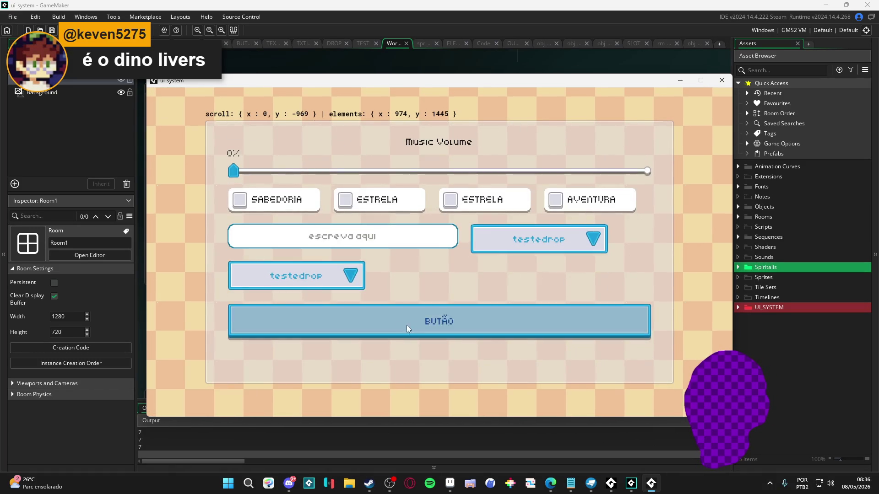
pyautogui.scroll(12, 414, 325)
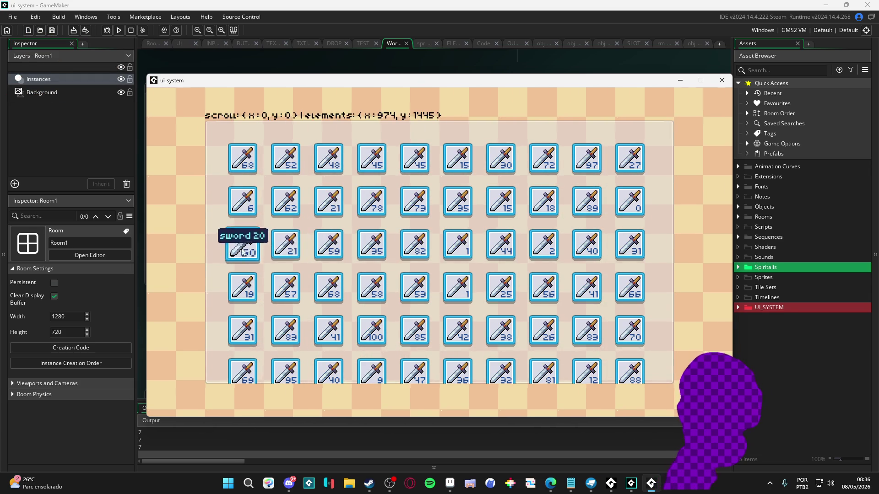
pyautogui.scroll(-3, 245, 270)
pyautogui.scroll(-5, 250, 277)
pyautogui.moveTo(233, 271)
pyautogui.mouseDown()
pyautogui.moveTo(523, 273)
pyautogui.moveTo(304, 302)
pyautogui.mouseUp()
pyautogui.click(242, 303)
pyautogui.click(240, 300)
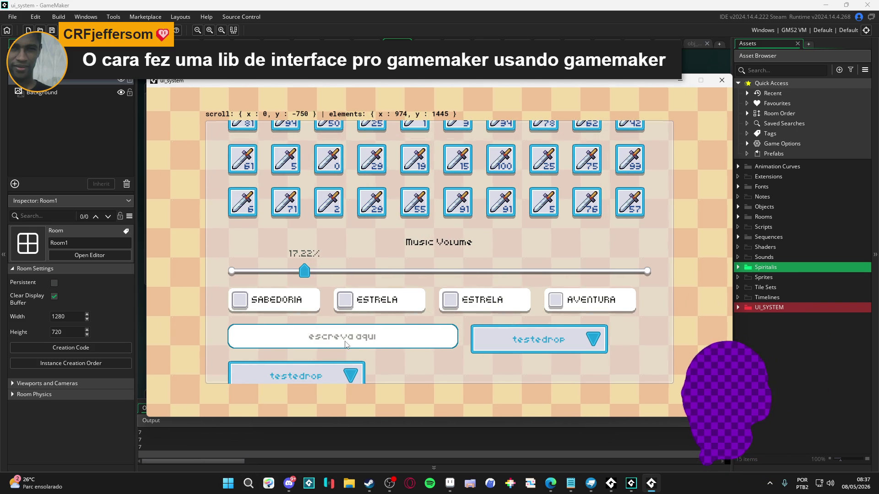
# Step: Lower Music Volume to 10.44%, type 'texto aqui' in the text box, and tick ESTRELA
pyautogui.moveTo(304, 271); pyautogui.dragTo(276, 273)
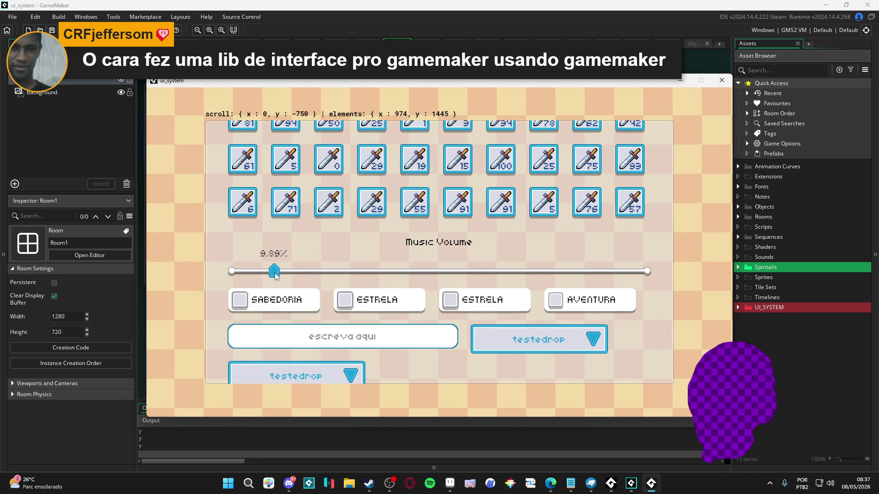
pyautogui.click(369, 350)
pyautogui.write('sdasdasd')
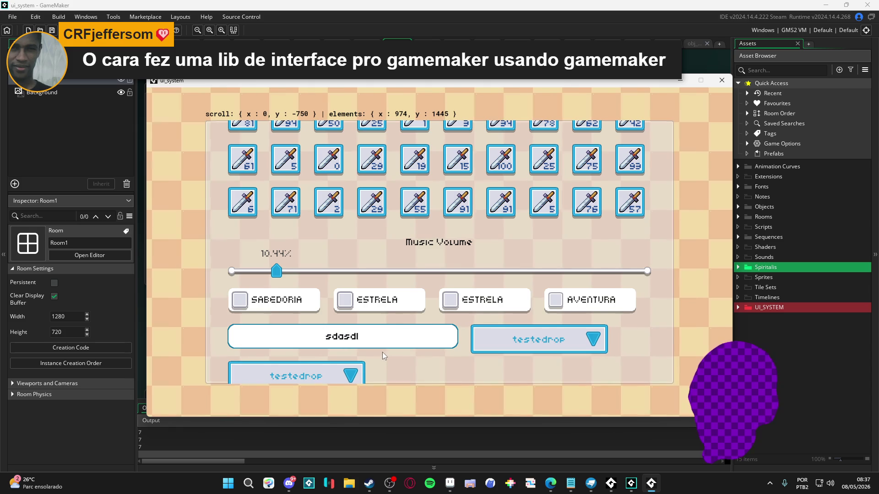
pyautogui.click(345, 300)
pyautogui.write('asdasd')
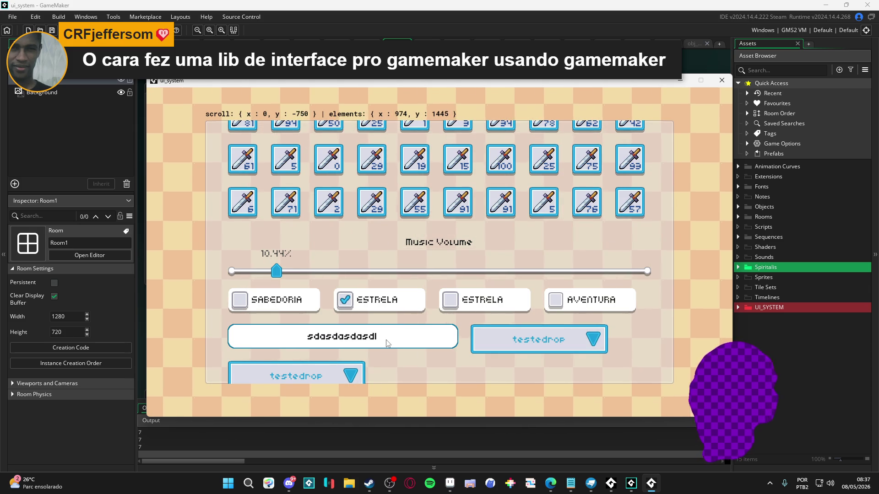
pyautogui.press('BackSpace')
pyautogui.press('BackSpace')
pyautogui.press('BackSpace')
pyautogui.press('BackSpace')
pyautogui.press('BackSpace')
pyautogui.press('BackSpace')
pyautogui.write('texto aqui')
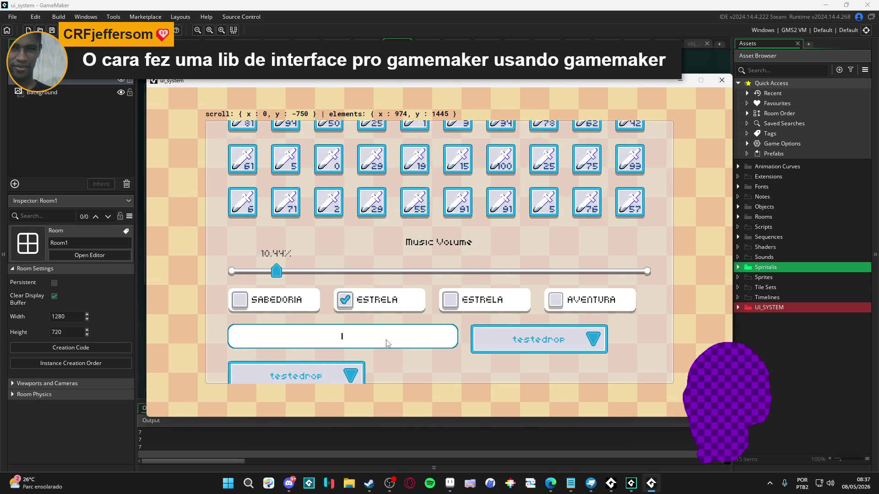
pyautogui.write(' aaaaa')
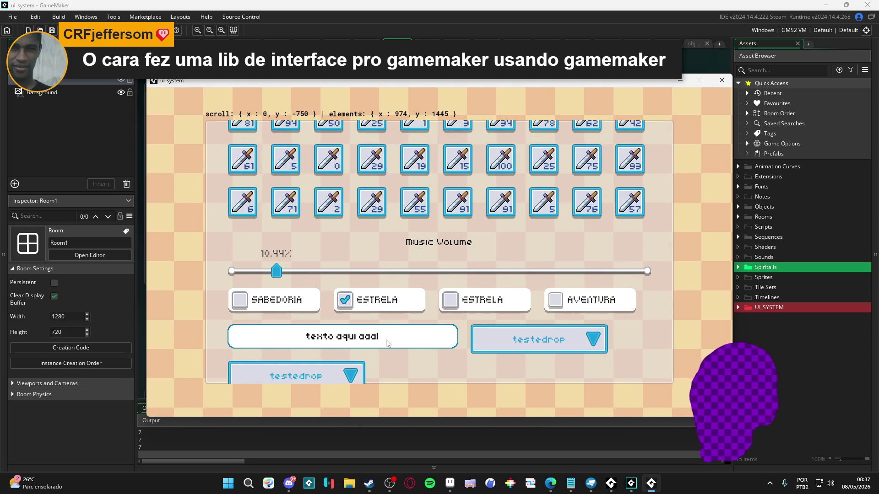
pyautogui.press('BackSpace')
pyautogui.press('BackSpace')
pyautogui.press('BackSpace')
pyautogui.press('BackSpace')
pyautogui.press('BackSpace')
pyautogui.press('BackSpace')
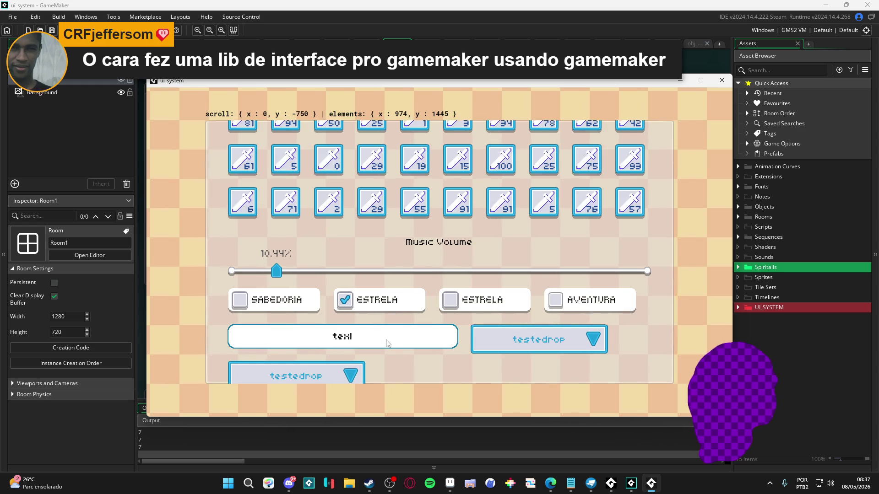
# Step: Cycle the testedrop dropdown through oceano, computador and floresta, ending on poesia
pyautogui.scroll(-3, 507, 278)
pyautogui.click(573, 293)
pyautogui.scroll(-7, 574, 293)
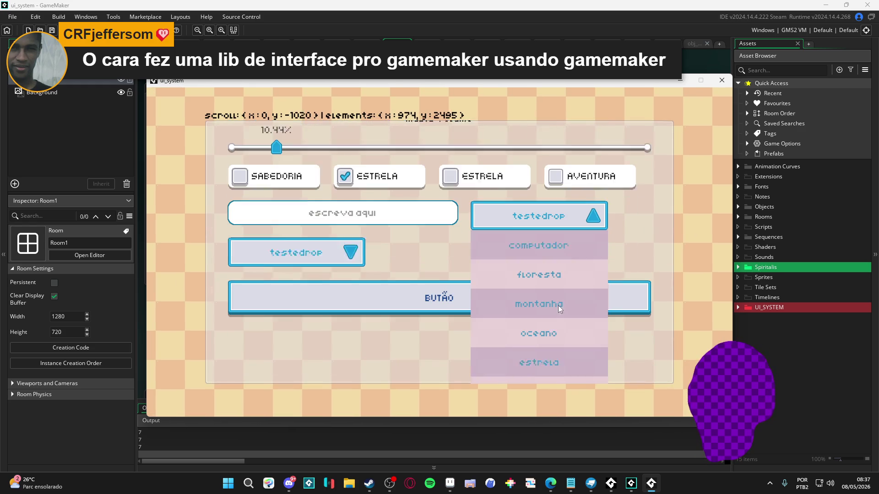
pyautogui.click(562, 339)
pyautogui.scroll(7, 568, 274)
pyautogui.click(574, 298)
pyautogui.click(579, 328)
pyautogui.click(573, 309)
pyautogui.click(559, 355)
pyautogui.scroll(-4, 553, 314)
pyautogui.click(564, 257)
pyautogui.scroll(-8, 549, 284)
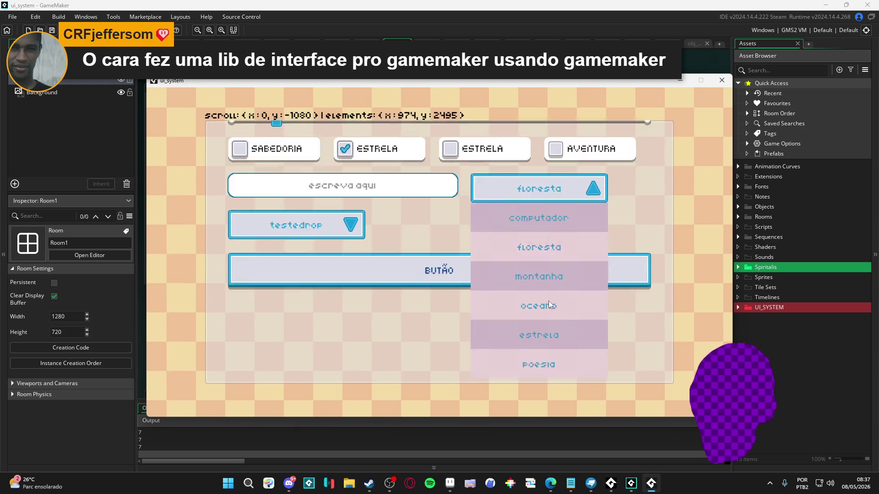
pyautogui.click(550, 330)
pyautogui.scroll(8, 526, 323)
# Step: Trigger BUTÃO twice, dismiss its 'oi' messages, and close the running game
pyautogui.click(457, 329)
pyautogui.press('Return')
pyautogui.click(462, 329)
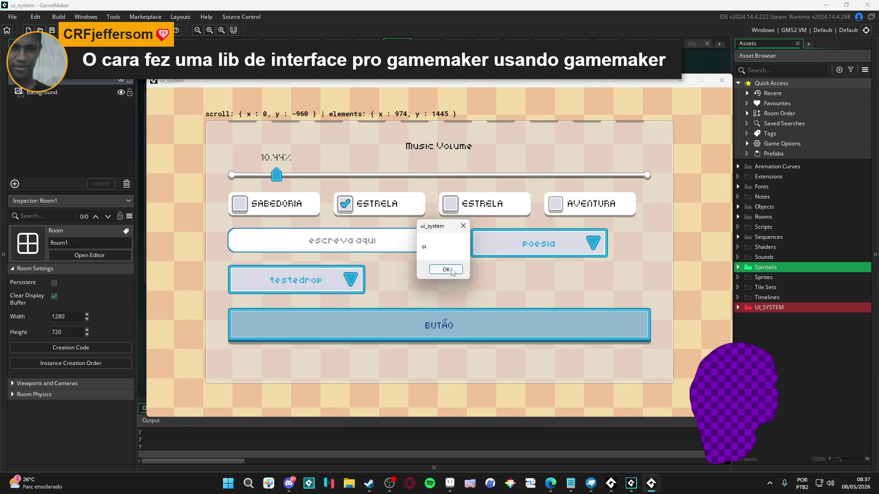
pyautogui.click(453, 269)
pyautogui.scroll(20, 550, 275)
pyautogui.scroll(-1, 634, 261)
pyautogui.scroll(4, 504, 252)
pyautogui.scroll(-1, 444, 229)
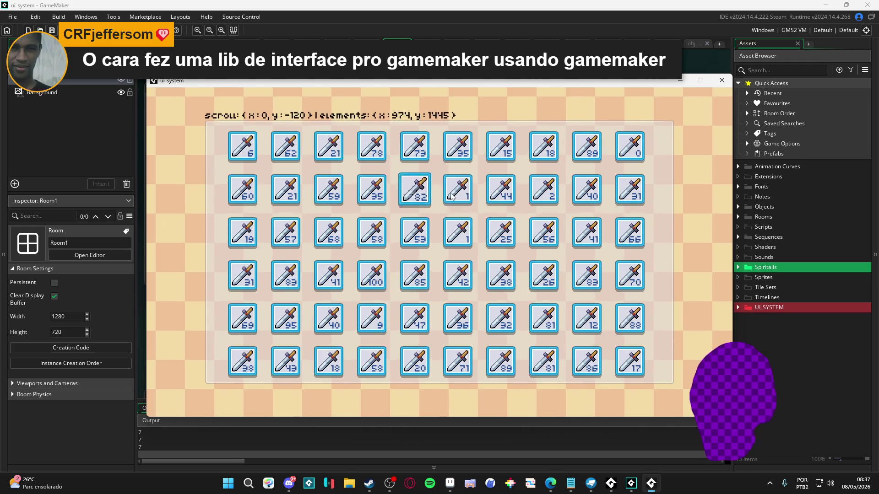
pyautogui.click(722, 80)
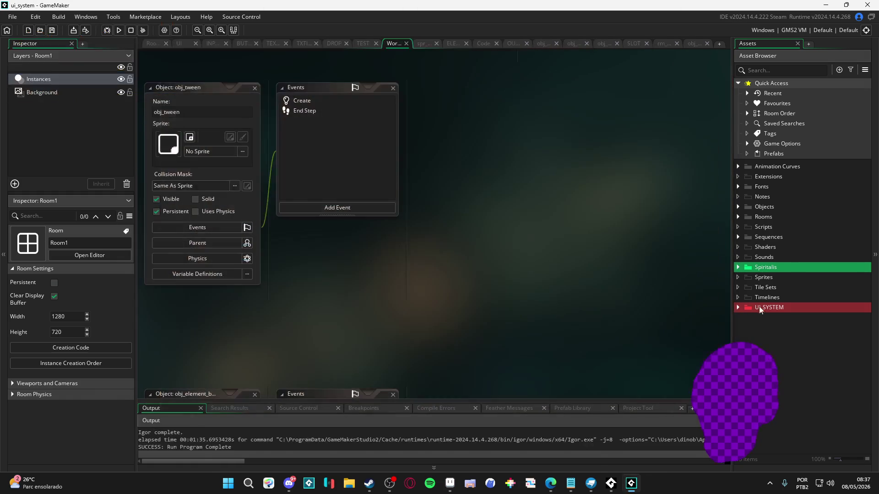
# Step: Expand the Objects folder, look over Room1, and switch to the test object's code
pyautogui.click(739, 207)
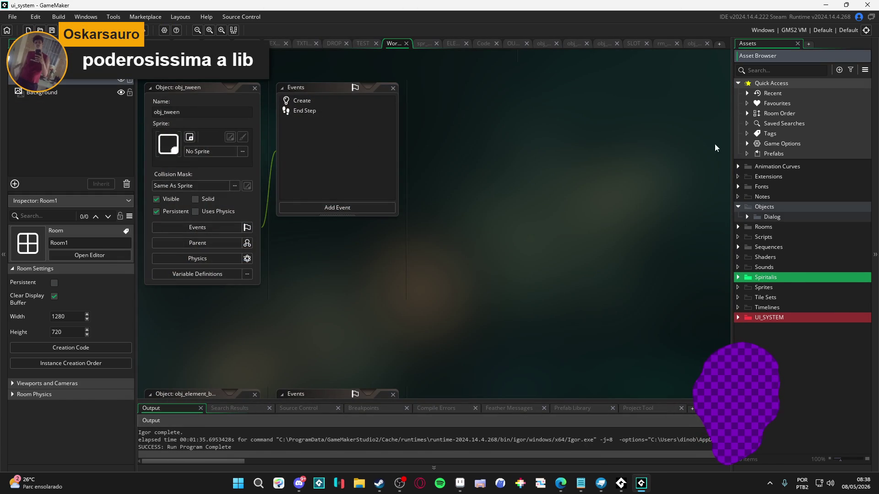
pyautogui.click(206, 43)
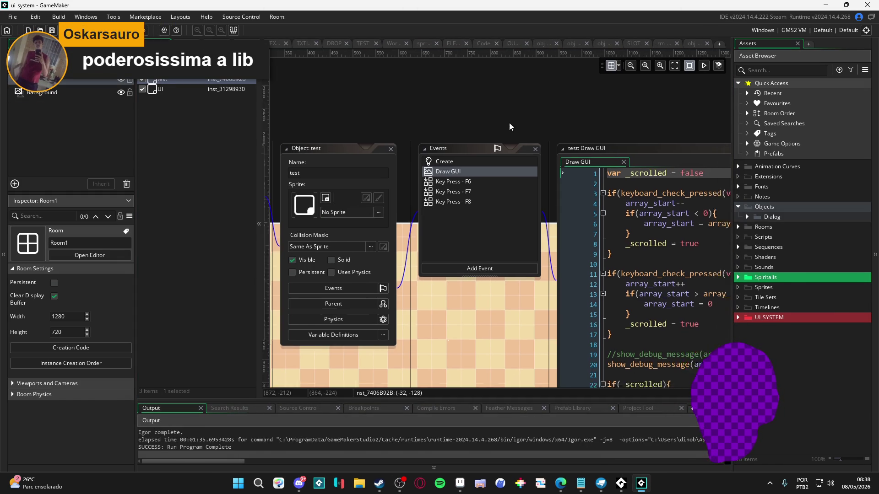
pyautogui.moveTo(452, 124); pyautogui.dragTo(508, 125)
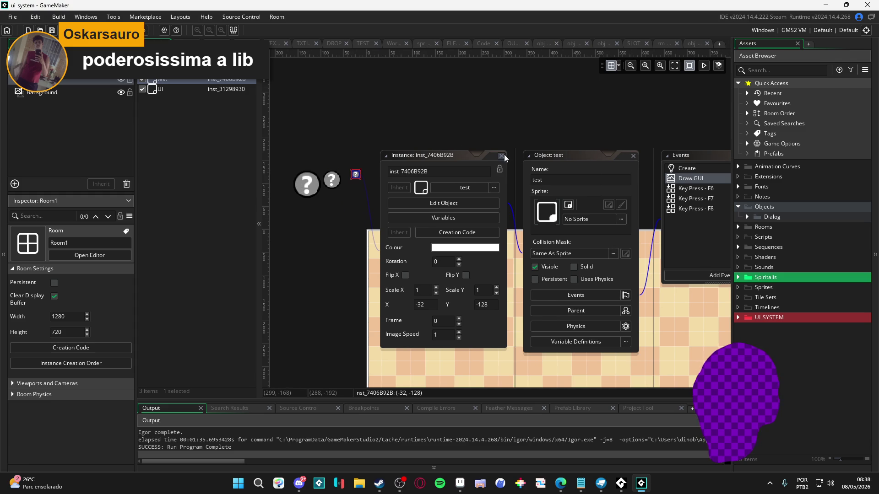
pyautogui.moveTo(628, 122); pyautogui.dragTo(246, 160)
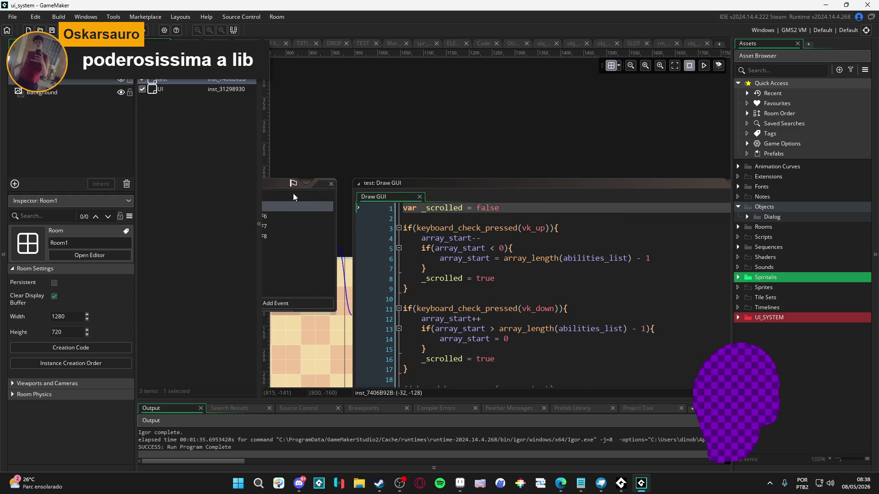
pyautogui.hotkey('ctrl', 'Tab')
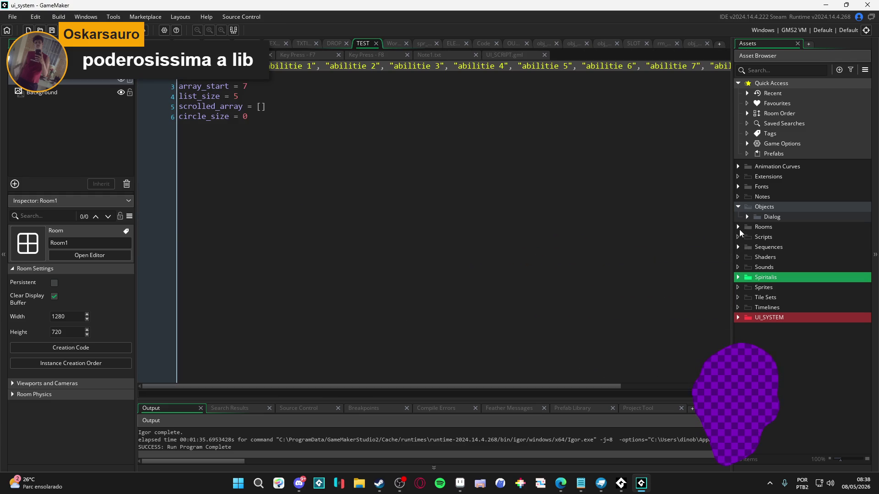
# Step: Expand the Rooms, Dialog, Fonts and UI_SYSTEM asset folders
pyautogui.click(738, 228)
pyautogui.click(750, 217)
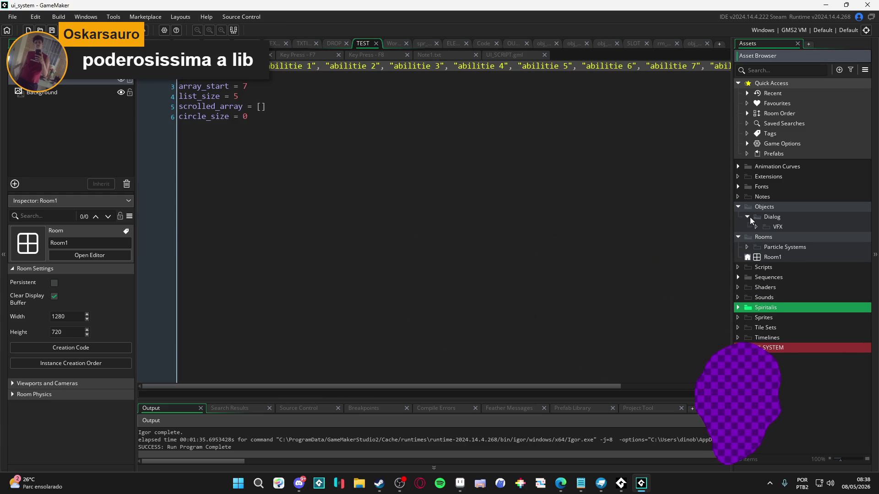
pyautogui.click(738, 186)
pyautogui.click(738, 166)
pyautogui.click(738, 167)
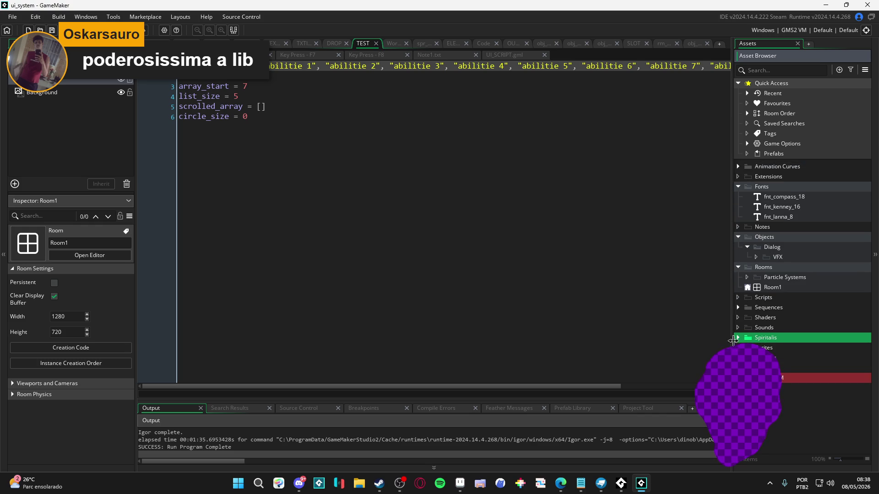
pyautogui.click(738, 378)
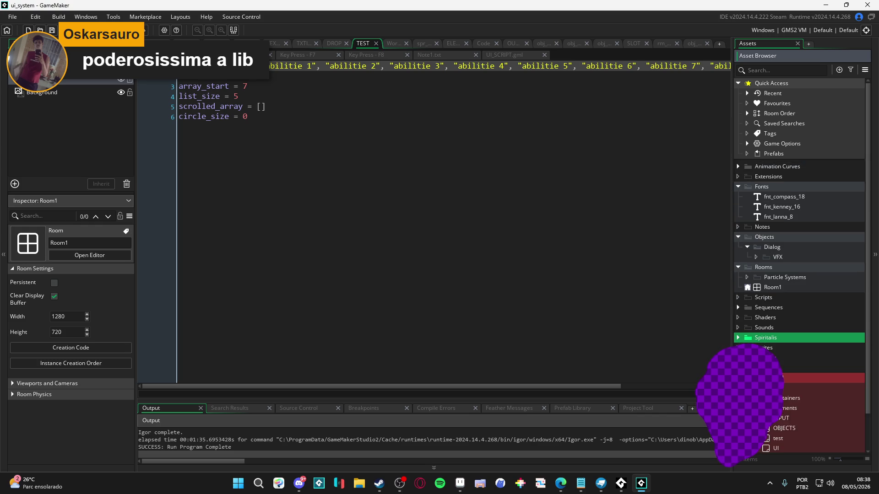
pyautogui.scroll(-1, 801, 256)
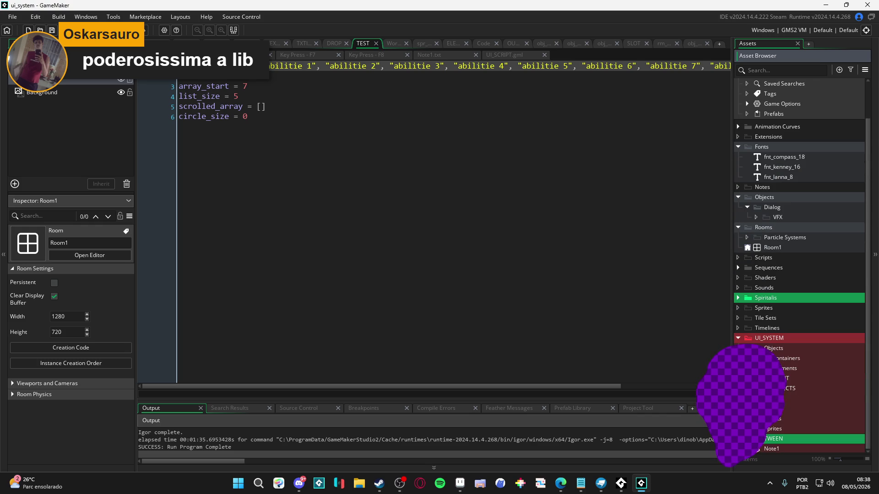
# Step: Expand Spiritalis and open the test object's Create event code
pyautogui.doubleClick(747, 300)
pyautogui.scroll(-1, 790, 420)
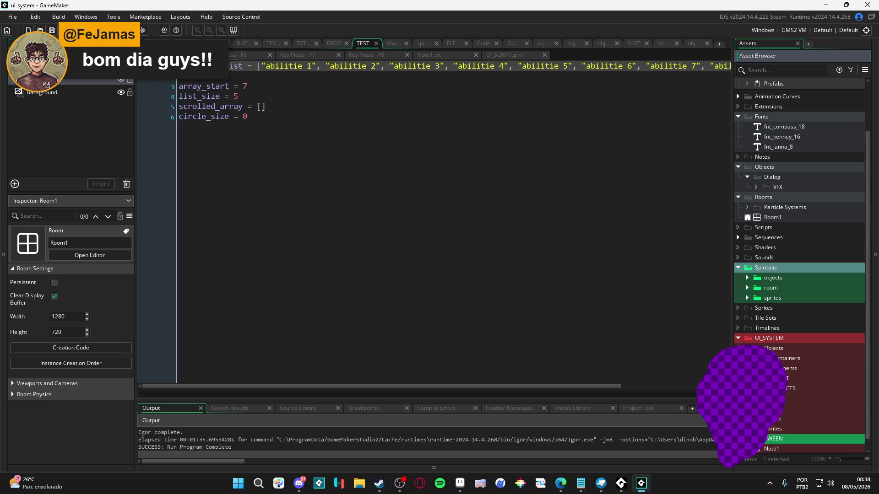
pyautogui.doubleClick(790, 403)
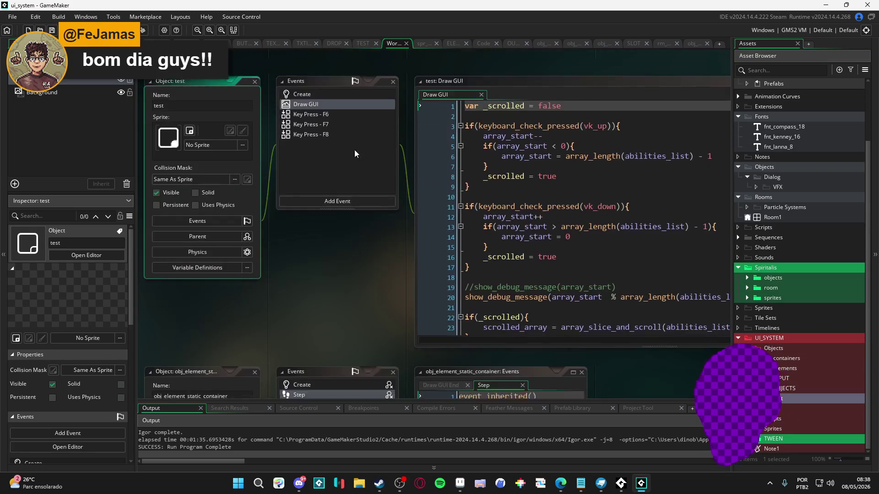
pyautogui.doubleClick(339, 101)
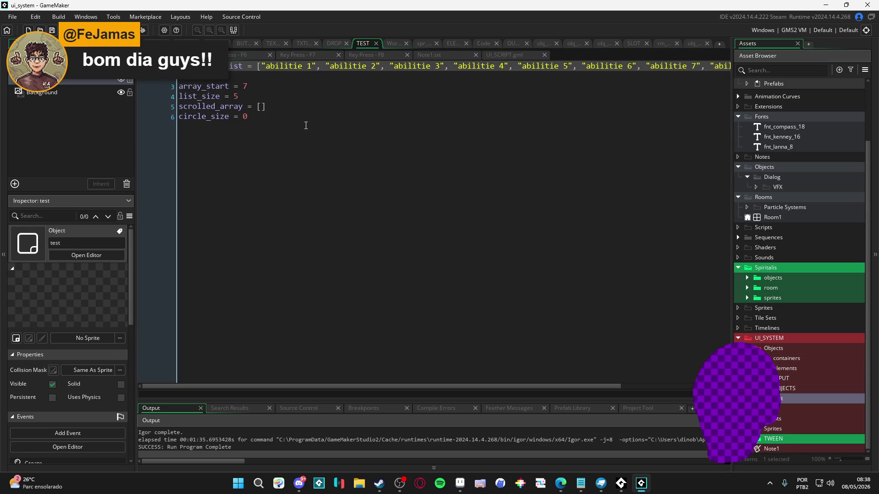
# Step: Compare the Key Press - F6 and Key Press - F7 event code
pyautogui.click(251, 57)
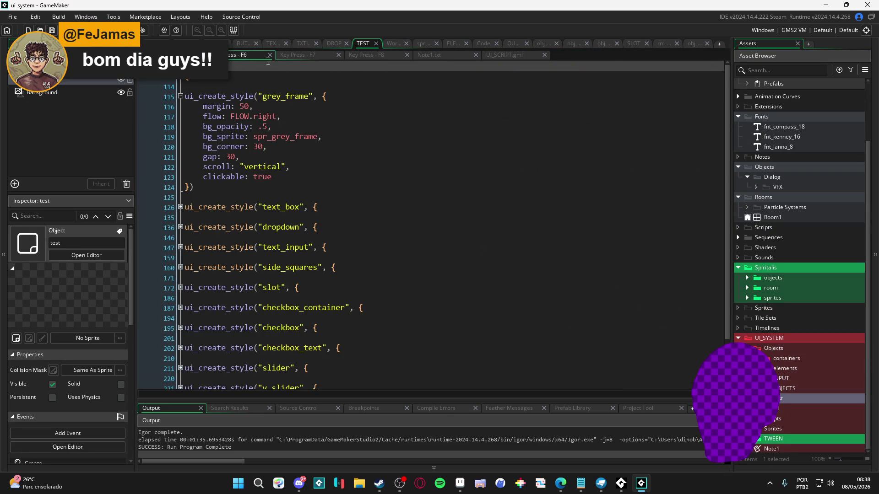
pyautogui.click(315, 56)
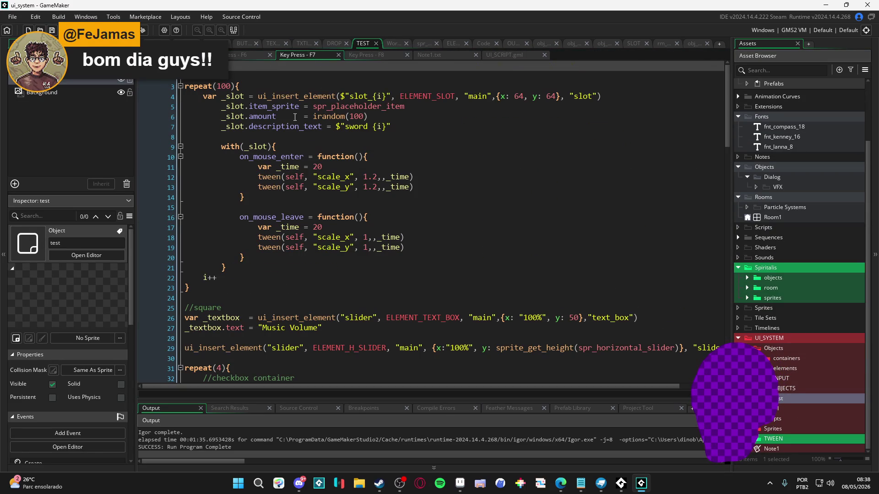
pyautogui.scroll(-5, 285, 134)
pyautogui.scroll(5, 222, 96)
pyautogui.click(251, 55)
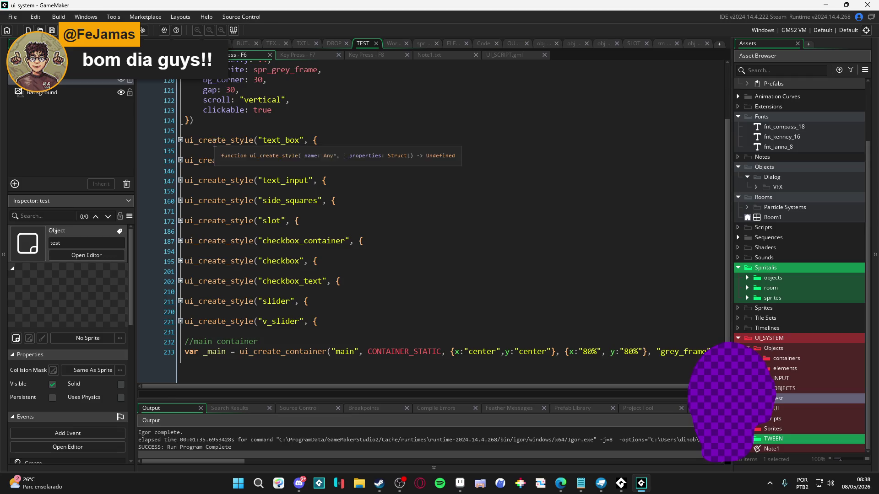
pyautogui.hotkey('ctrl', 'v')
# Step: Unfold then collapse the text_box and dropdown style blocks, checking ui_create_container hints
pyautogui.click(181, 147)
pyautogui.click(254, 216)
pyautogui.scroll(-4, 197, 151)
pyautogui.click(180, 138)
pyautogui.scroll(2, 215, 143)
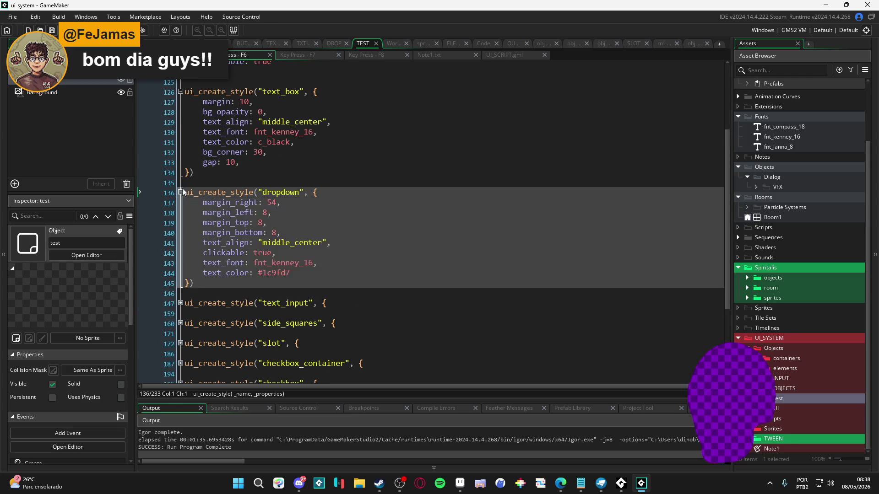
pyautogui.click(180, 192)
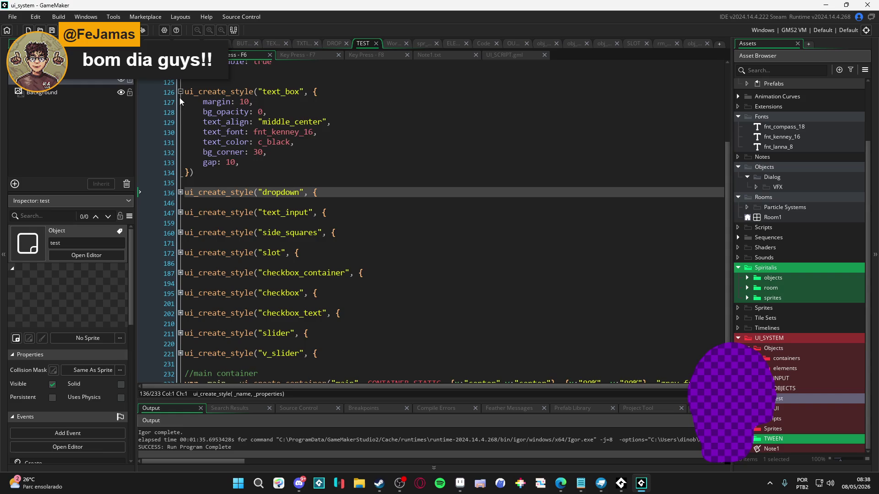
pyautogui.click(180, 92)
pyautogui.scroll(2, 275, 183)
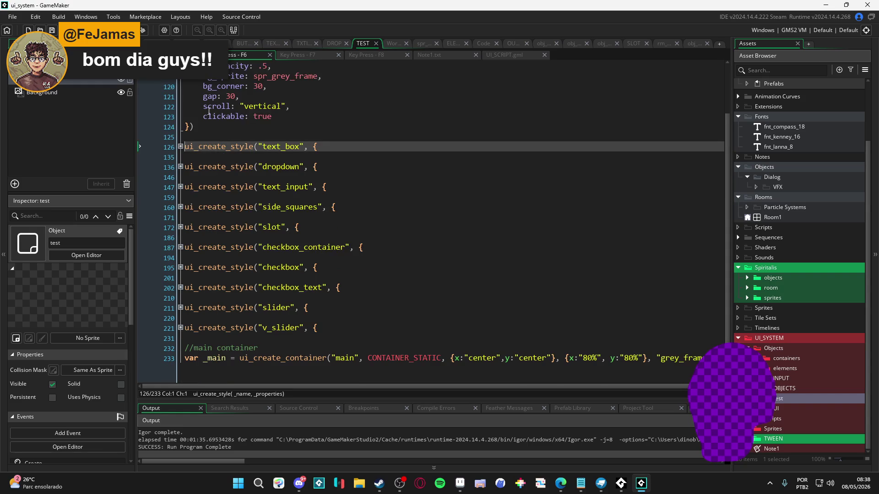
pyautogui.tripleClick(238, 356)
pyautogui.click(683, 358)
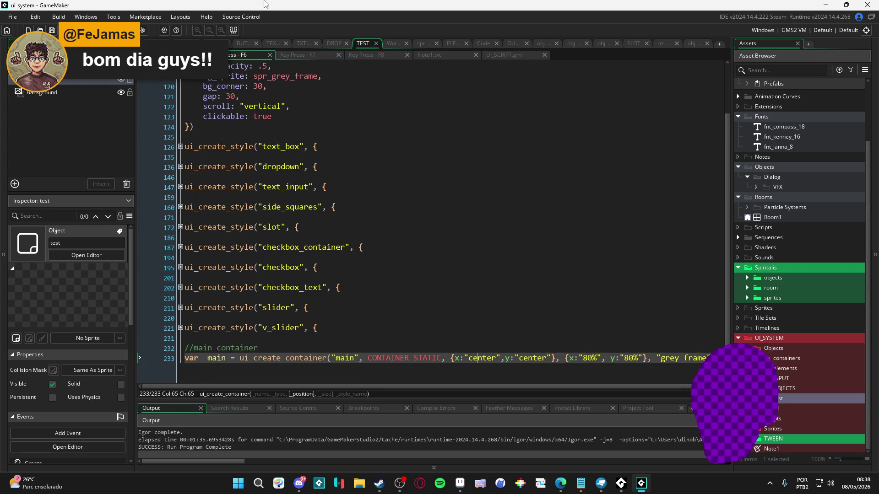
# Step: Review the Key Press - F7 Music Volume and checkbox container code, then minimize GameMaker
pyautogui.click(298, 55)
pyautogui.scroll(2, 397, 183)
pyautogui.click(397, 126)
pyautogui.scroll(-7, 397, 129)
pyautogui.scroll(8, 338, 170)
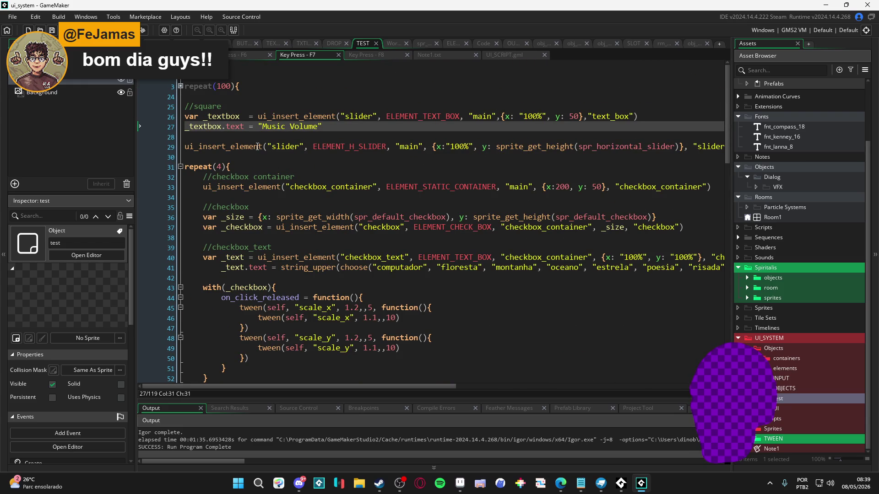
pyautogui.click(200, 193)
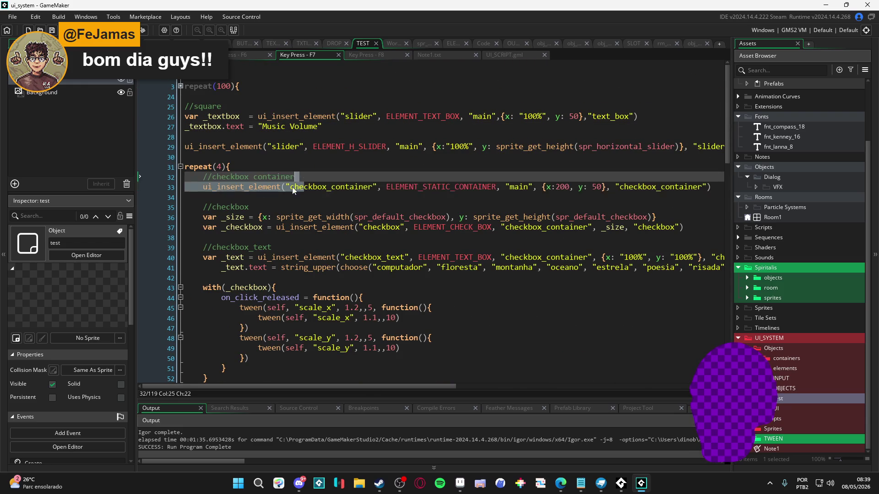
pyautogui.click(262, 200)
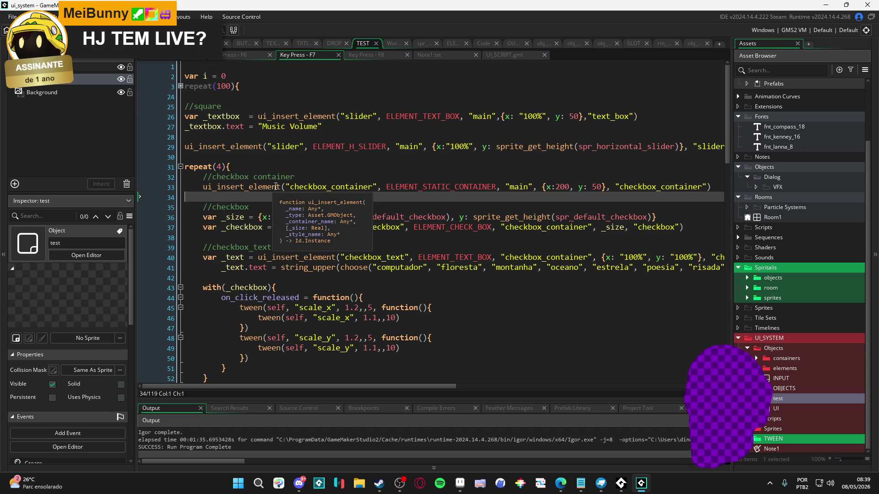
pyautogui.click(825, 5)
pyautogui.moveTo(426, 224)
pyautogui.mouseDown()
pyautogui.moveTo(446, 183)
pyautogui.moveTo(408, 214)
pyautogui.moveTo(407, 204)
pyautogui.mouseUp()
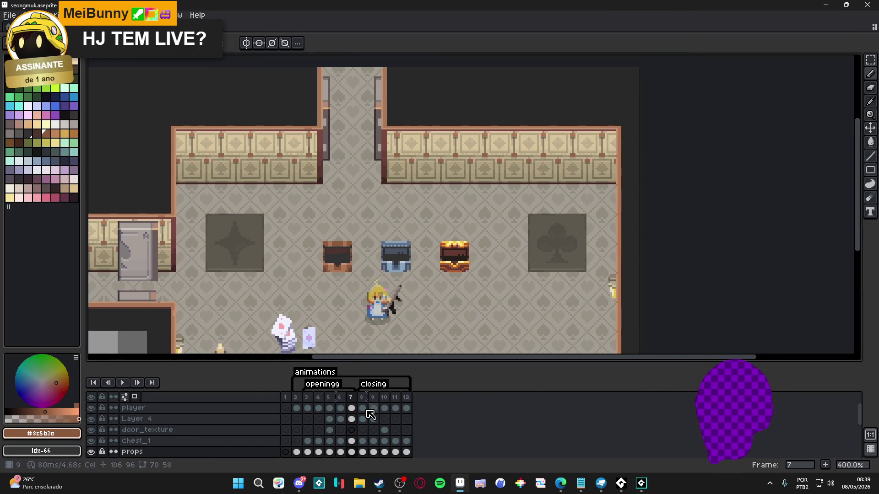
# Step: Compare frames 8 and 9 with frame 7 and copy frame 7's dark-interior gold chest
pyautogui.click(364, 406)
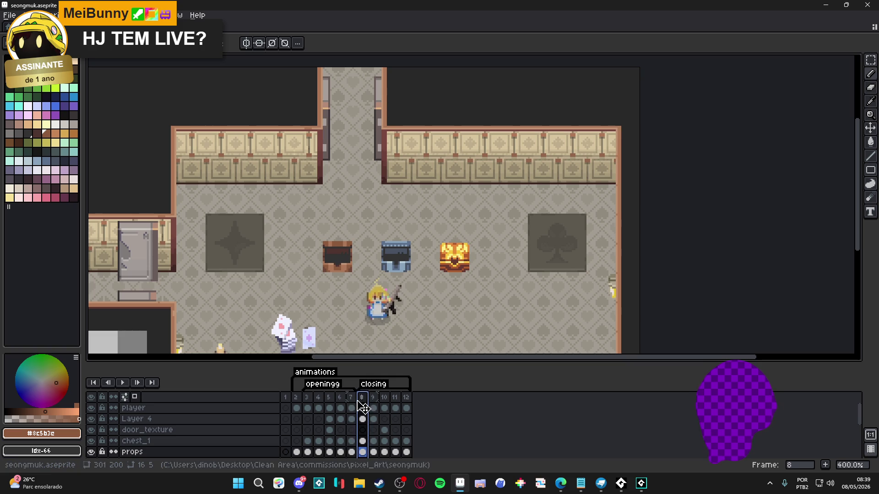
pyautogui.click(373, 406)
pyautogui.click(363, 407)
pyautogui.click(351, 405)
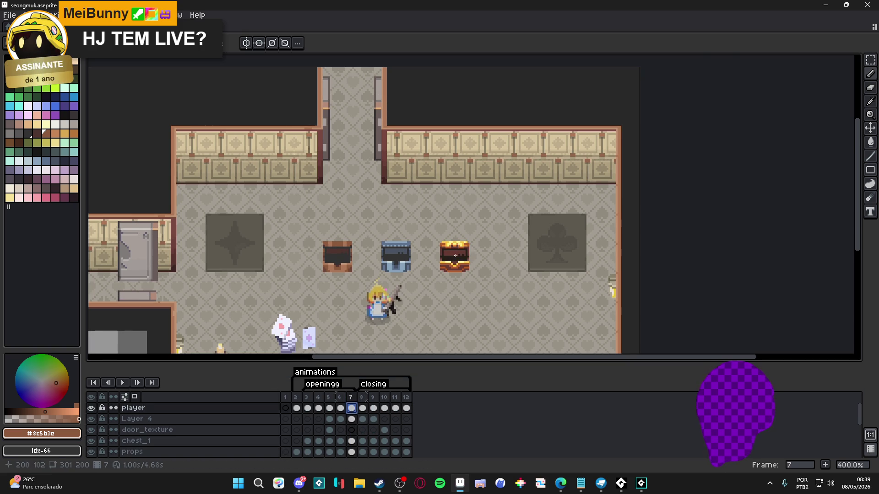
pyautogui.scroll(2, 451, 266)
pyautogui.click(458, 279)
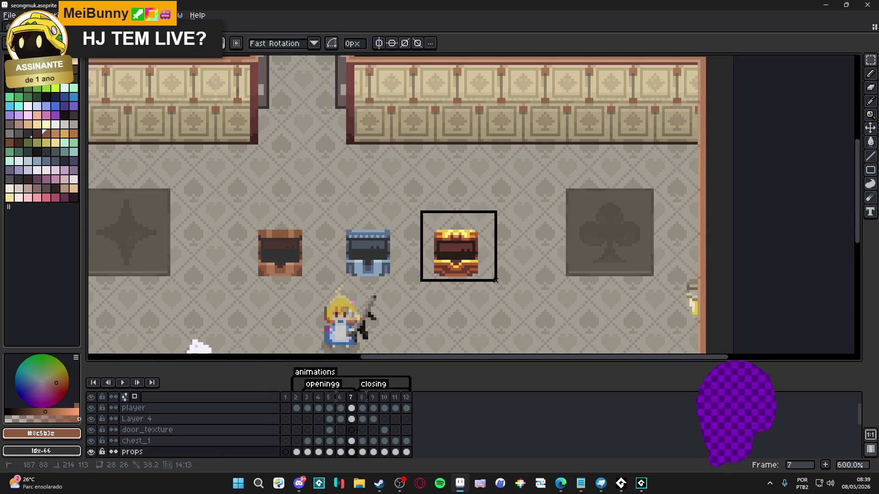
# Step: Paste the dark-interior chest onto frames 8 and 9, then reselect the chest's top
pyautogui.click(368, 403)
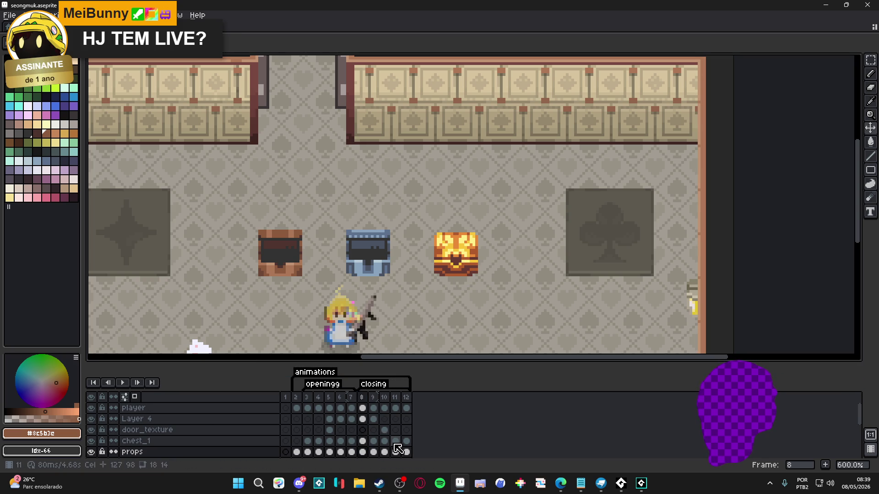
pyautogui.hotkey('ctrl', 'v')
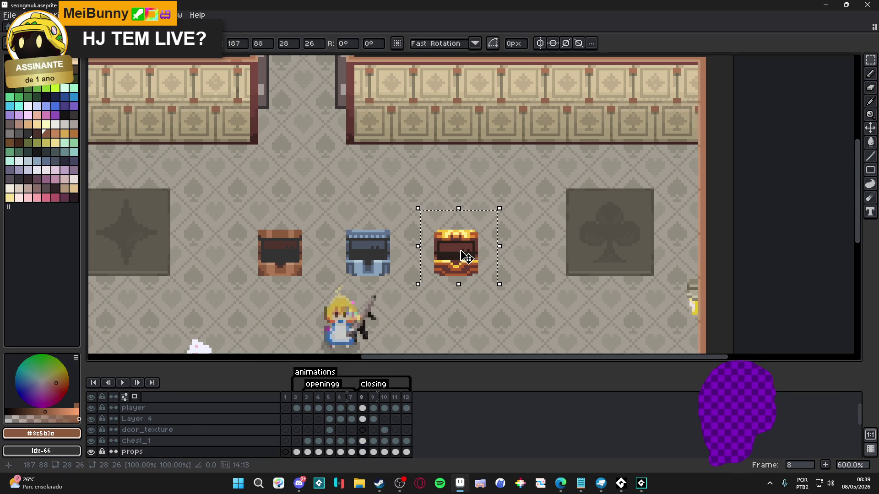
pyautogui.click(374, 452)
pyautogui.click(374, 452)
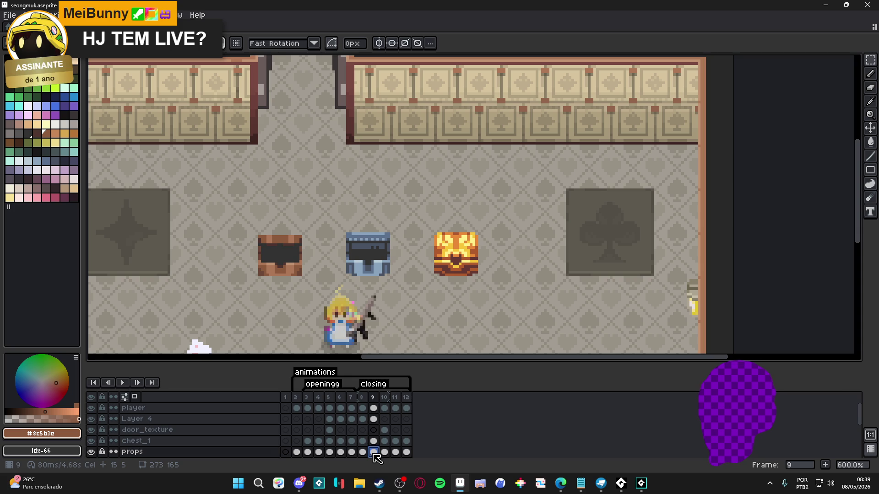
pyautogui.hotkey('ctrl', 'v')
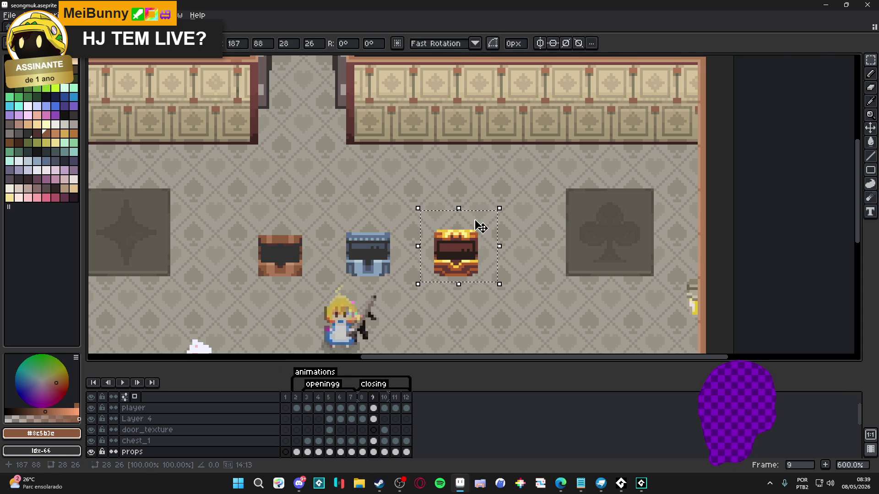
pyautogui.scroll(3, 451, 251)
pyautogui.press('v')
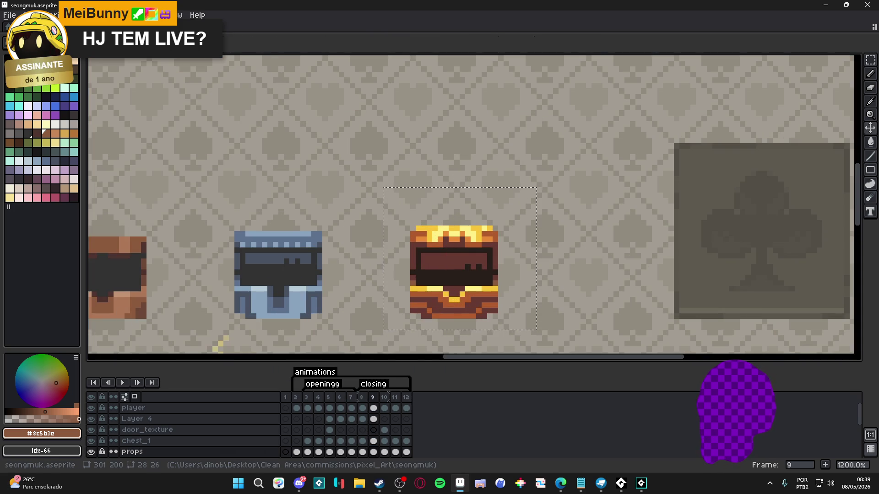
pyautogui.click(422, 241)
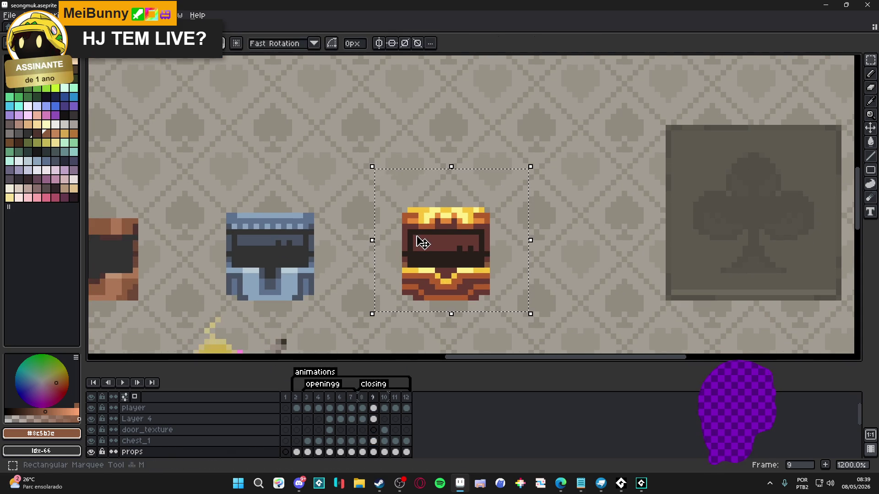
pyautogui.moveTo(410, 222); pyautogui.dragTo(490, 236)
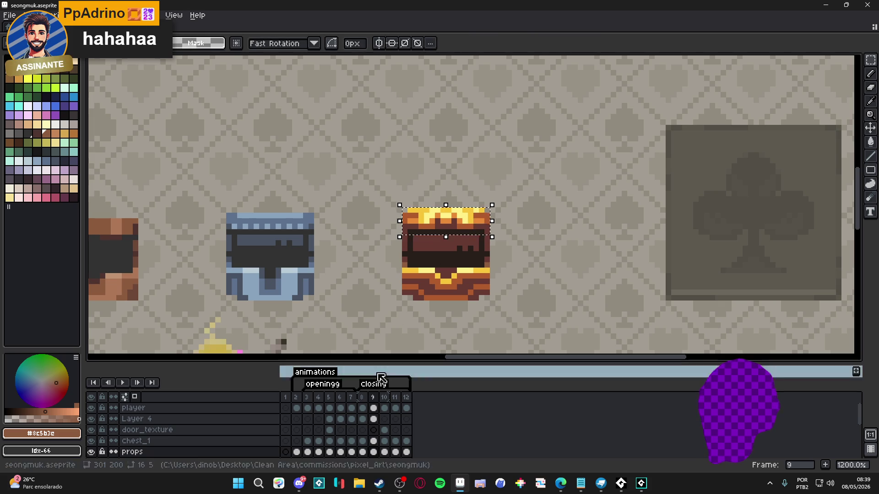
# Step: Compare the gold chest across frames 7, 8 and 9, and marquee its top-left on frame 8
pyautogui.click(361, 397)
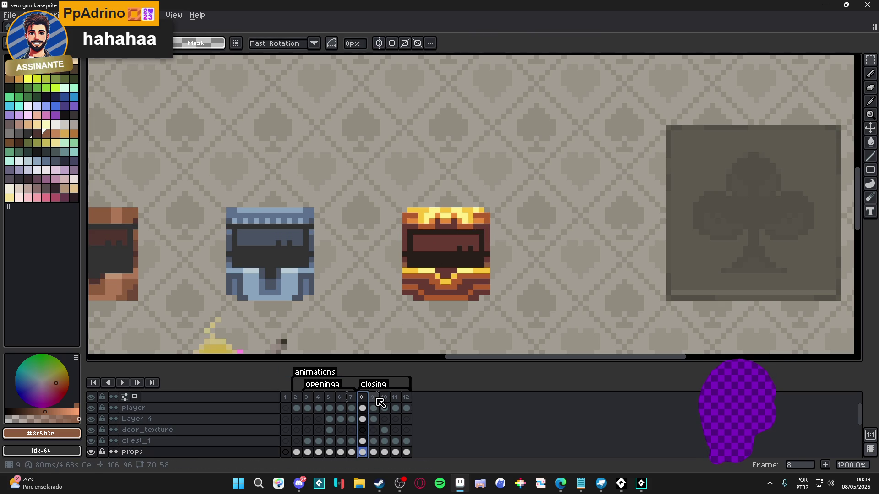
pyautogui.click(373, 397)
pyautogui.click(352, 399)
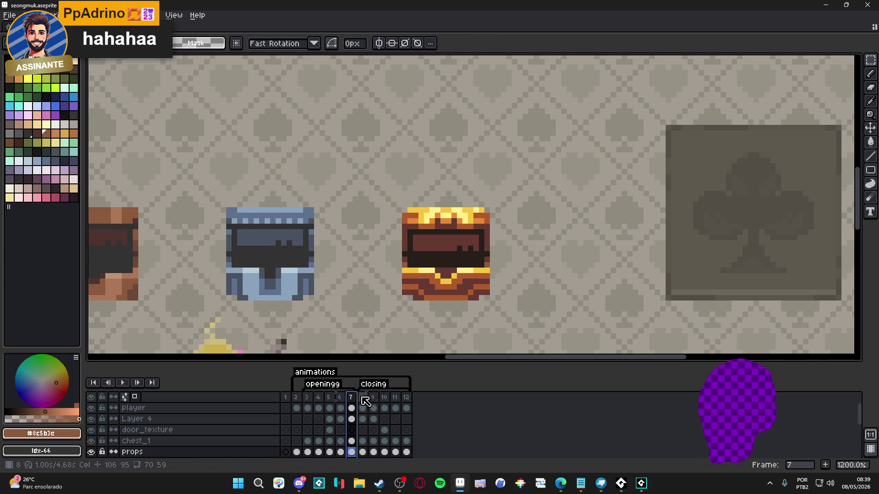
pyautogui.click(363, 397)
pyautogui.press('m')
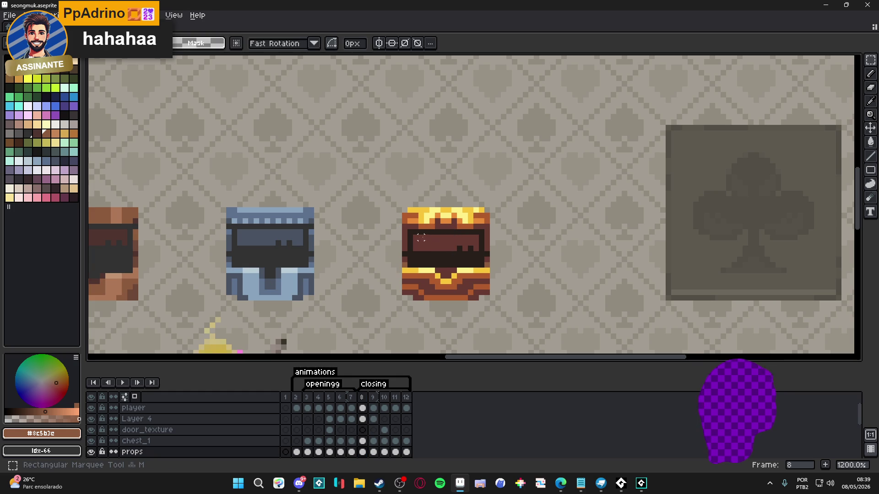
pyautogui.scroll(1, 406, 230)
pyautogui.moveTo(402, 235)
pyautogui.mouseDown()
pyautogui.moveTo(460, 209)
pyautogui.moveTo(518, 201)
pyautogui.moveTo(507, 226)
pyautogui.mouseUp()
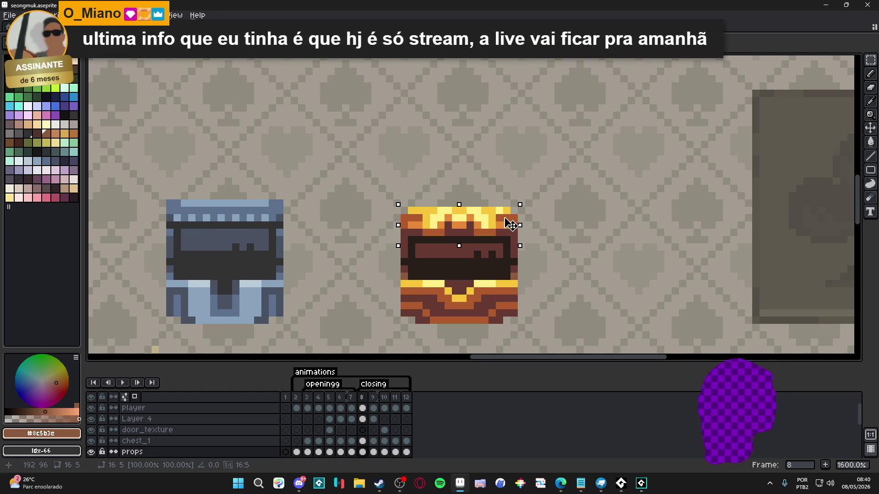
pyautogui.scroll(-4, 506, 220)
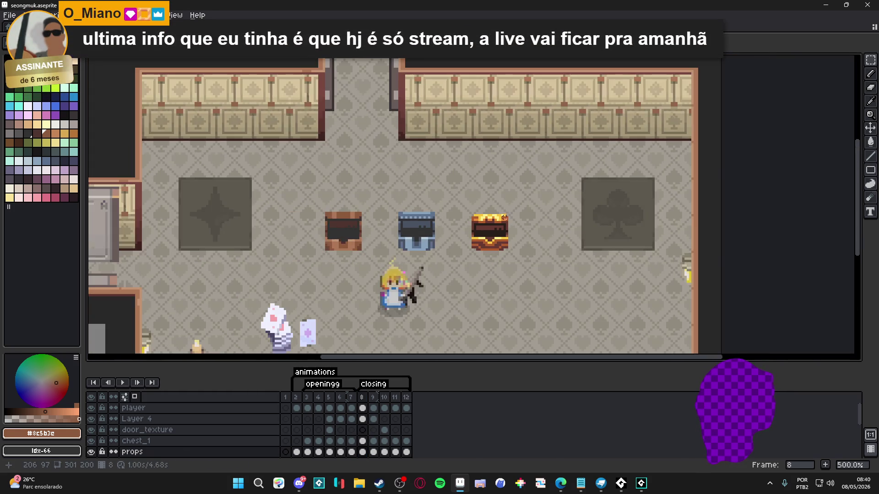
# Step: On frame 9, shift the selected chest lid down one pixel and deselect
pyautogui.click(353, 397)
pyautogui.click(364, 403)
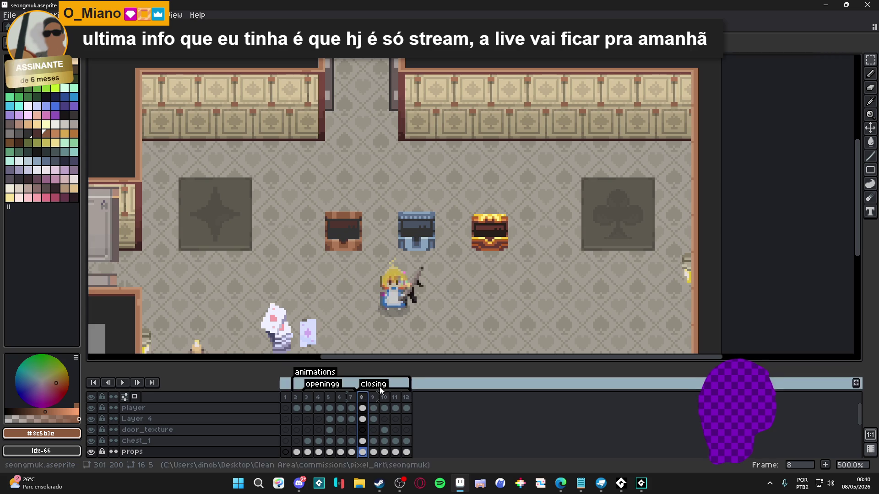
pyautogui.click(376, 402)
pyautogui.scroll(4, 487, 235)
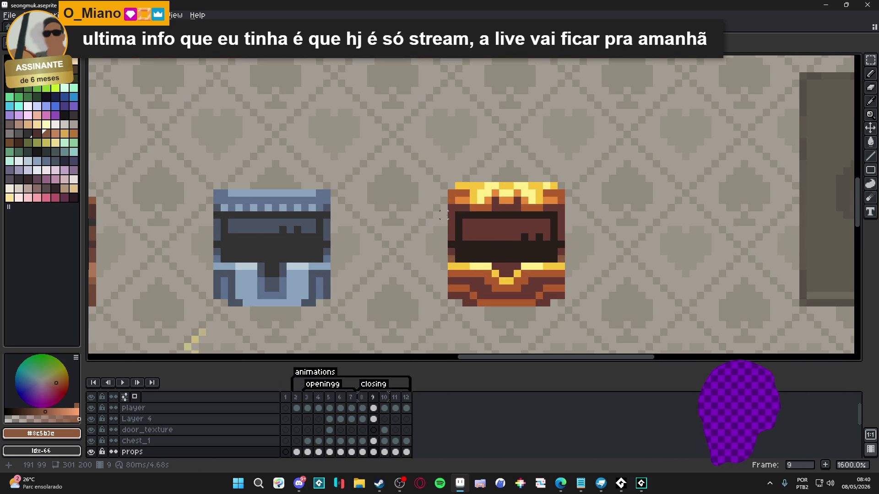
pyautogui.moveTo(451, 215); pyautogui.dragTo(566, 183)
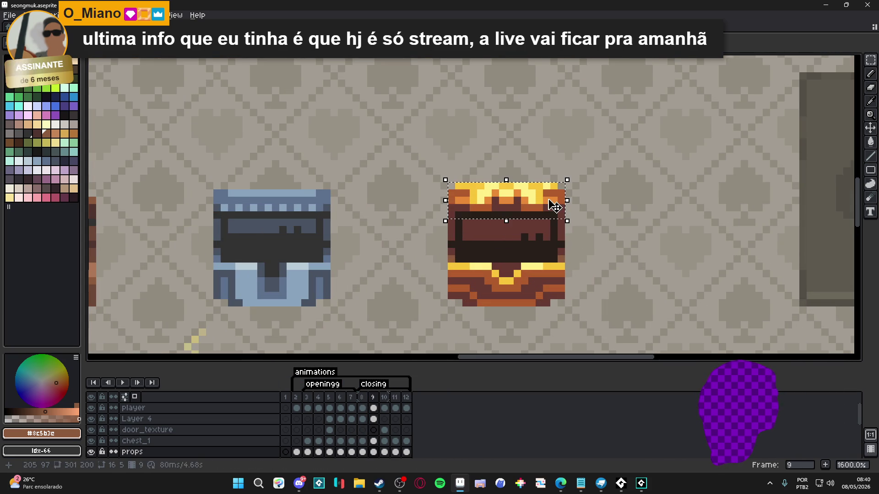
pyautogui.press('Down')
pyautogui.hotkey('ctrl', 'd')
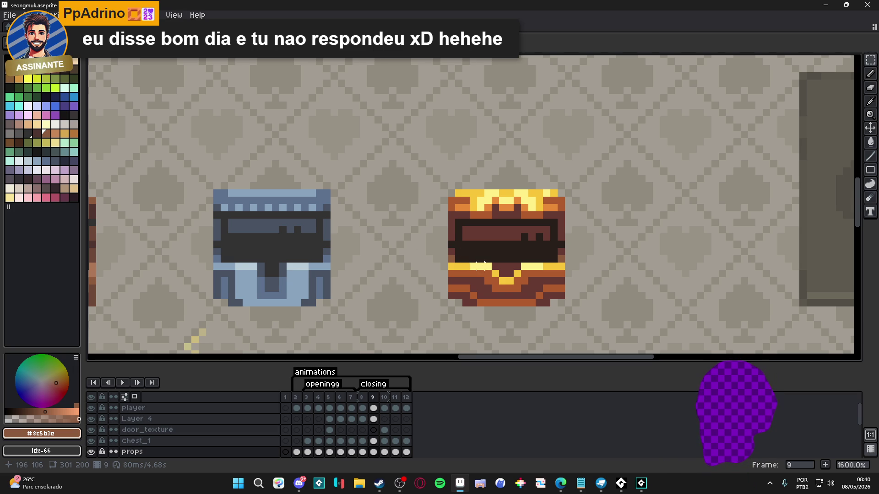
# Step: Review the chest on frames 8 and 9, then mark a band across it on frame 10
pyautogui.click(363, 397)
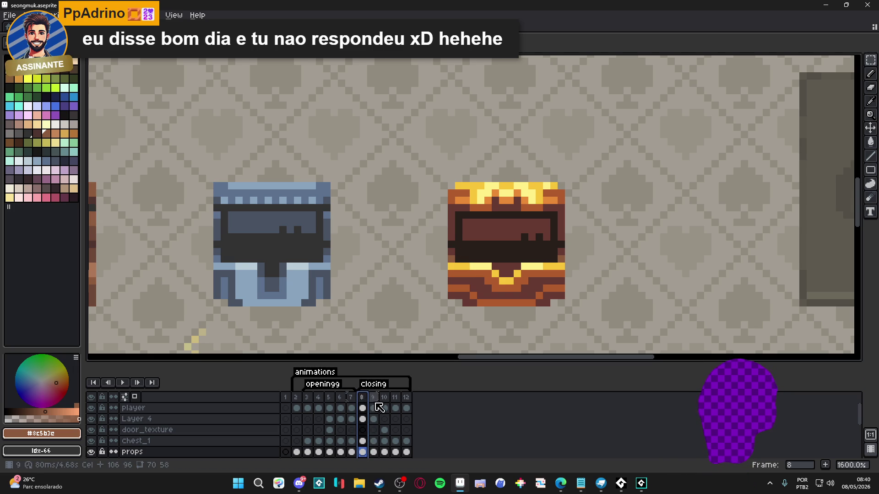
pyautogui.click(373, 397)
pyautogui.scroll(-3, 468, 293)
pyautogui.click(389, 404)
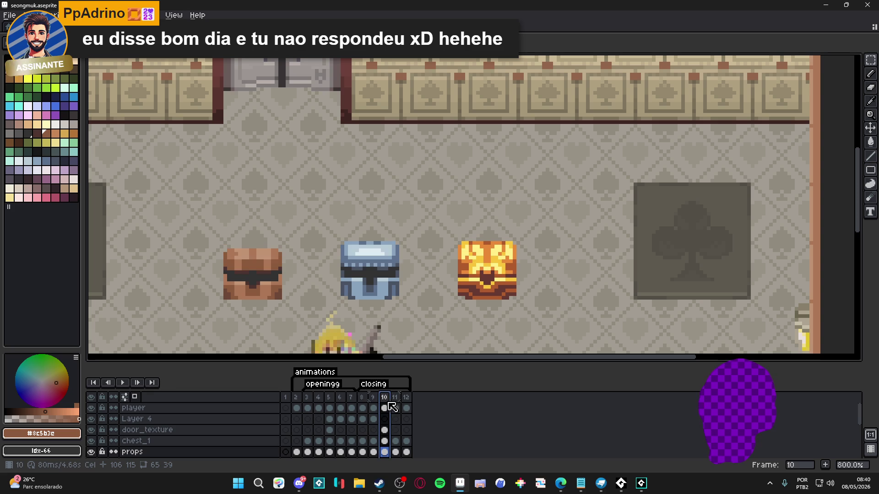
pyautogui.scroll(3, 476, 284)
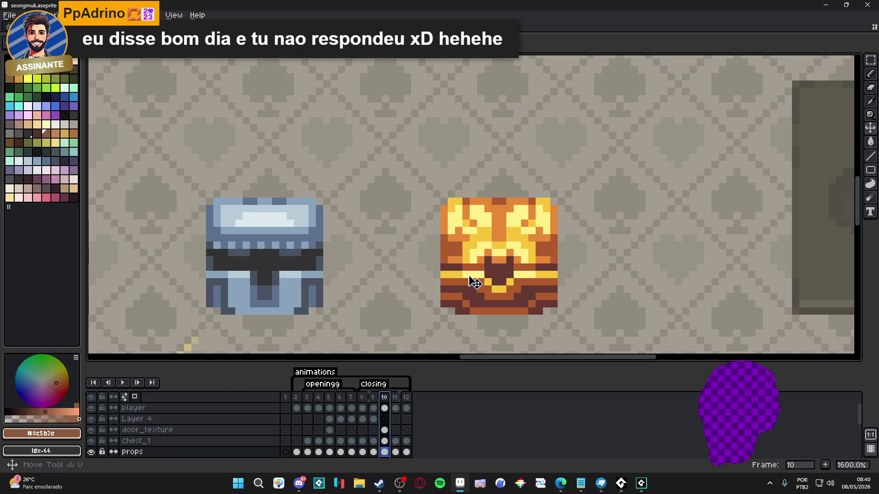
pyautogui.moveTo(441, 271)
pyautogui.mouseDown()
pyautogui.moveTo(556, 236)
pyautogui.moveTo(530, 247)
pyautogui.mouseUp()
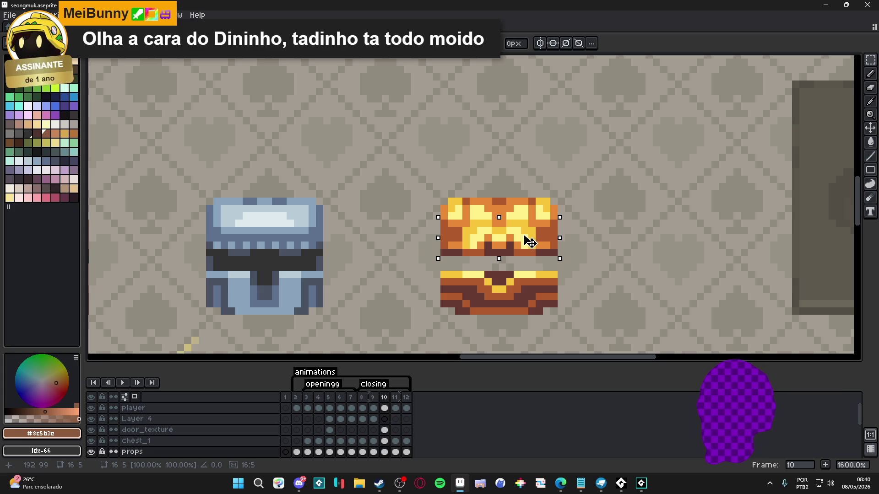
pyautogui.hotkey('ctrl', 'd')
# Step: With the Pencil, paint dark brown and a darker palette colour into the gap under the lid
pyautogui.press('b')
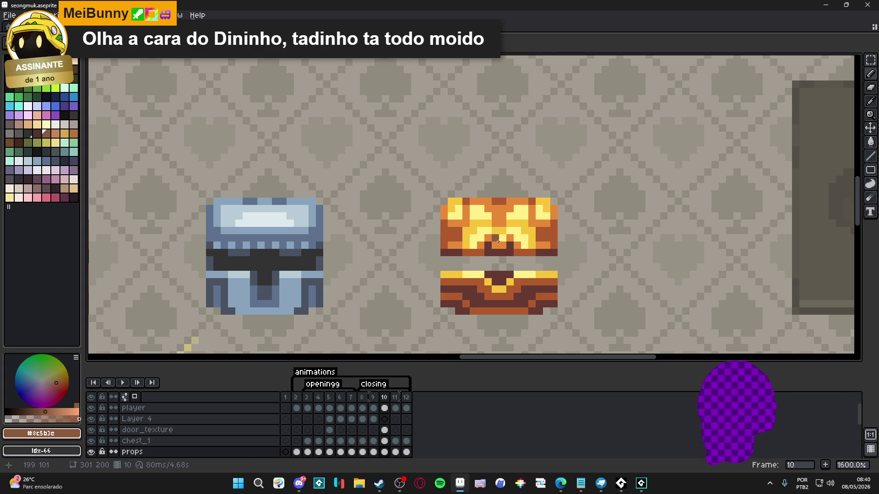
pyautogui.scroll(2, 488, 252)
pyautogui.keyDown('alt'); pyautogui.click(432, 249); pyautogui.keyUp('alt')
pyautogui.click(425, 262)
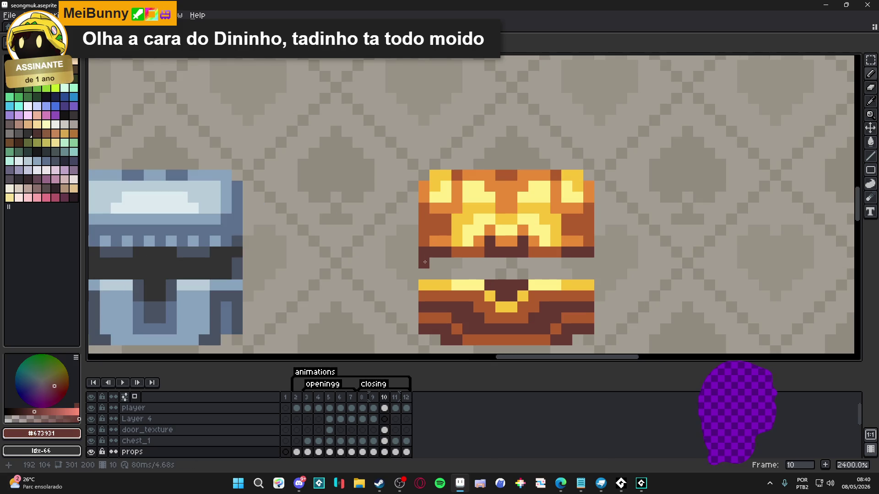
pyautogui.click(571, 263)
pyautogui.scroll(-1, 554, 271)
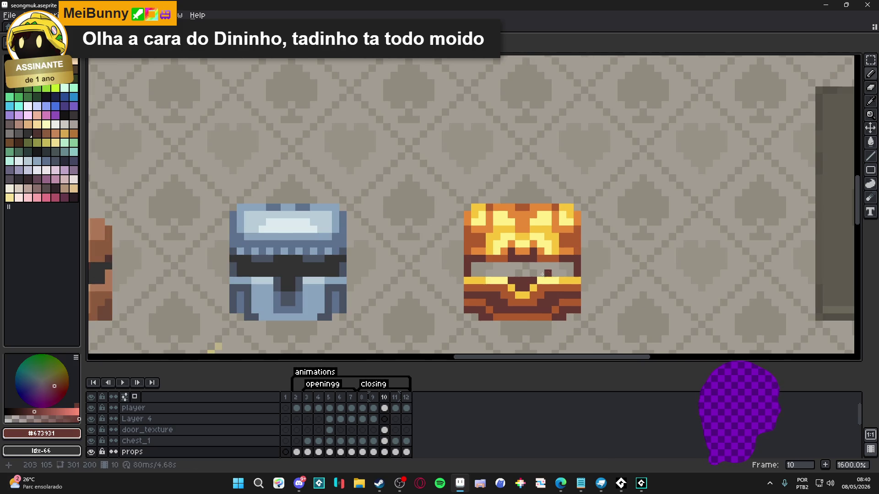
pyautogui.click(65, 69)
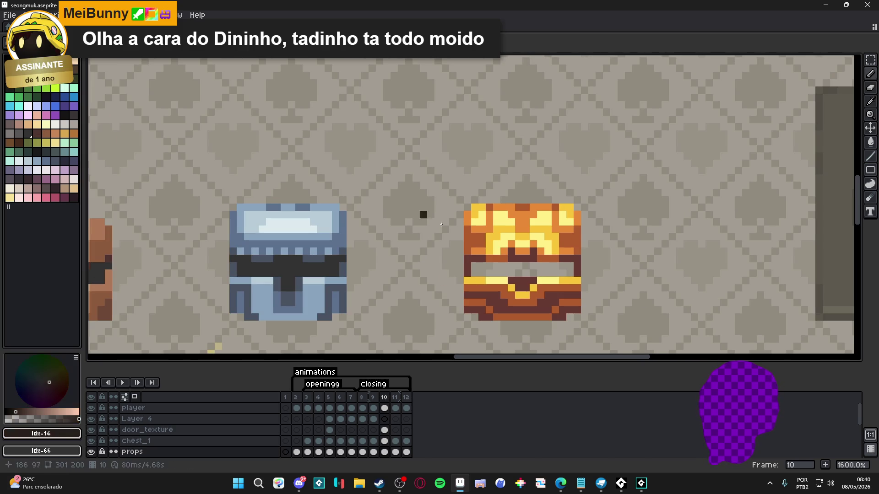
pyautogui.click(493, 270)
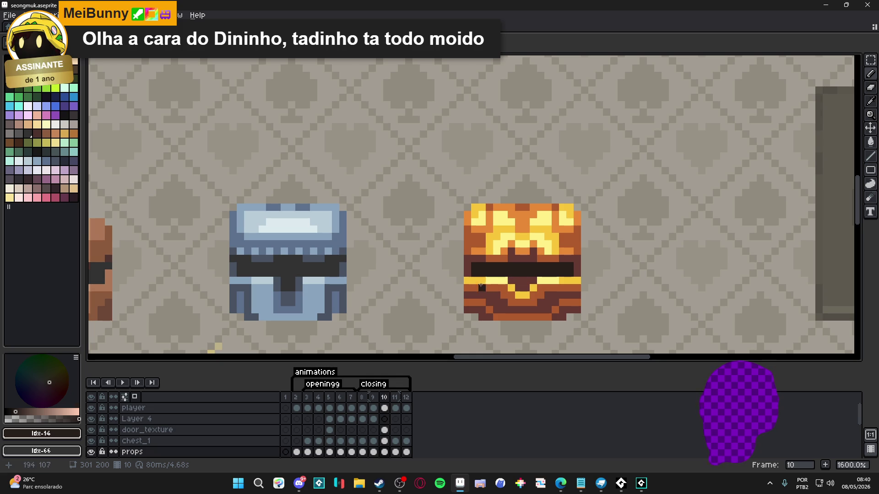
pyautogui.scroll(-4, 549, 274)
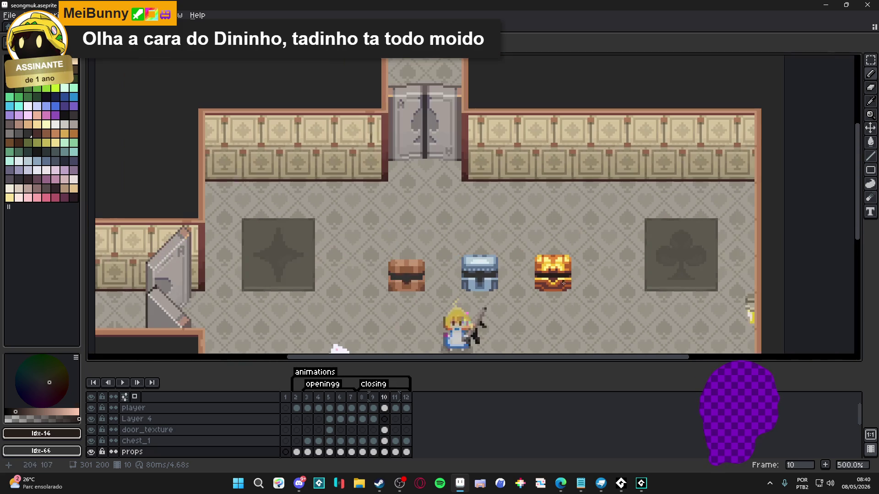
# Step: On frame 11, rescale the gold chest one pixel shorter and slightly wider
pyautogui.click(374, 407)
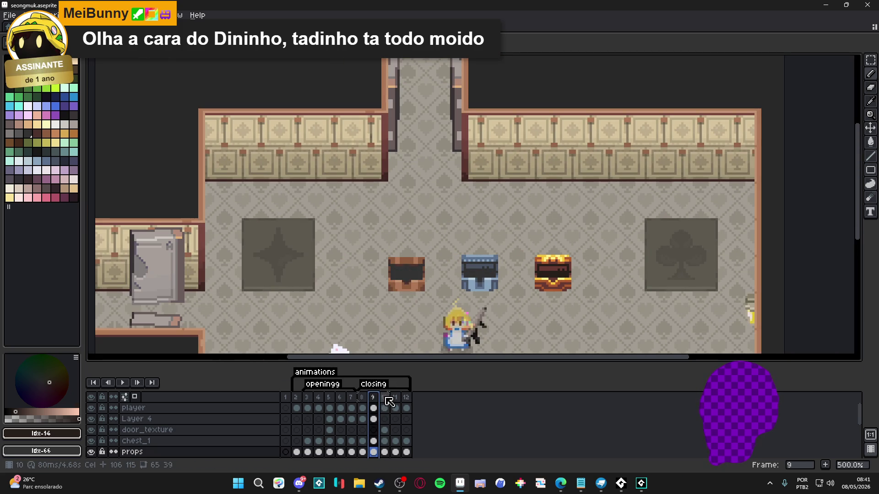
pyautogui.click(385, 398)
pyautogui.click(395, 397)
pyautogui.scroll(4, 544, 285)
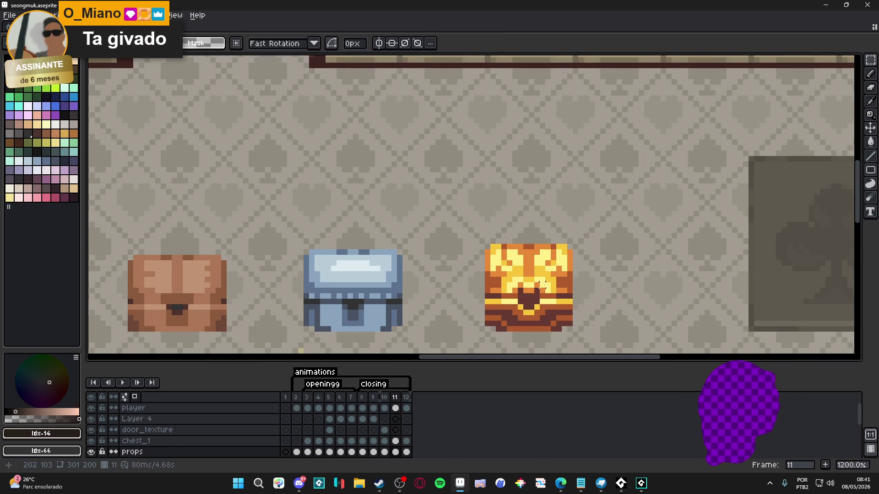
pyautogui.click(400, 490)
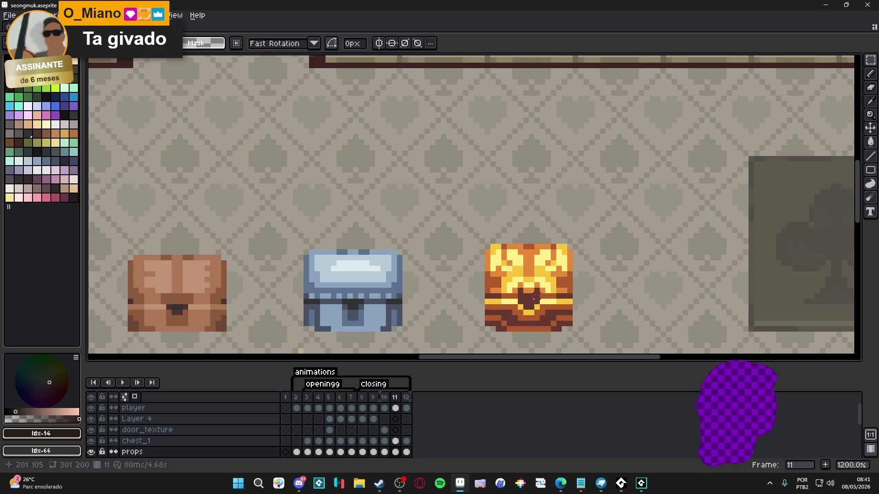
pyautogui.click(531, 289)
pyautogui.click(531, 286)
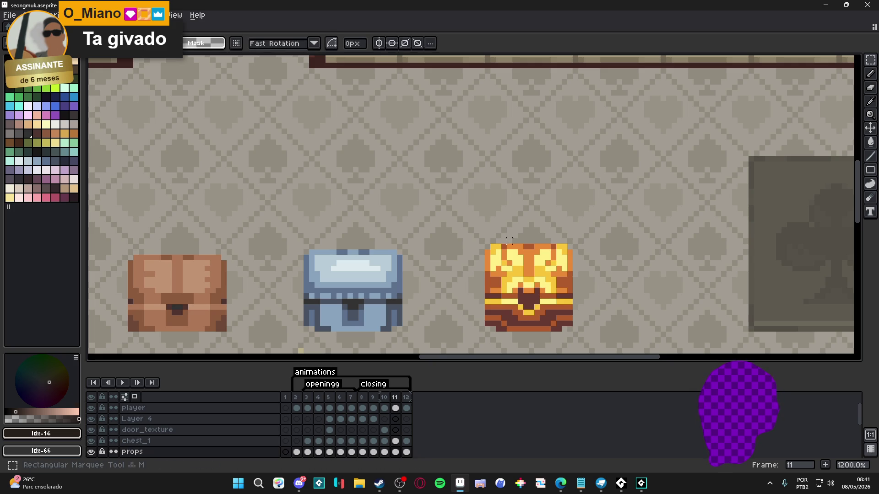
pyautogui.moveTo(486, 246); pyautogui.dragTo(573, 333)
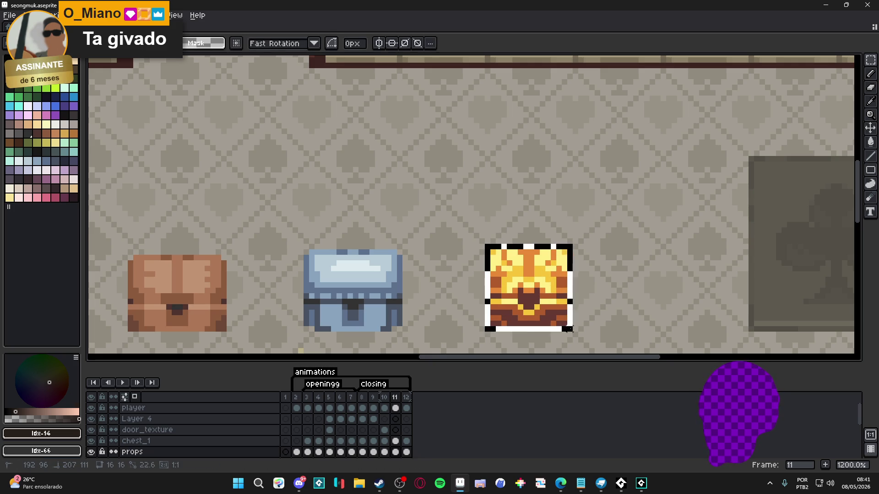
pyautogui.moveTo(532, 242); pyautogui.dragTo(533, 250)
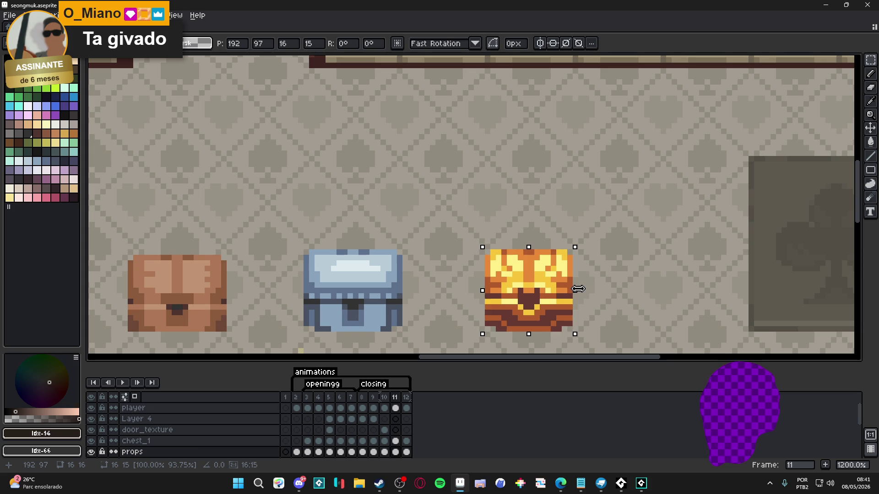
pyautogui.moveTo(578, 288); pyautogui.dragTo(588, 290)
pyautogui.press('Return')
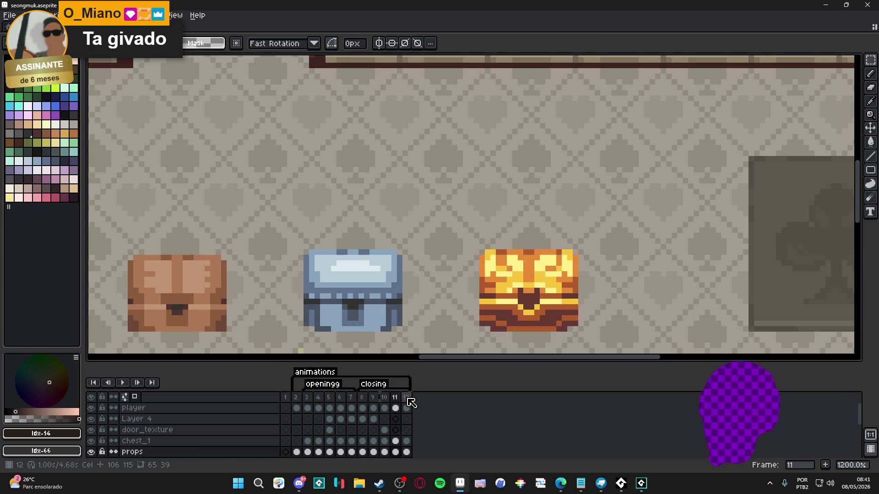
# Step: Check frame 12, then play the room animation from an early frame
pyautogui.click(408, 398)
pyautogui.scroll(-3, 432, 353)
pyautogui.click(295, 398)
pyautogui.click(122, 383)
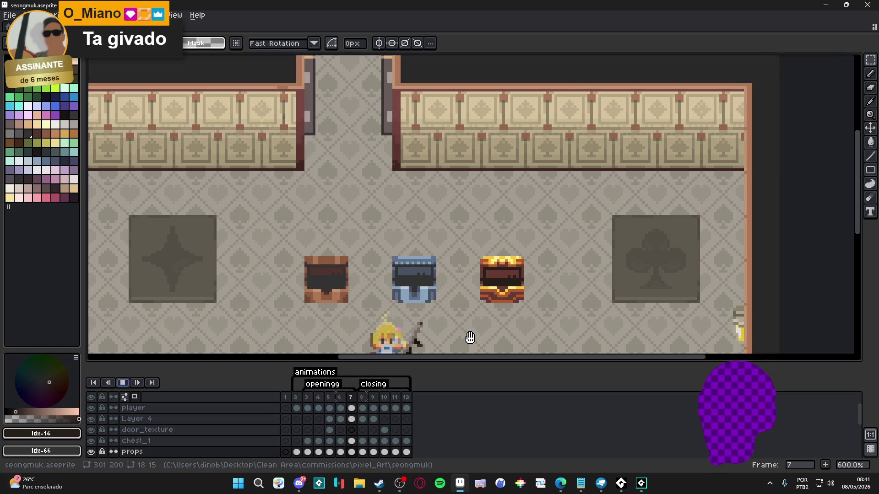
# Step: Fit the room in view, save the file, and replay the animation, stopping on frame 2
pyautogui.scroll(-2, 469, 338)
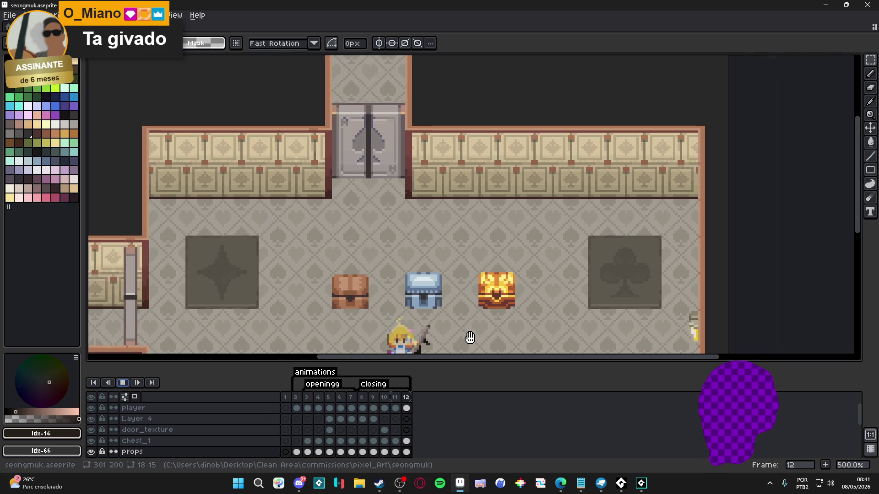
pyautogui.moveTo(413, 264); pyautogui.dragTo(417, 234)
pyautogui.scroll(-1, 417, 235)
pyautogui.press('Return')
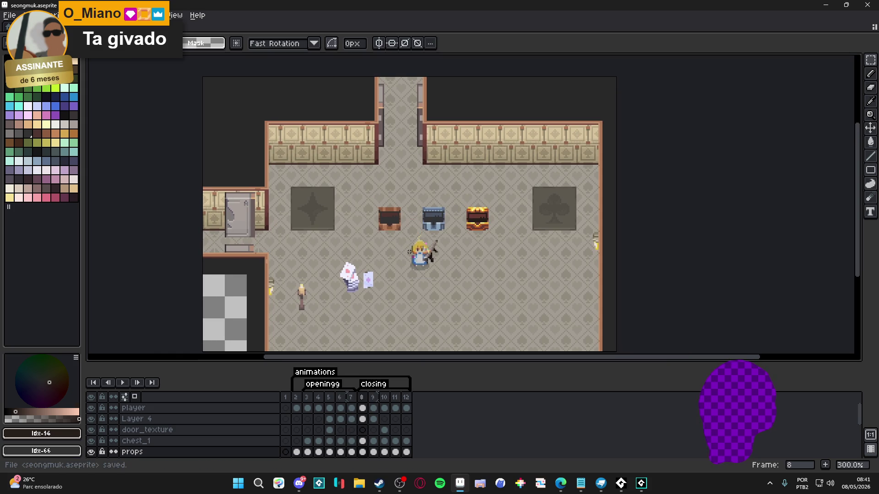
pyautogui.click(298, 403)
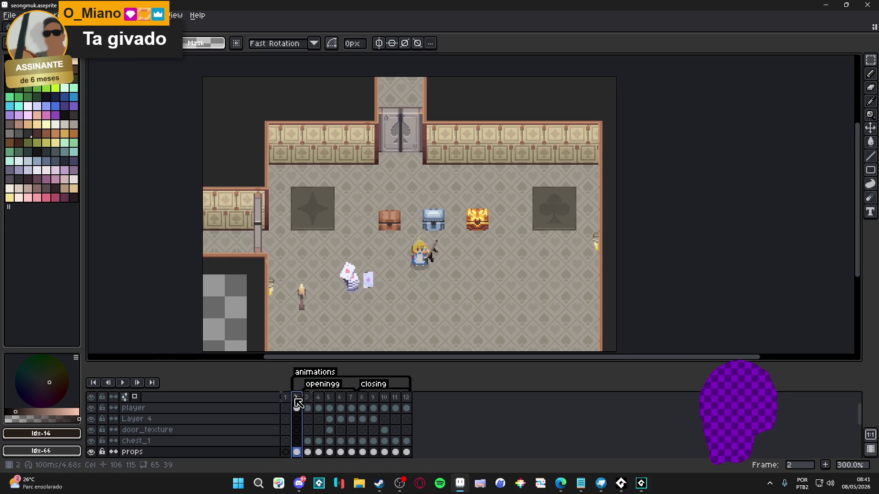
pyautogui.click(124, 382)
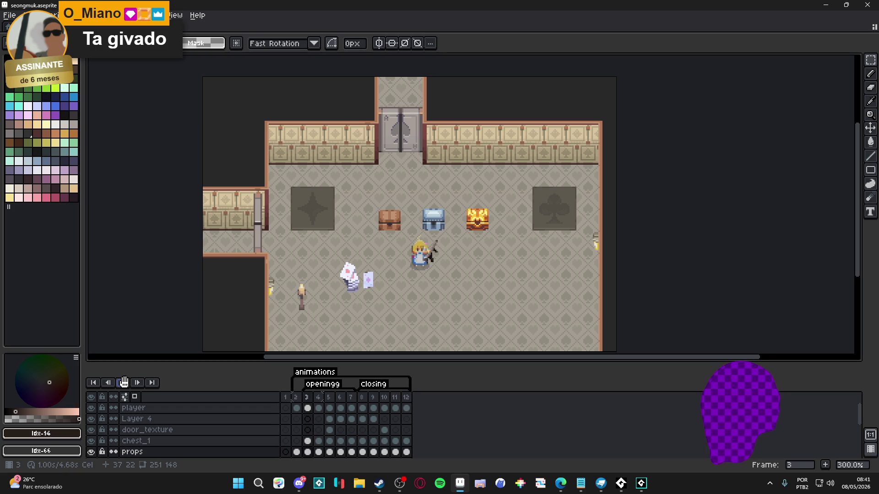
pyautogui.click(295, 397)
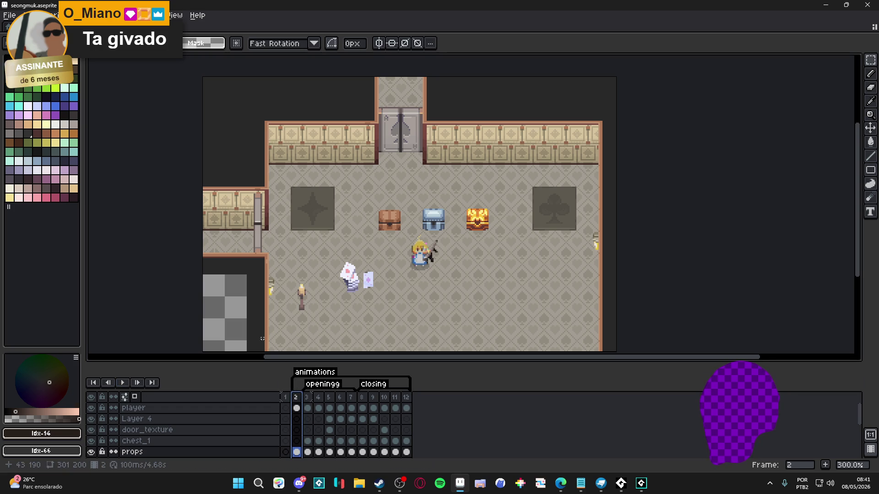
# Step: Inspect frames 3 and 7, return to frame 2, and make the player layer active
pyautogui.click(306, 403)
pyautogui.click(352, 403)
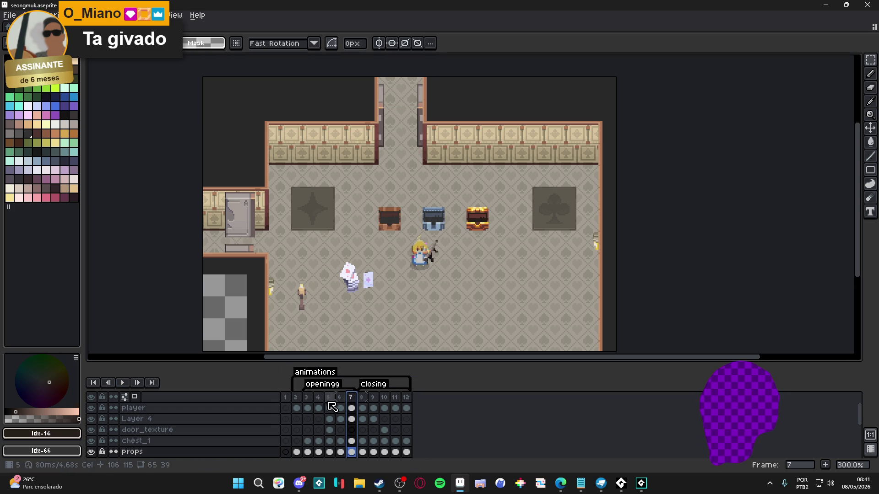
pyautogui.click(296, 399)
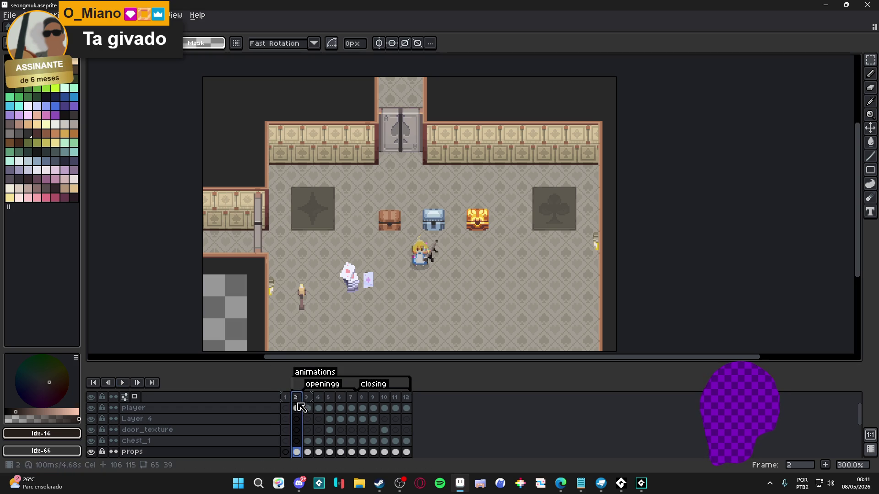
pyautogui.keyDown('ctrl'); pyautogui.click(256, 321); pyautogui.keyUp('ctrl')
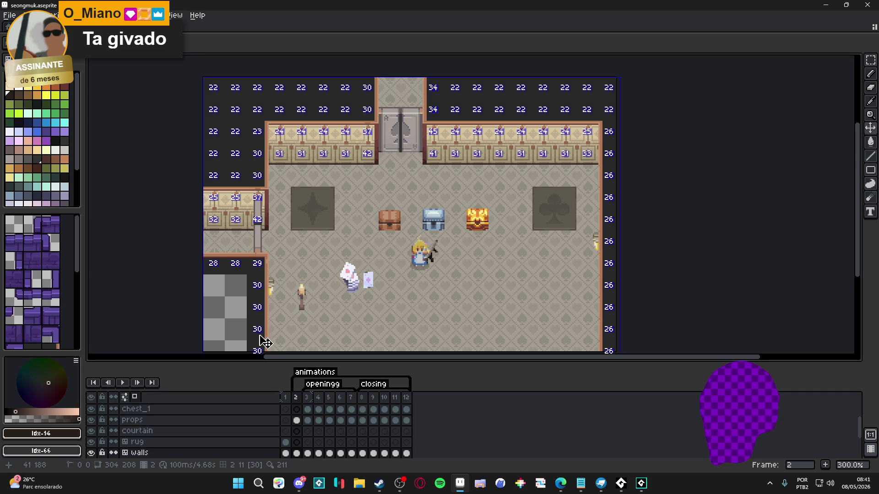
pyautogui.scroll(-1, 260, 339)
pyautogui.moveTo(280, 358)
pyautogui.mouseDown()
pyautogui.moveTo(297, 303)
pyautogui.moveTo(304, 311)
pyautogui.mouseUp()
pyautogui.scroll(3, 319, 441)
pyautogui.click(301, 407)
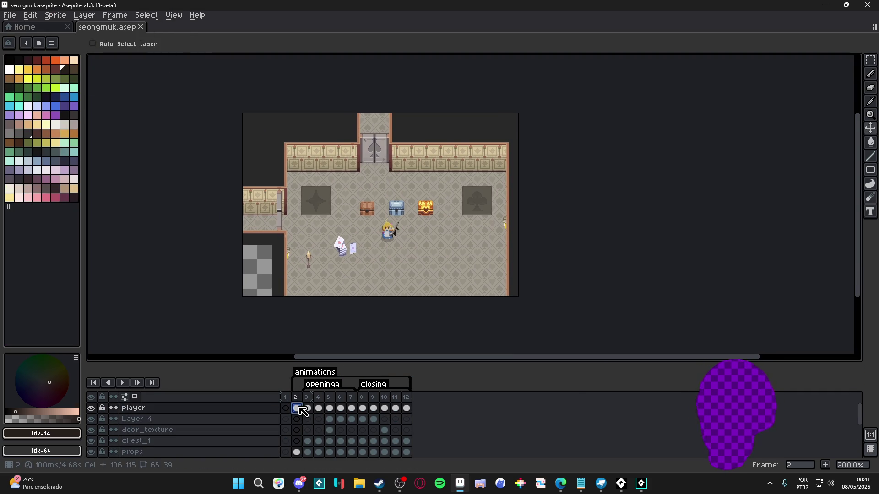
# Step: Add a new layer and fill the checkered corner with dark #292929 using the Paint Bucket
pyautogui.hotkey('shift', 'n')
pyautogui.press('m')
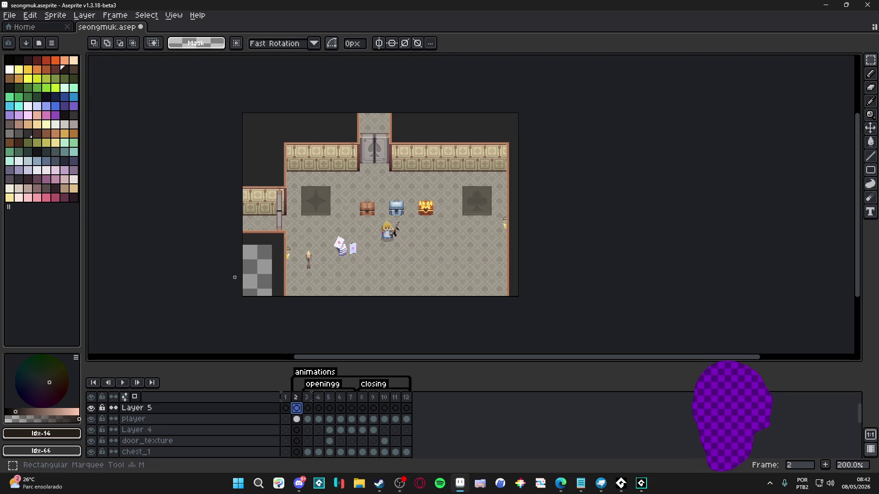
pyautogui.press('g')
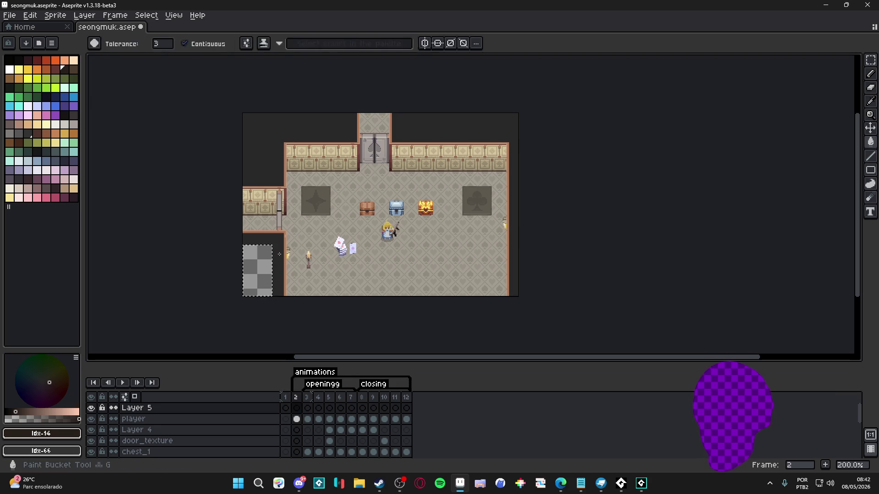
pyautogui.click(261, 264)
# Step: Link Layer 5's cels across frames 2 to 12 and play the animation
pyautogui.moveTo(296, 408); pyautogui.dragTo(414, 417)
pyautogui.rightClick(413, 415)
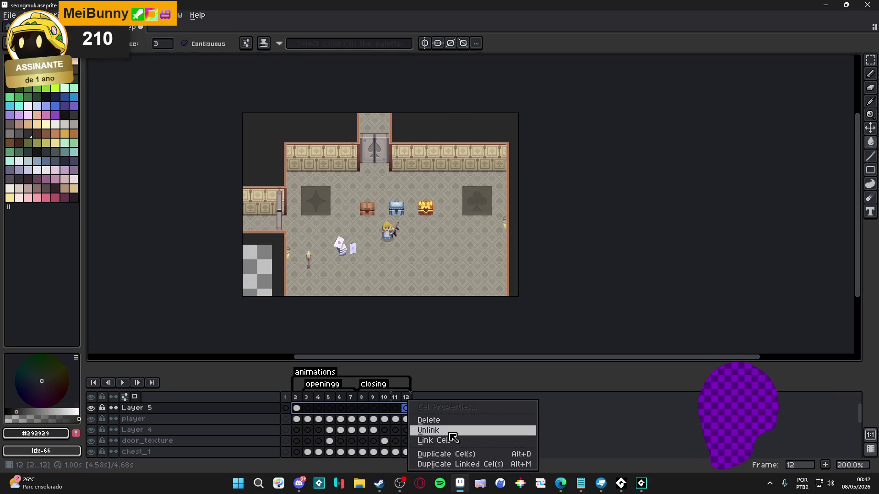
pyautogui.click(440, 439)
pyautogui.scroll(1, 356, 237)
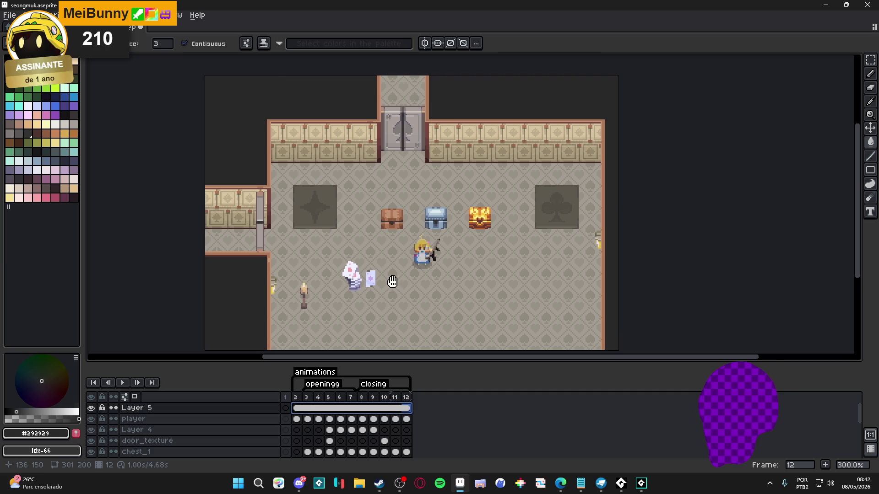
pyautogui.click(128, 393)
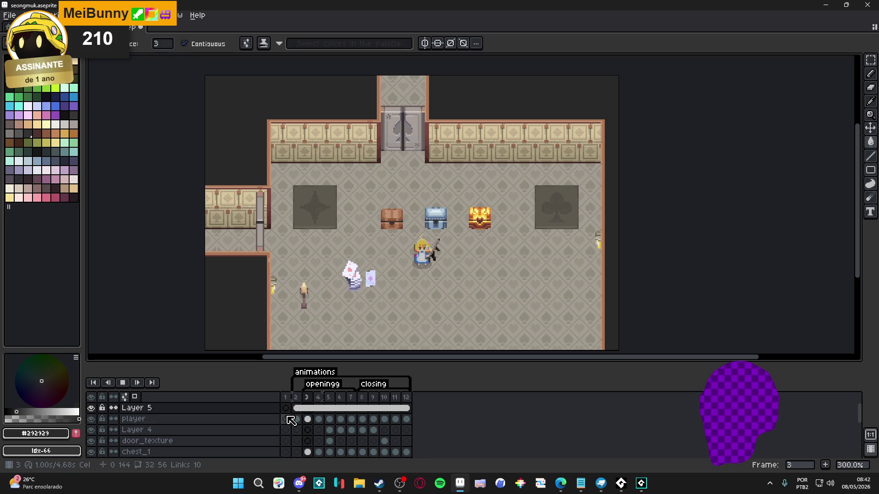
pyautogui.press('Return')
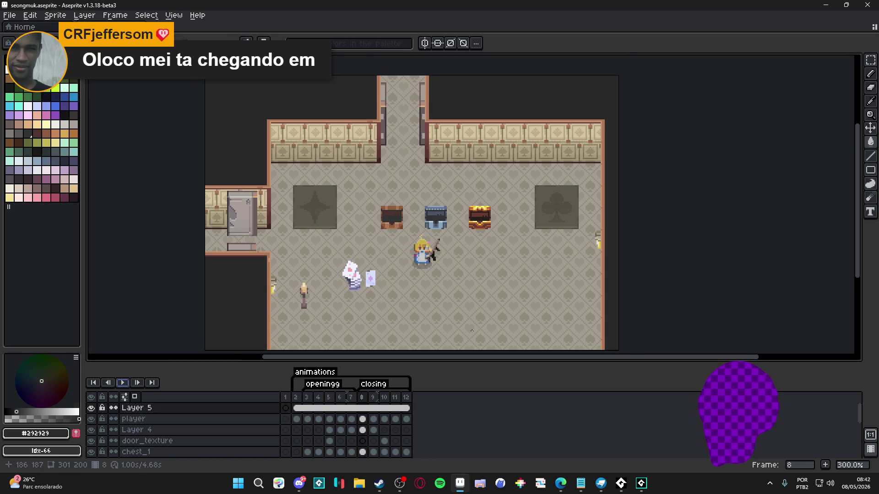
pyautogui.scroll(1, 609, 257)
pyautogui.keyDown('ctrl'); pyautogui.click(606, 235); pyautogui.keyUp('ctrl')
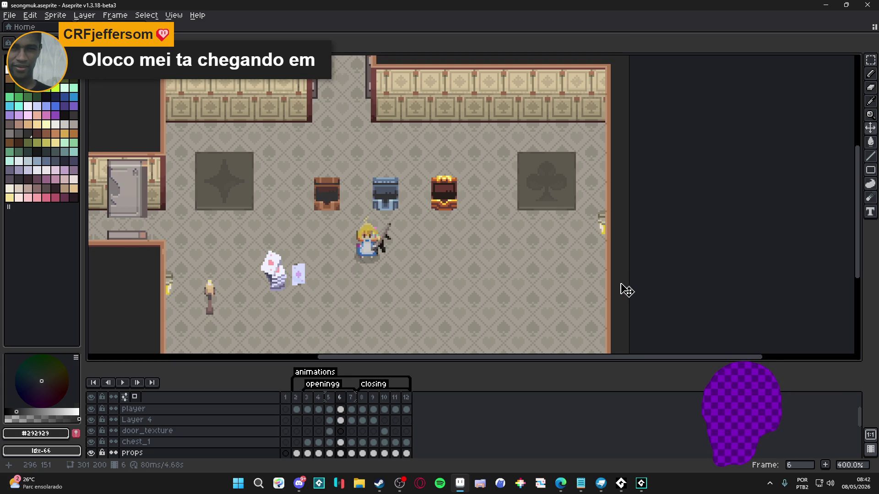
pyautogui.scroll(3, 605, 266)
pyautogui.press('m')
pyautogui.moveTo(591, 192); pyautogui.dragTo(612, 260)
pyautogui.scroll(-4, 612, 259)
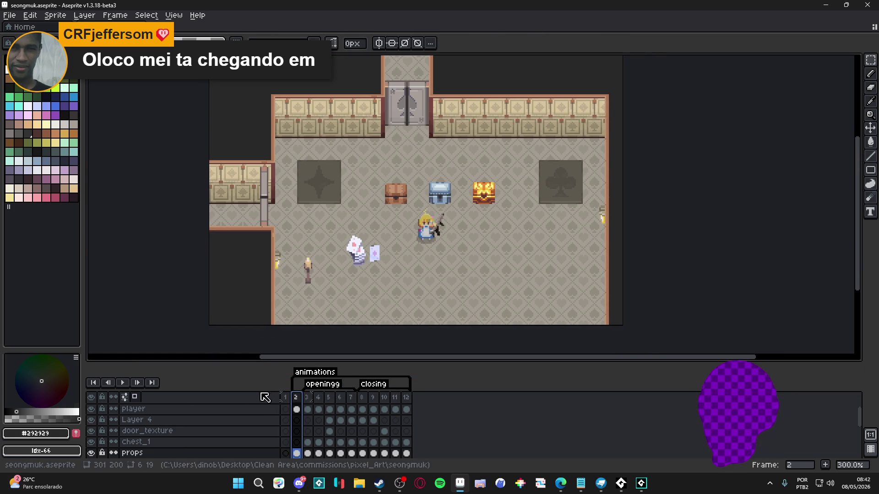
pyautogui.click(120, 383)
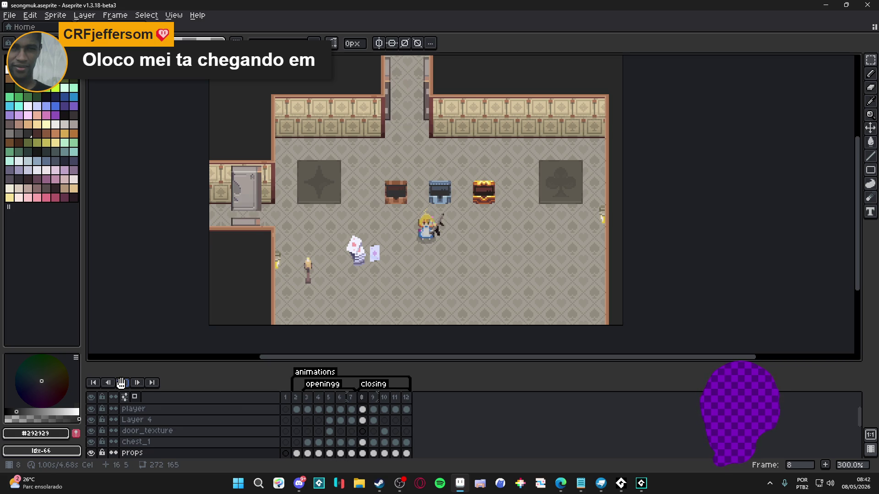
pyautogui.moveTo(319, 267); pyautogui.dragTo(323, 287)
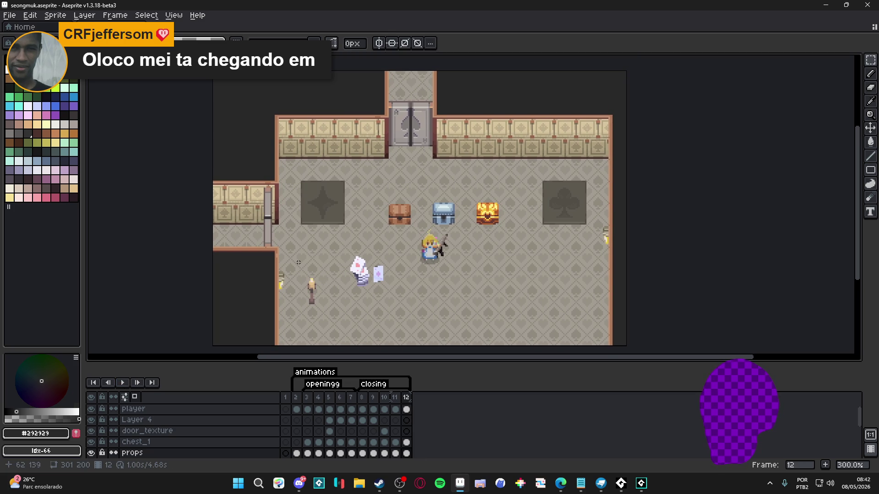
pyautogui.moveTo(261, 250); pyautogui.dragTo(253, 248)
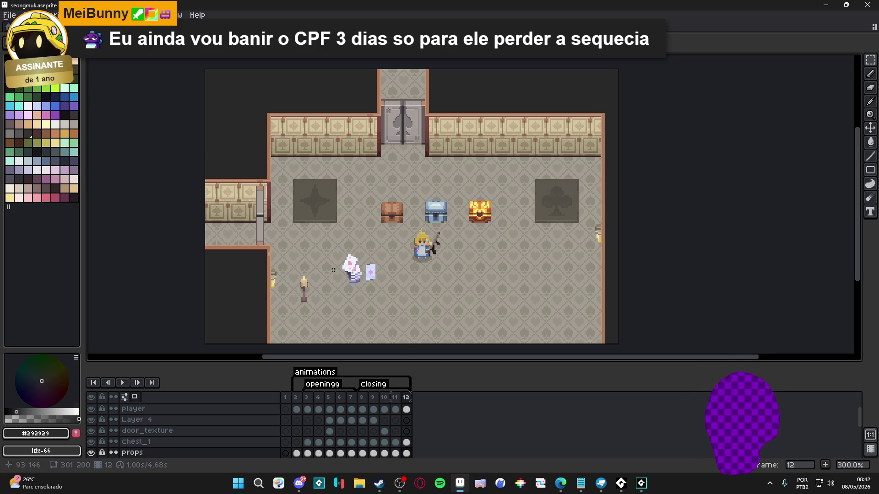
pyautogui.hscroll(-1, 334, 270)
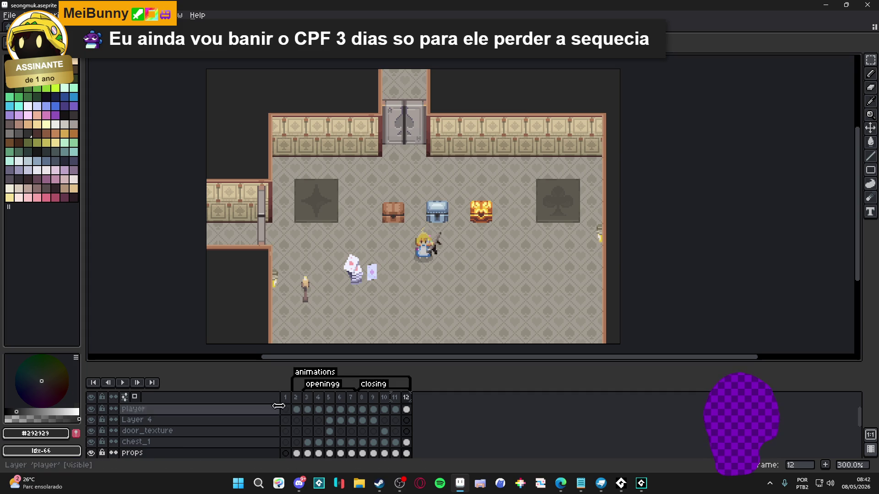
pyautogui.hotkey('ctrl', 'shift', 'e')
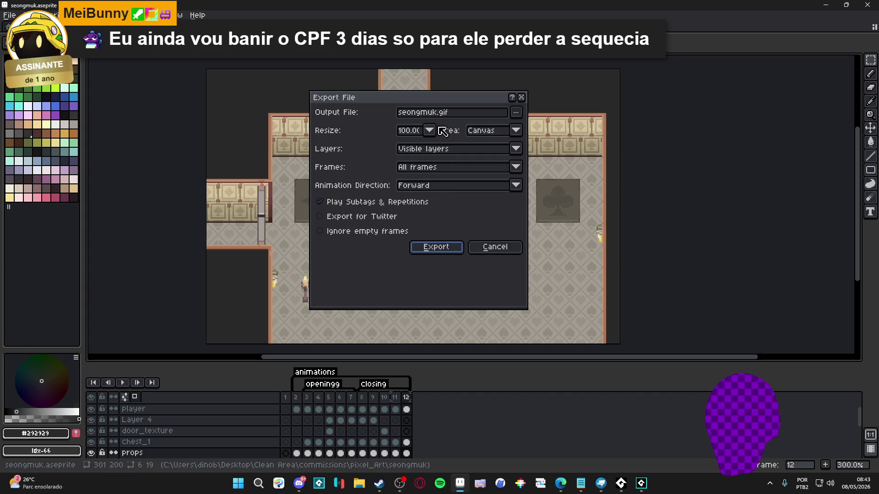
# Step: Set the export resize to 300% and rename the output to seongmuk_doors_and_chests
pyautogui.click(435, 130)
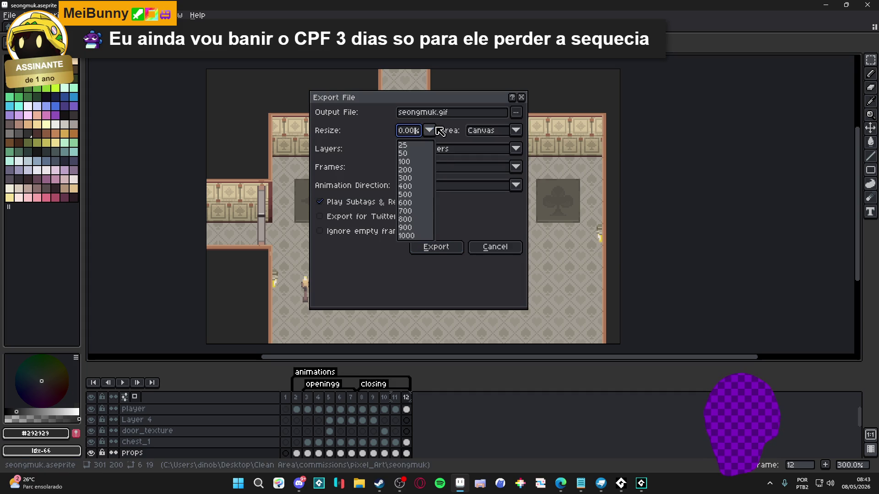
pyautogui.click(417, 179)
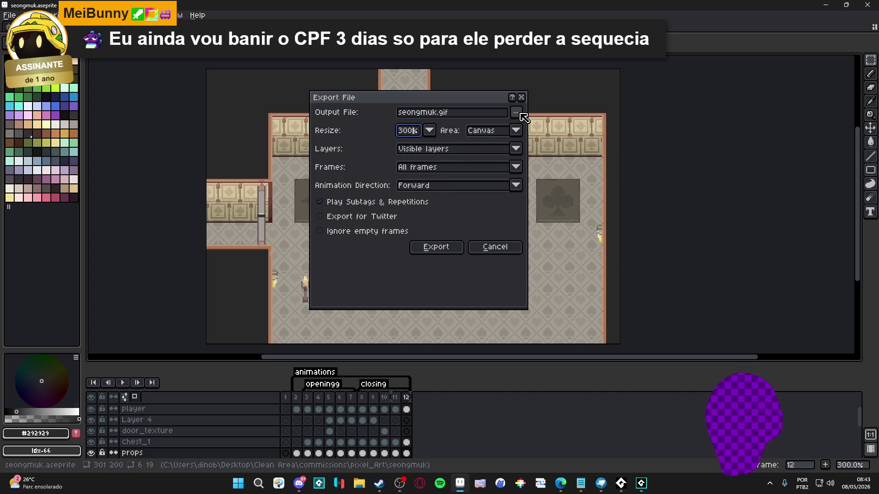
pyautogui.click(440, 115)
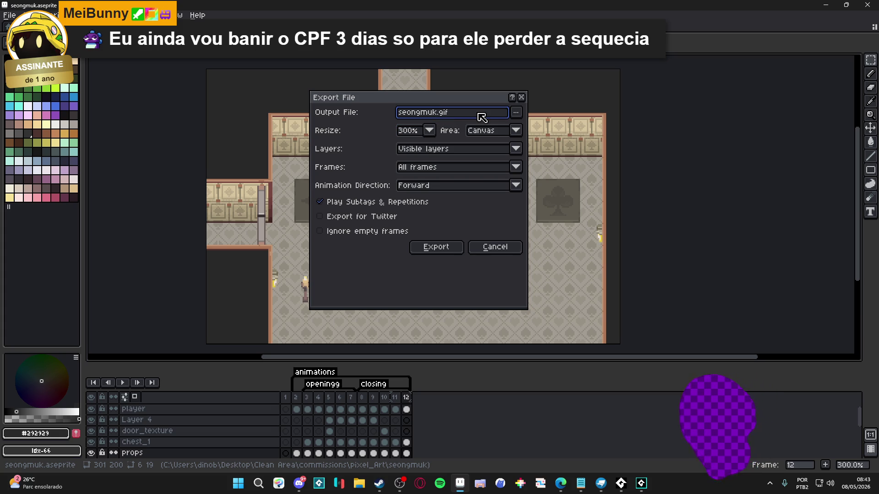
pyautogui.write('_d')
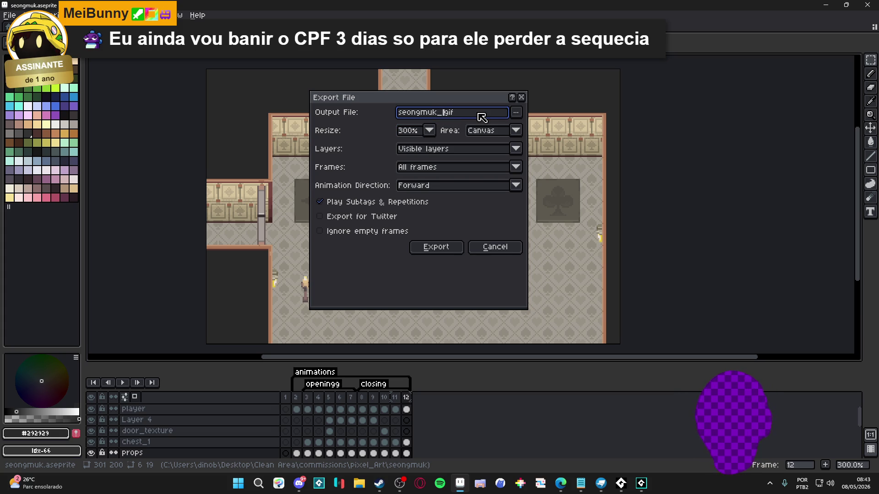
pyautogui.write('oors_and_chests')
# Step: Create a new showcases folder inside seongmuk and save the export there
pyautogui.click(516, 113)
pyautogui.click(542, 173)
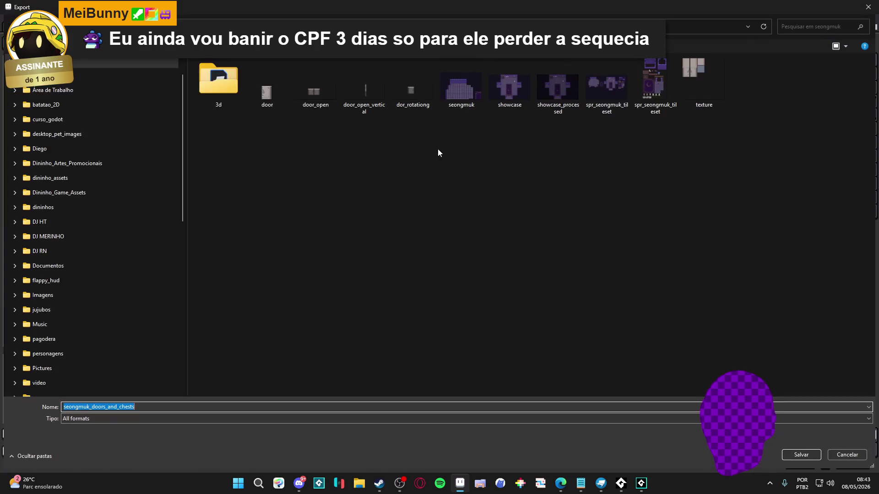
pyautogui.click(293, 156)
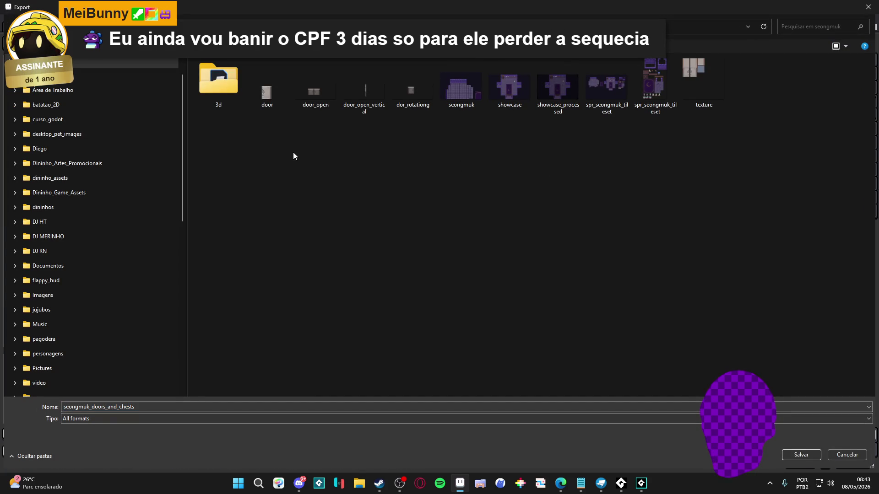
pyautogui.rightClick(336, 263)
pyautogui.moveTo(408, 293)
pyautogui.click(447, 292)
pyautogui.write('showcases')
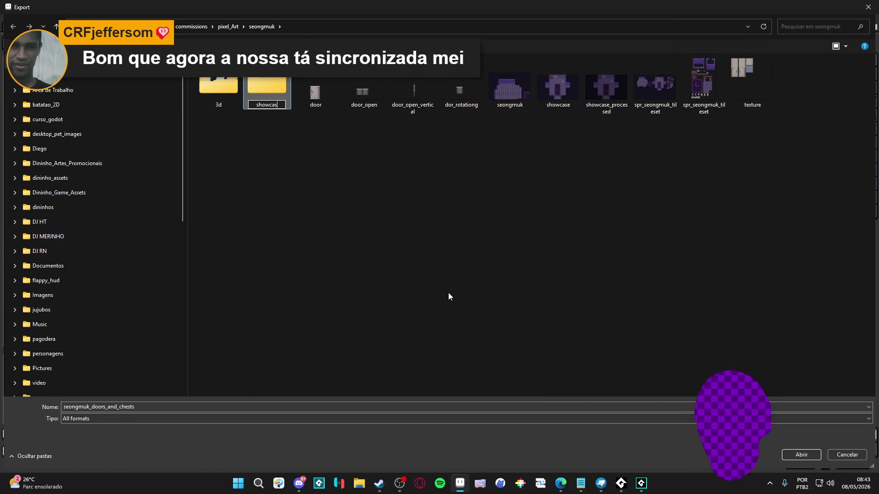
pyautogui.press('Return')
pyautogui.press('Return')
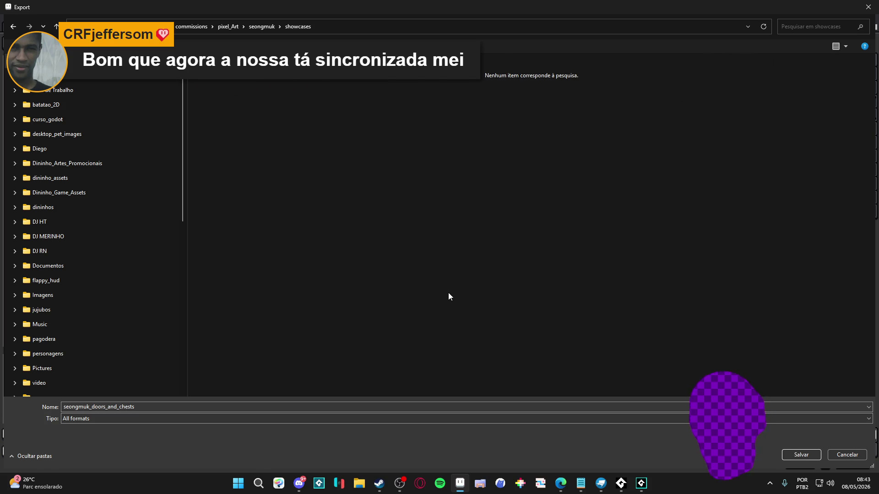
pyautogui.click(797, 454)
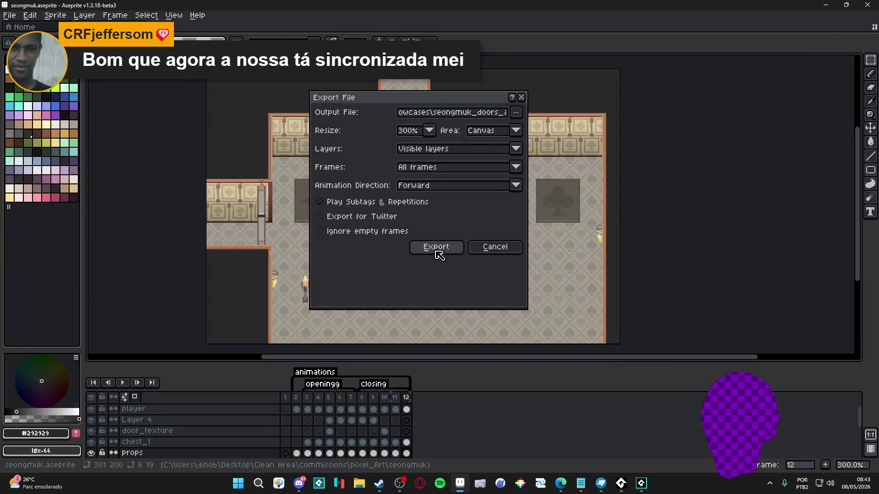
# Step: Limit the exported frames to the animations tag and export the GIF
pyautogui.click(455, 168)
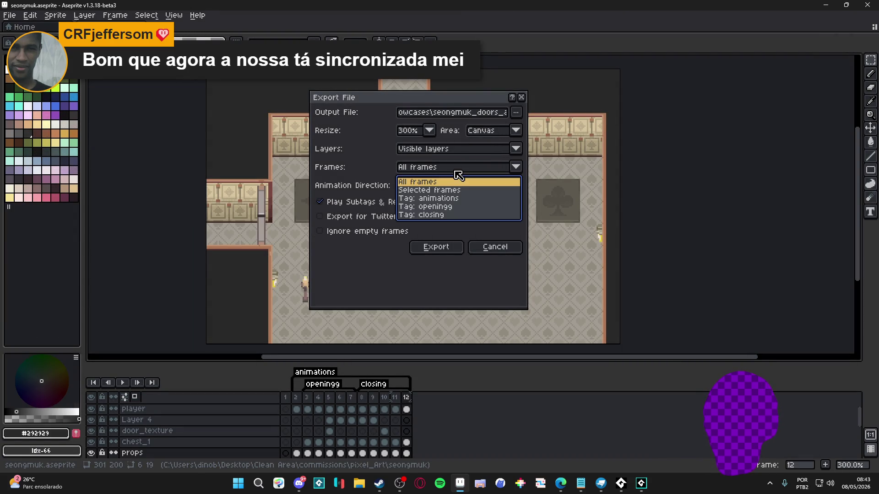
pyautogui.click(460, 199)
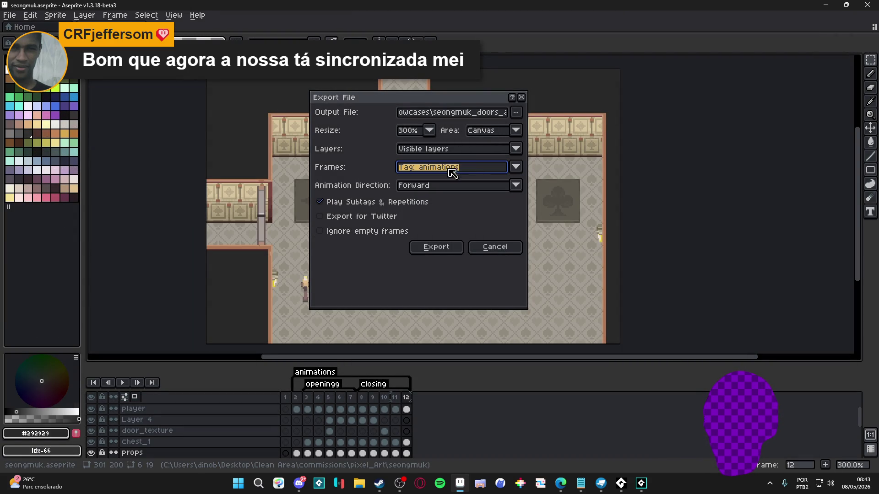
pyautogui.click(444, 250)
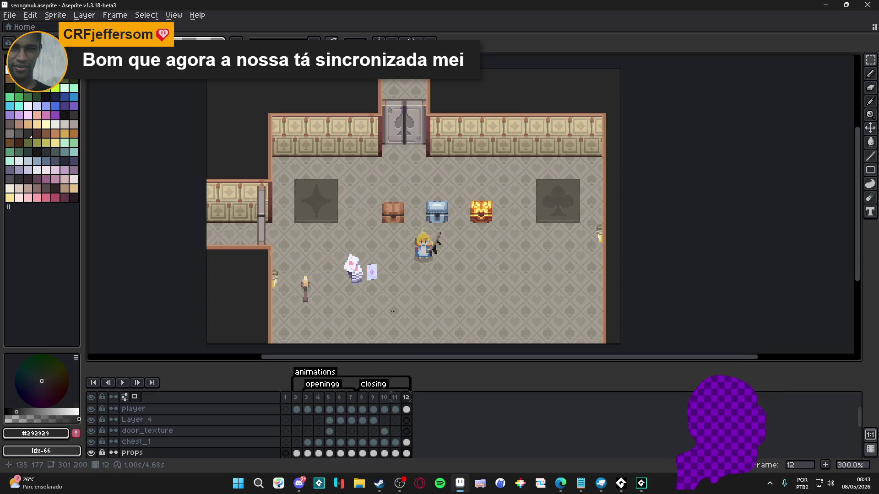
pyautogui.click(364, 485)
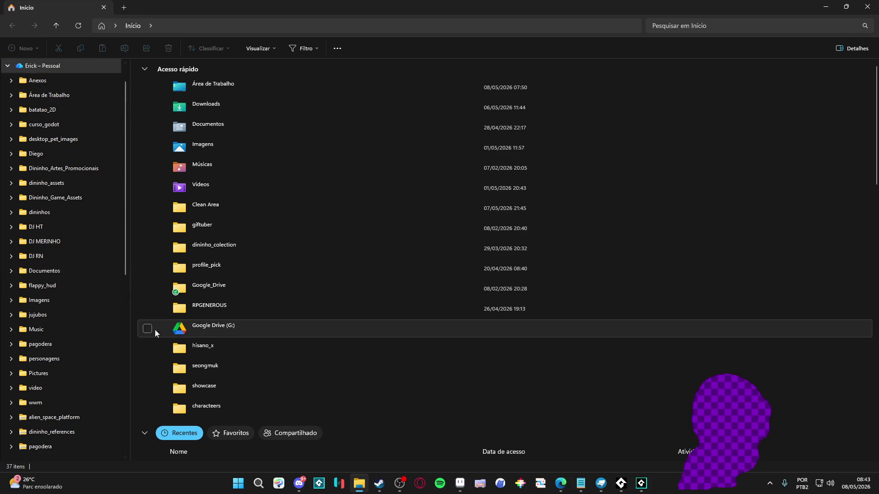
# Step: Open seongmuk, then showcases, and open seongmuk_doors_and_chests.gif to view it
pyautogui.scroll(-2, 89, 379)
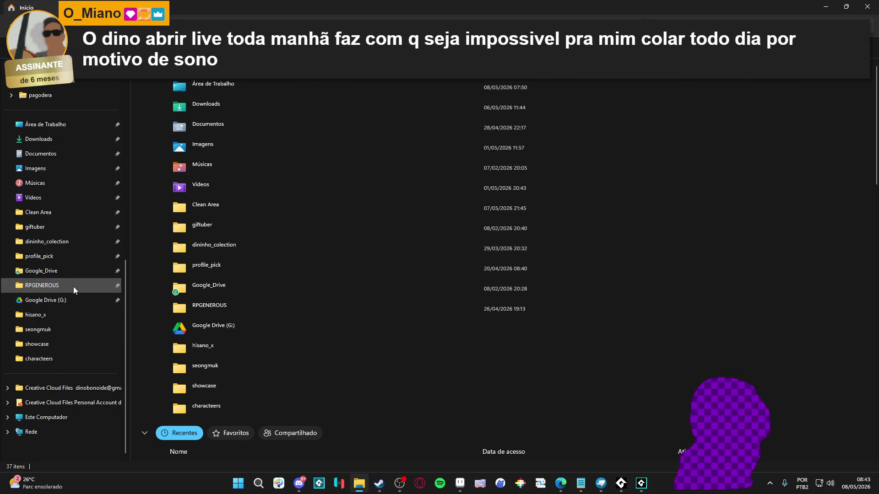
pyautogui.click(59, 330)
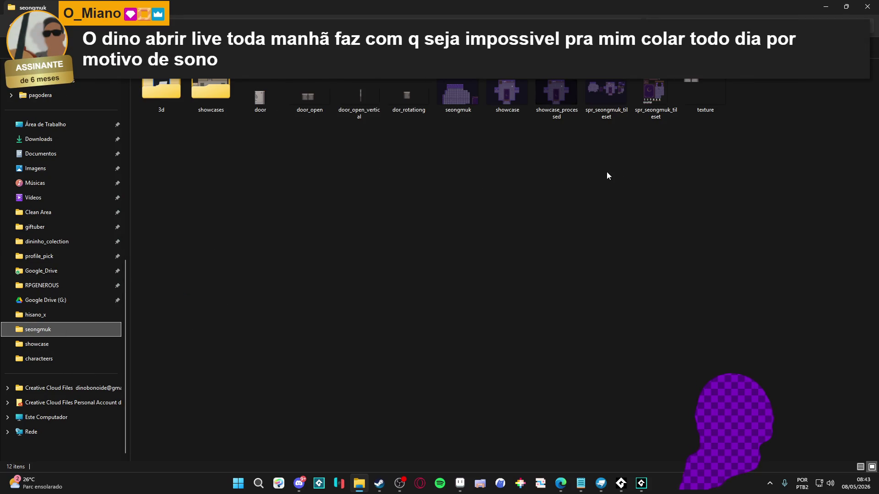
pyautogui.doubleClick(216, 102)
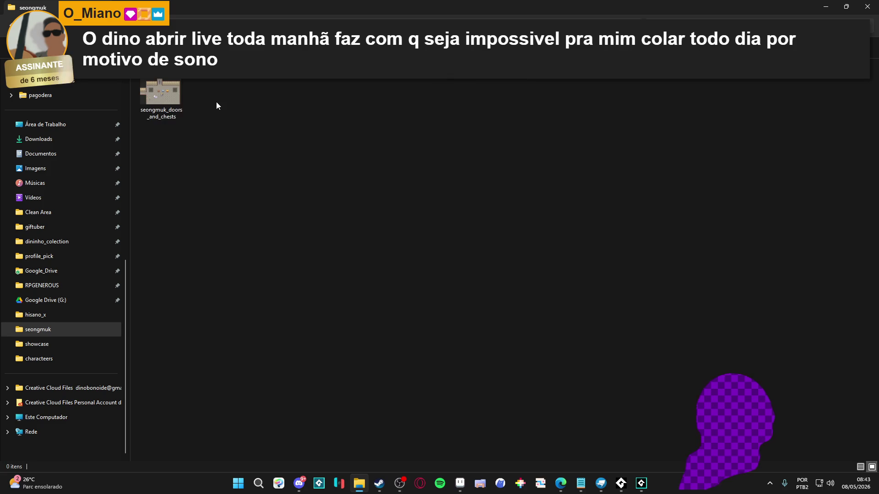
pyautogui.doubleClick(155, 85)
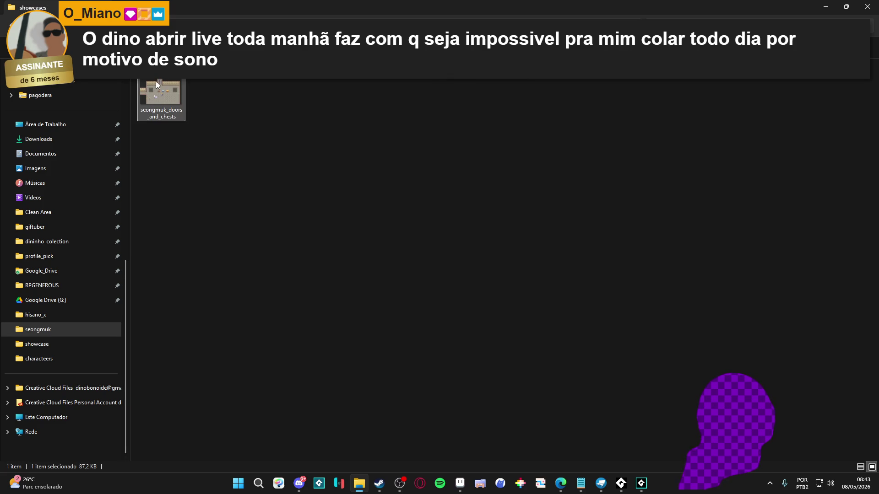
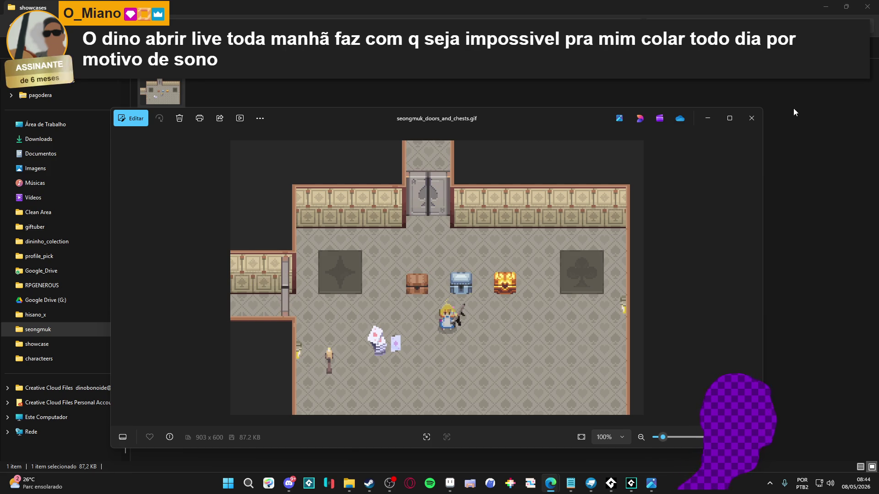
# Step: Close the Photos preview of seongmuk_doors_and_chests.gif
pyautogui.hotkey('alt', 'F4')
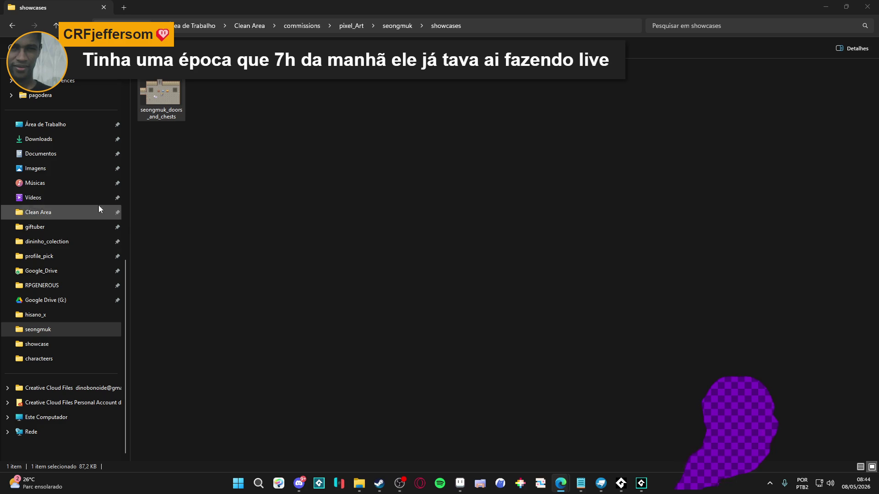
# Step: Return File Explorer to the seongmuk folder via Quick Access, then minimize it
pyautogui.click(713, 94)
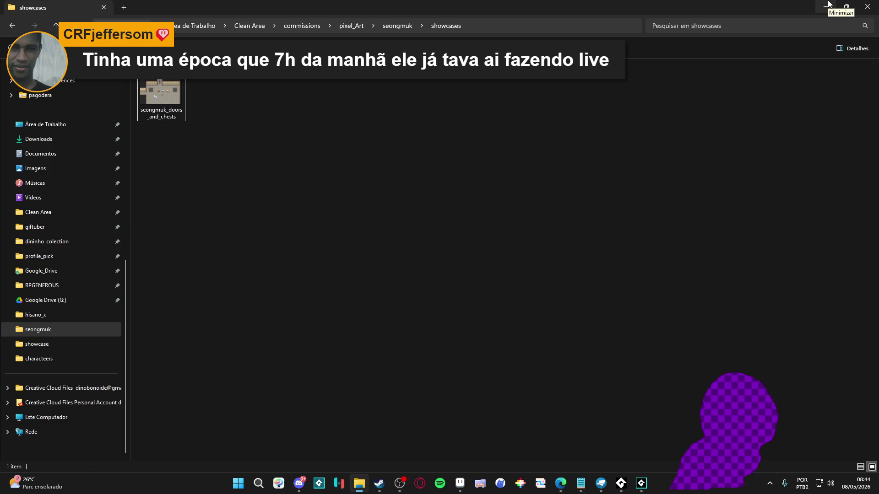
pyautogui.hotkey('alt', 'Tab')
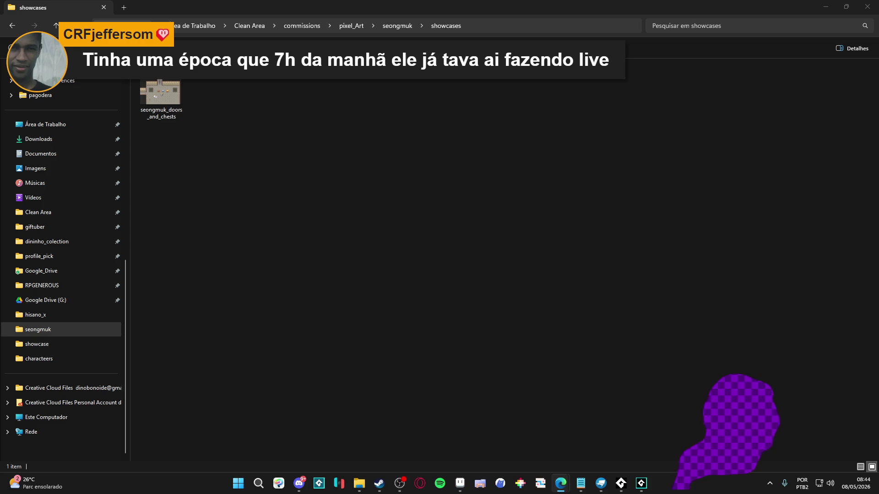
pyautogui.click(13, 26)
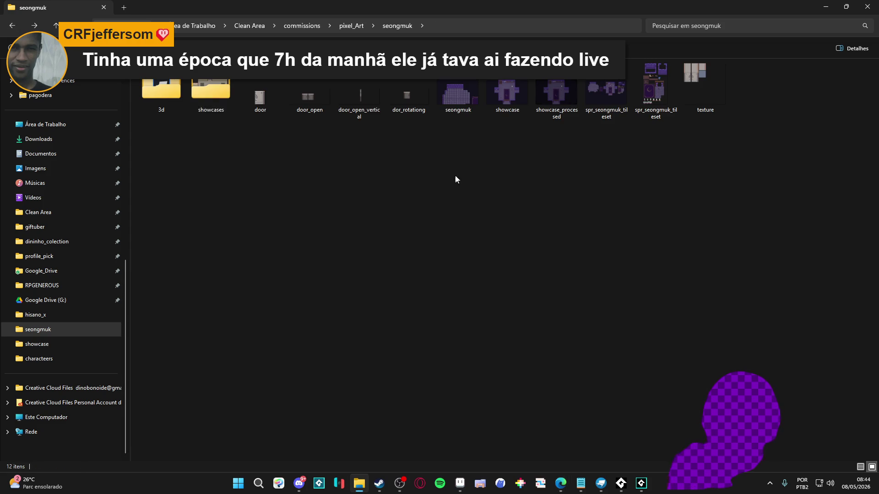
pyautogui.click(13, 26)
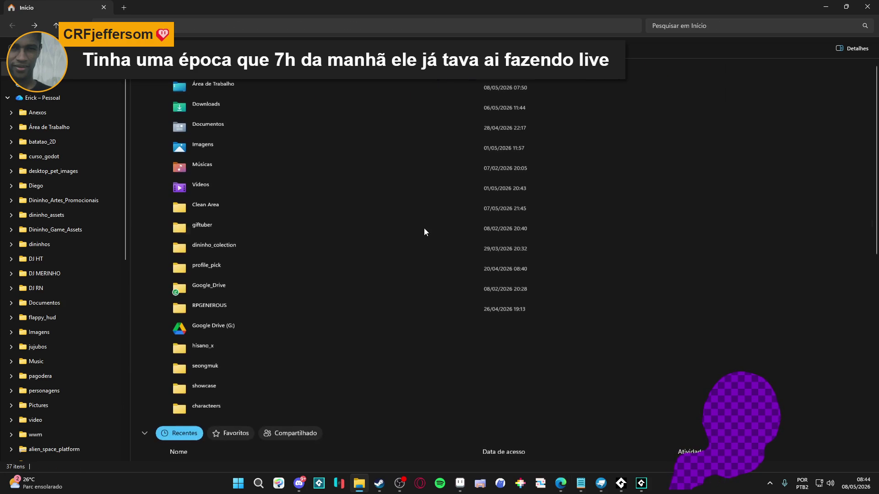
pyautogui.scroll(-6, 22, 352)
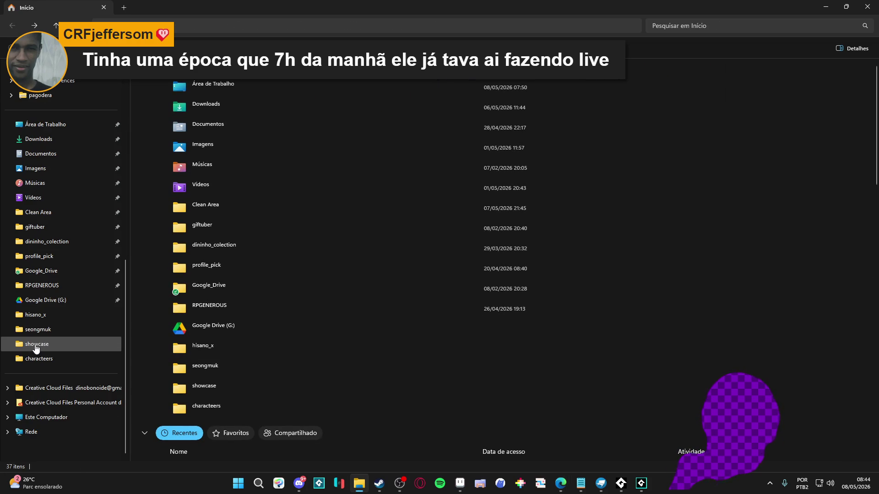
pyautogui.click(61, 314)
pyautogui.click(59, 329)
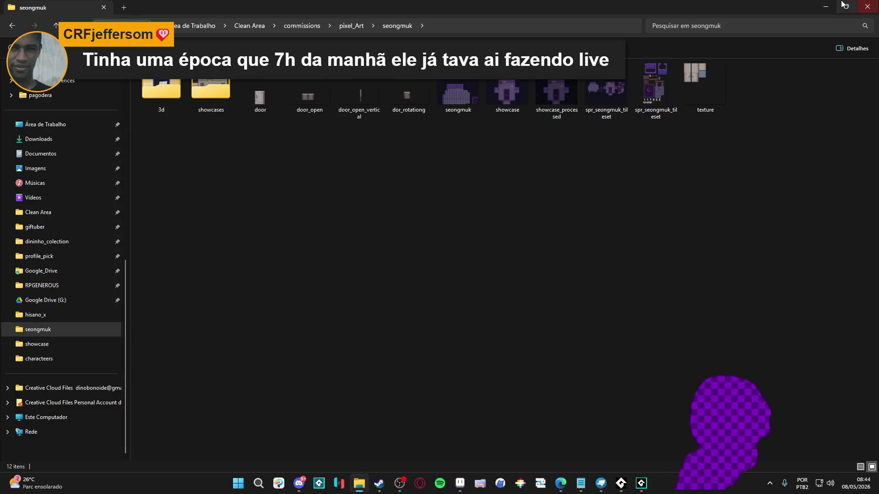
pyautogui.click(826, 6)
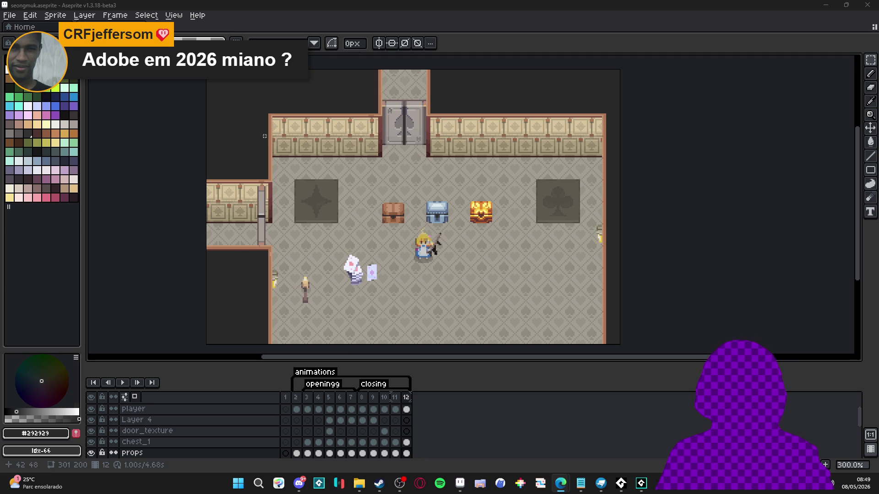
# Step: Open pixel_Art > Tio in Explorer and drag outfit_303_-export2.png into Aseprite
pyautogui.click(356, 487)
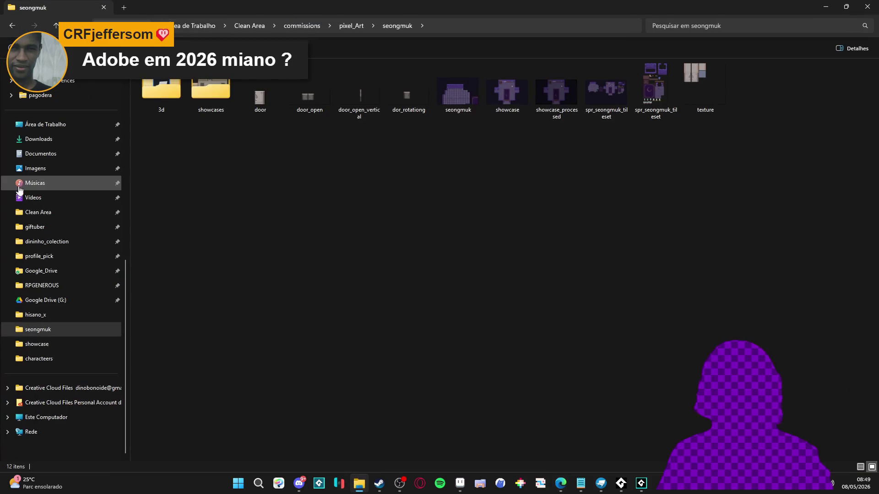
pyautogui.click(64, 357)
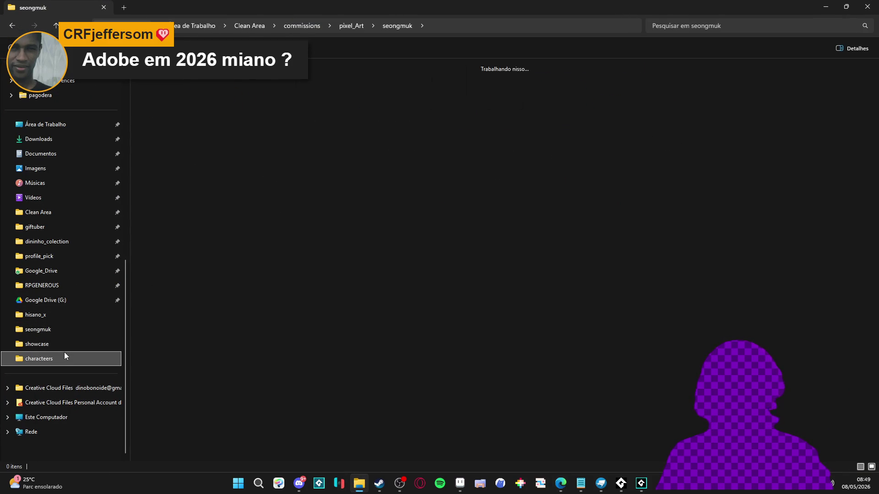
pyautogui.click(351, 26)
pyautogui.scroll(-2, 233, 265)
pyautogui.click(173, 358)
pyautogui.doubleClick(172, 358)
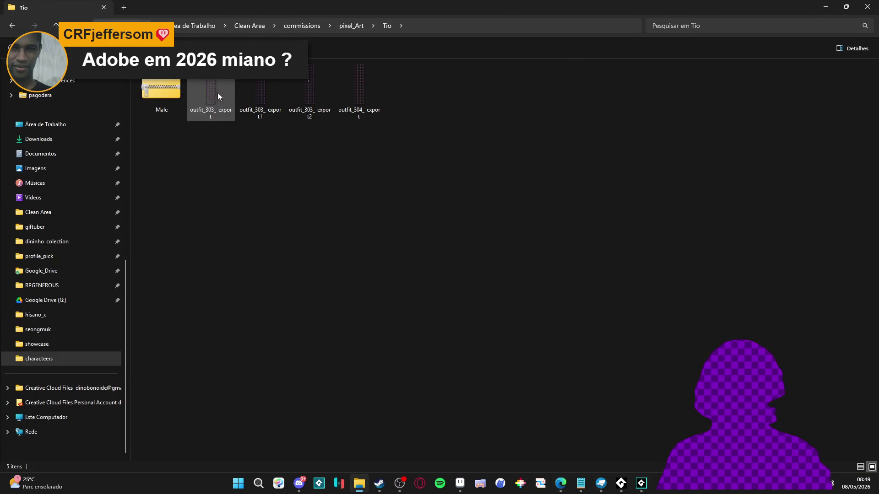
pyautogui.scroll(3, 293, 133)
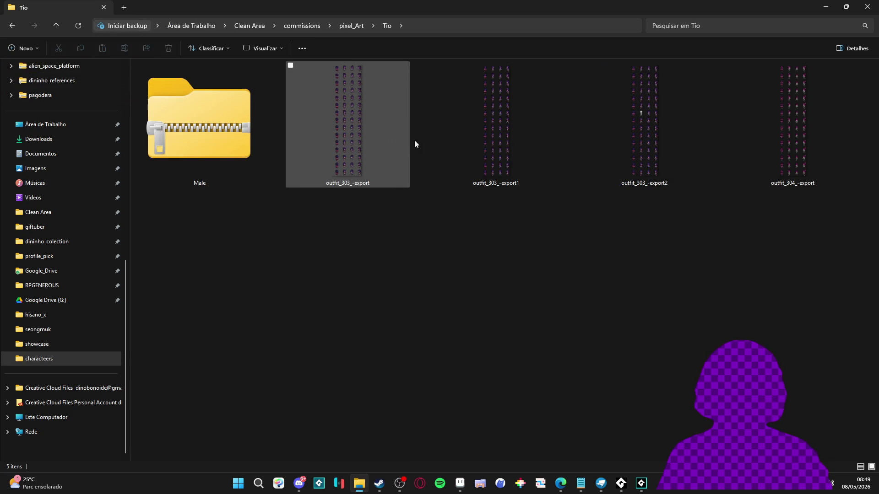
pyautogui.hotkey('alt', 'Tab')
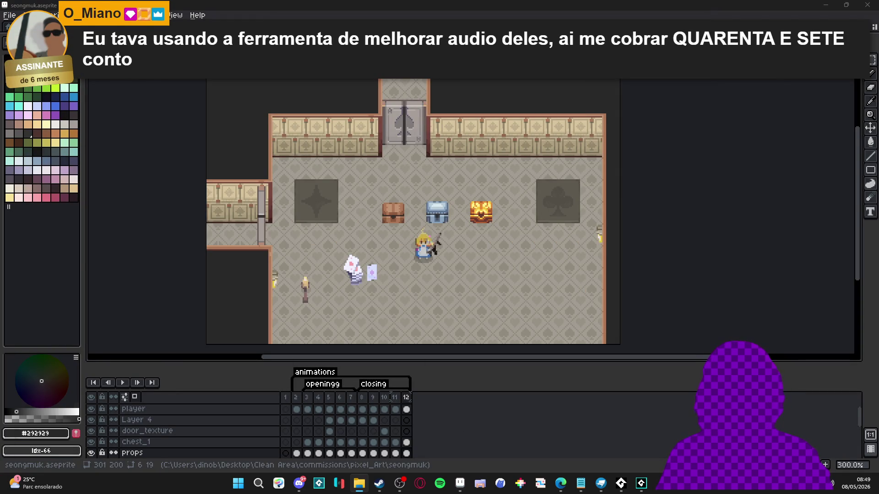
pyautogui.moveTo(436, 99); pyautogui.dragTo(468, 190)
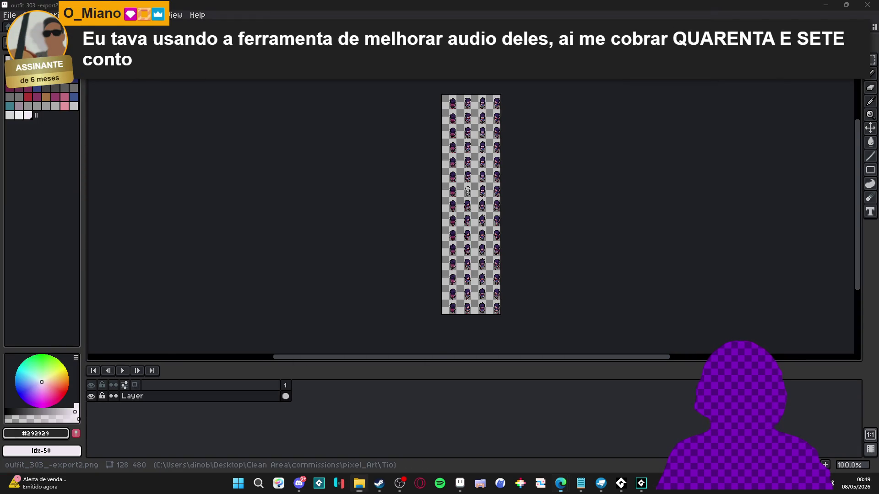
# Step: Shrink the timeline and zoom in on the outfit sheet's second sprite column
pyautogui.scroll(2, 461, 142)
pyautogui.scroll(-1, 482, 147)
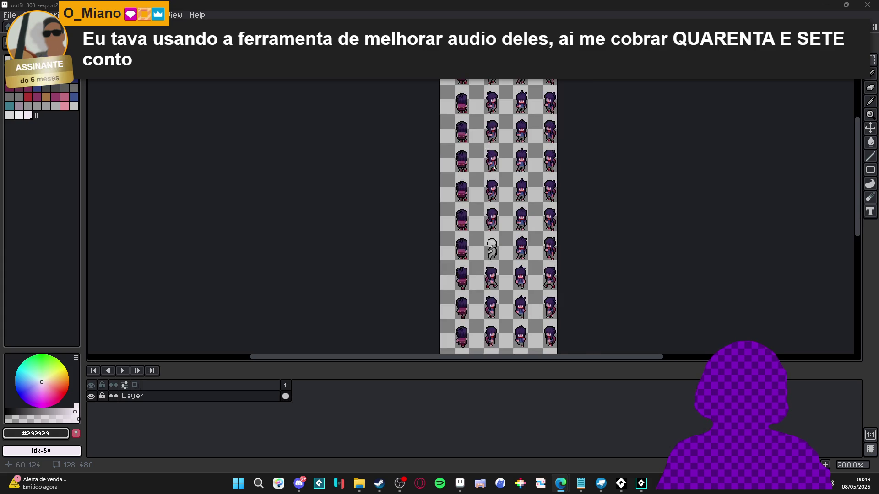
pyautogui.scroll(-3, 481, 229)
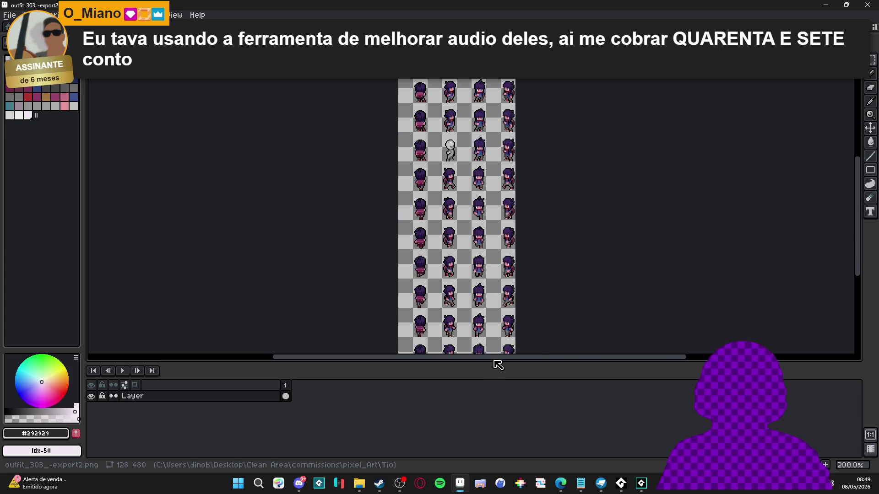
pyautogui.moveTo(498, 363); pyautogui.dragTo(500, 432)
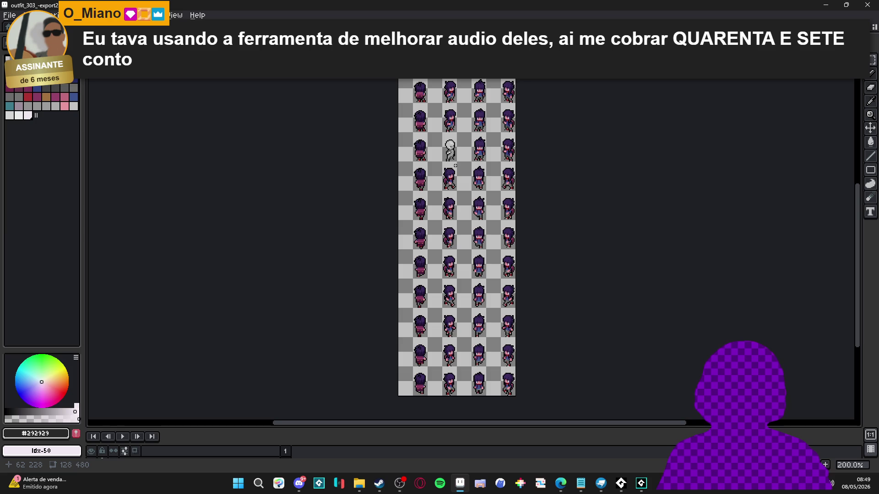
pyautogui.scroll(1, 455, 165)
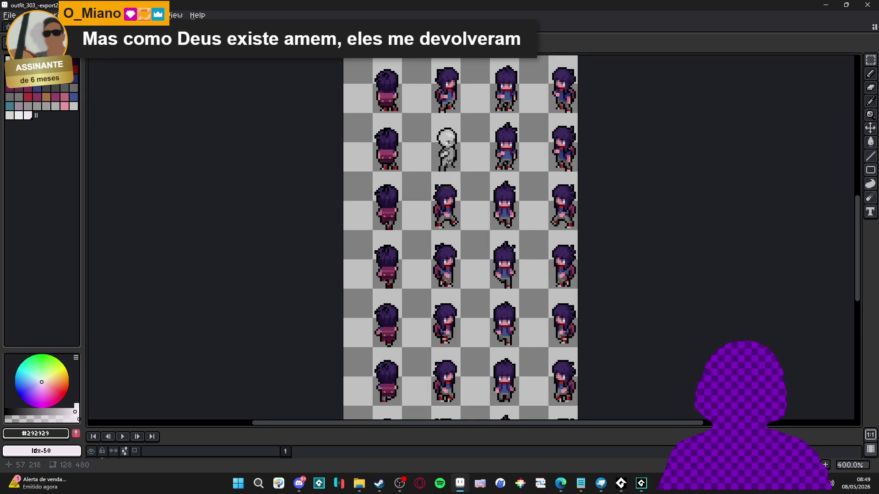
pyautogui.scroll(-1, 448, 173)
pyautogui.scroll(1, 448, 192)
pyautogui.scroll(-1, 448, 205)
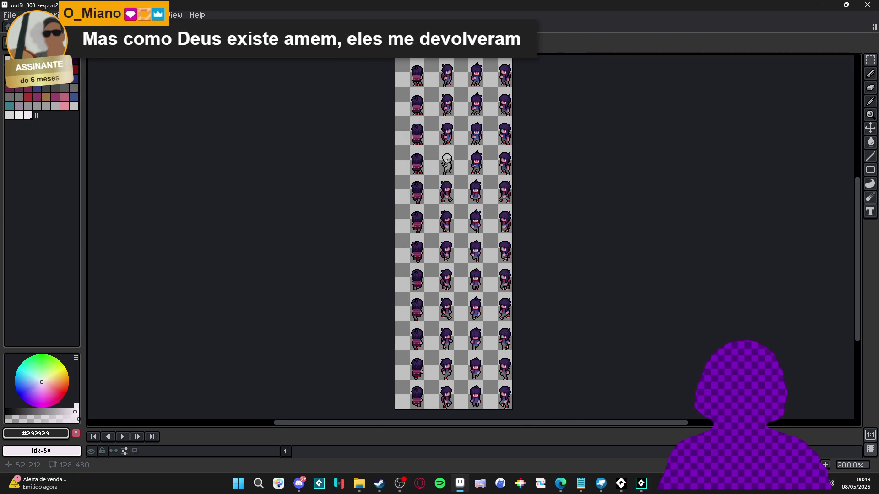
pyautogui.moveTo(446, 152)
pyautogui.mouseDown()
pyautogui.moveTo(434, 200)
pyautogui.moveTo(433, 181)
pyautogui.mouseUp()
pyautogui.scroll(1, 427, 214)
pyautogui.scroll(-5, 424, 182)
pyautogui.moveTo(427, 222); pyautogui.dragTo(433, 339)
pyautogui.scroll(-2, 433, 339)
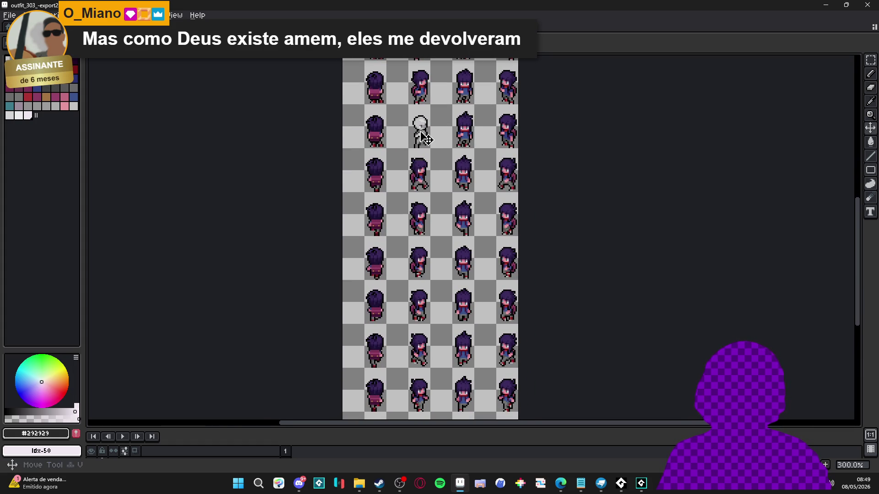
# Step: Marquee-select the 16×288 column holding the grey mannequin sketch
pyautogui.press('m')
pyautogui.moveTo(419, 112); pyautogui.dragTo(415, 287)
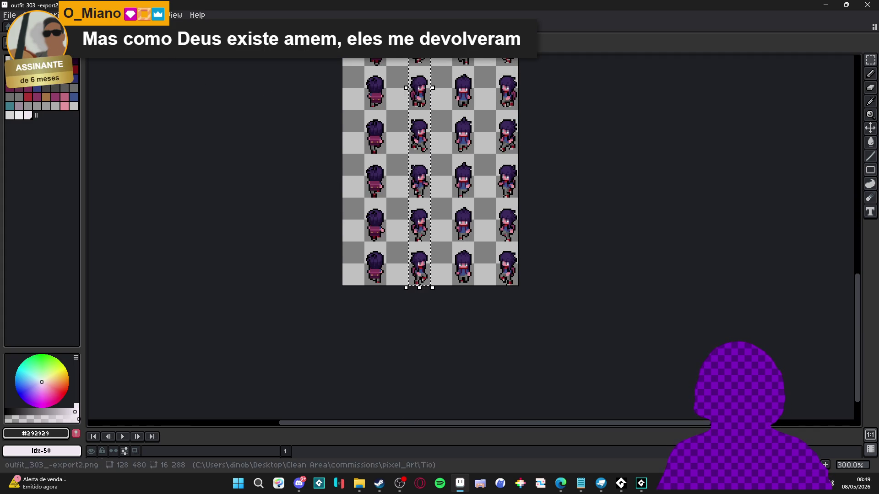
pyautogui.click(9, 14)
# Step: Create a new 16×288 sprite from the selection and paste the frame strip into it
pyautogui.click(7, 27)
pyautogui.press('Return')
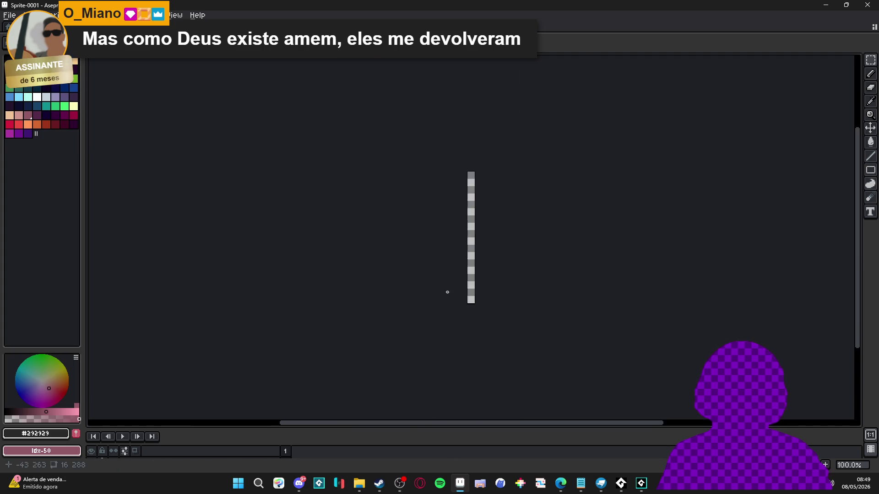
pyautogui.hotkey('ctrl', 'v')
pyautogui.moveTo(482, 229); pyautogui.dragTo(373, 202)
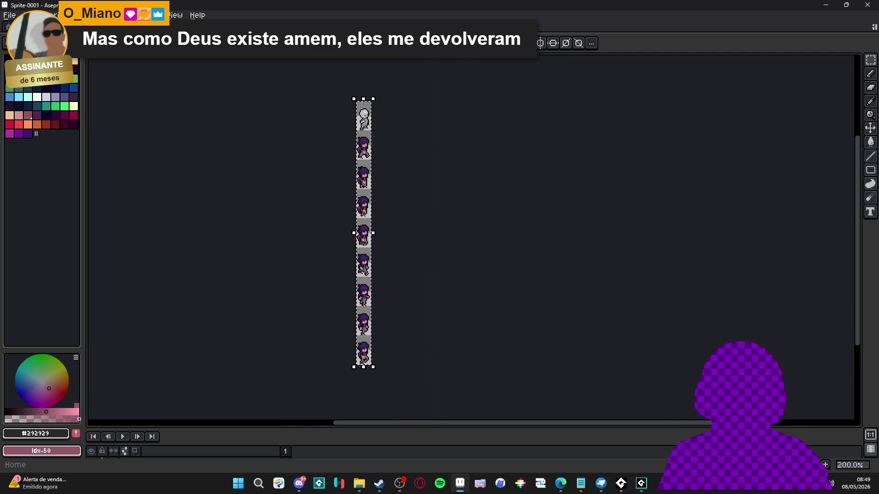
# Step: Import the strip as a sprite sheet of nine 16×32 frames and enlarge the timeline
pyautogui.click(9, 15)
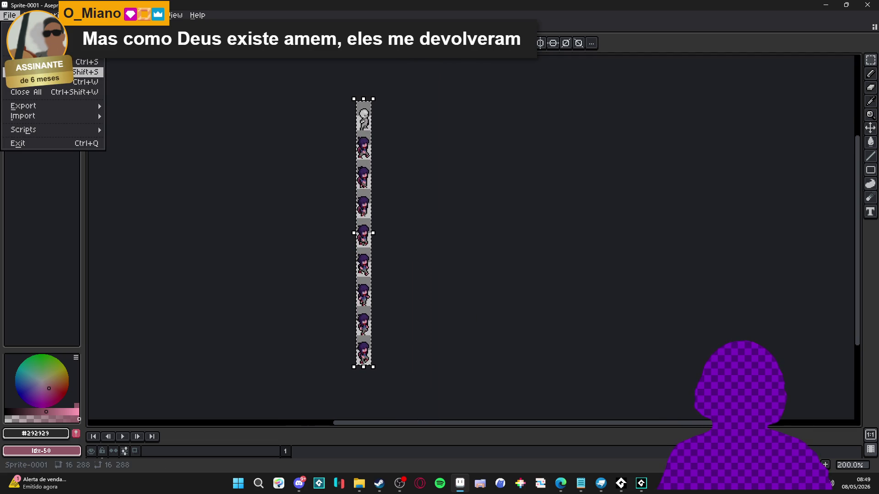
pyautogui.moveTo(58, 116)
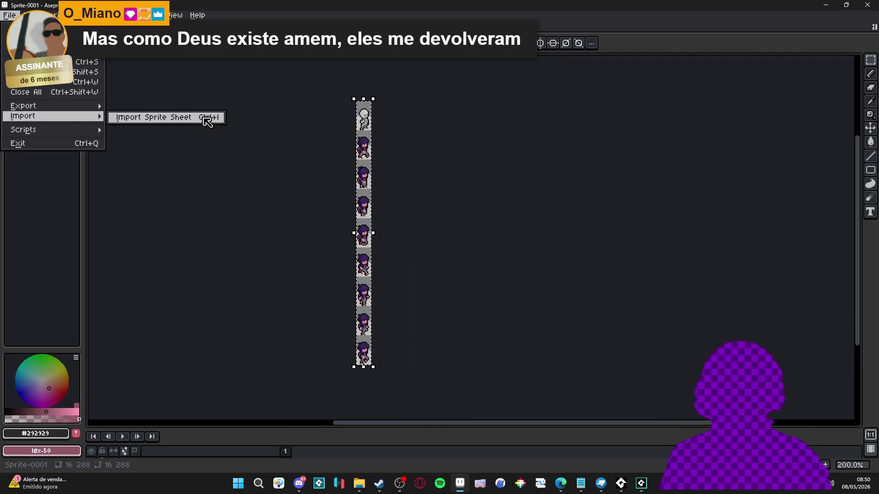
pyautogui.click(207, 121)
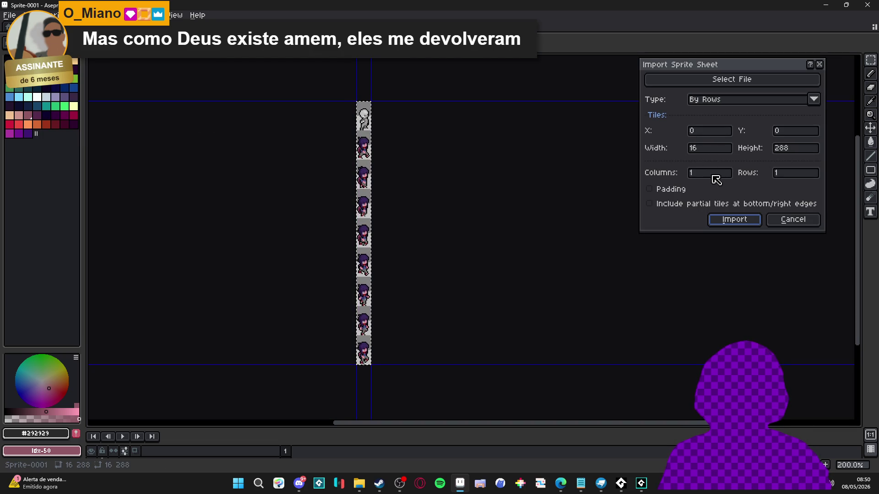
pyautogui.click(790, 177)
pyautogui.write('9')
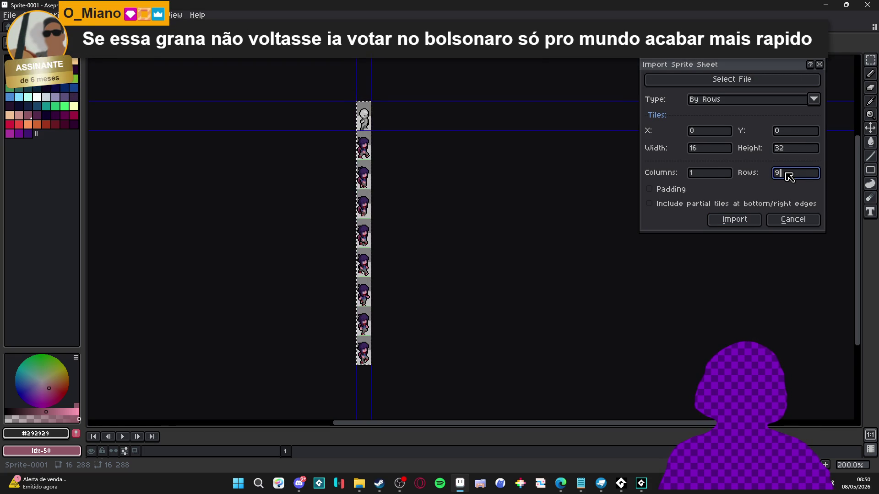
pyautogui.click(749, 223)
pyautogui.scroll(2, 370, 288)
pyautogui.scroll(-1, 334, 223)
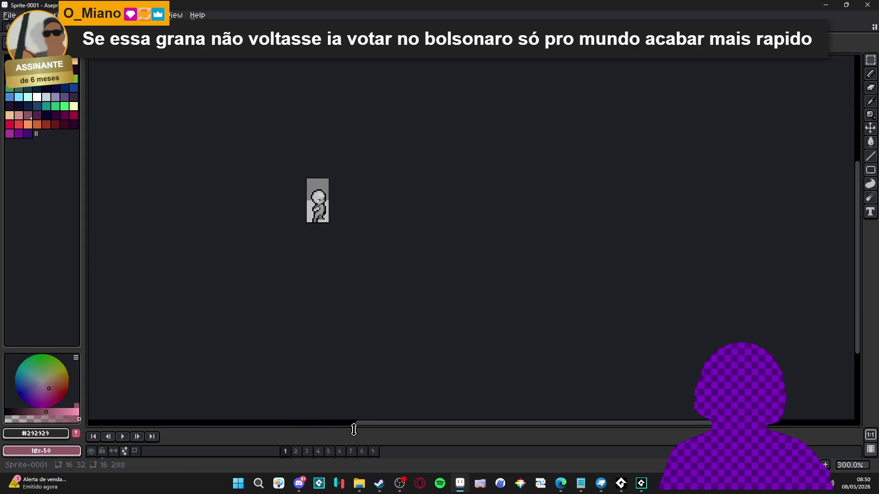
pyautogui.moveTo(353, 431); pyautogui.dragTo(342, 349)
# Step: Open the F7 live preview, recentre the sprite in it, and go to frame 2
pyautogui.press('F7')
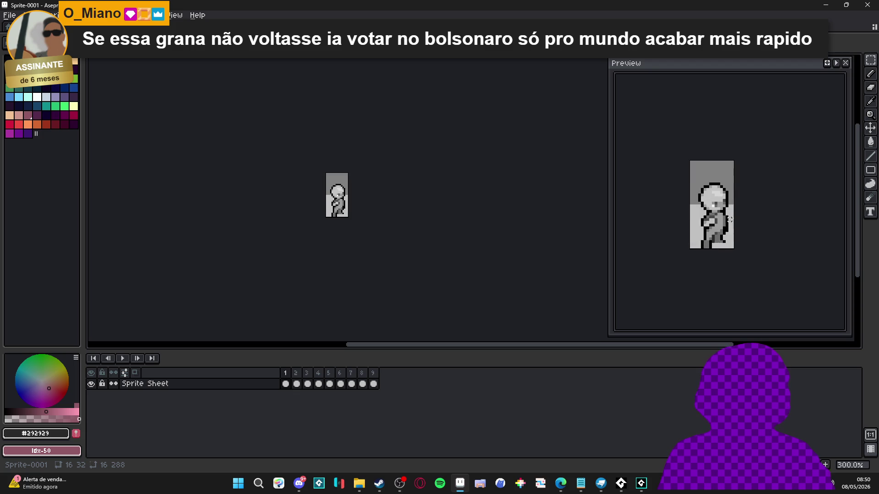
pyautogui.moveTo(730, 220); pyautogui.dragTo(765, 194)
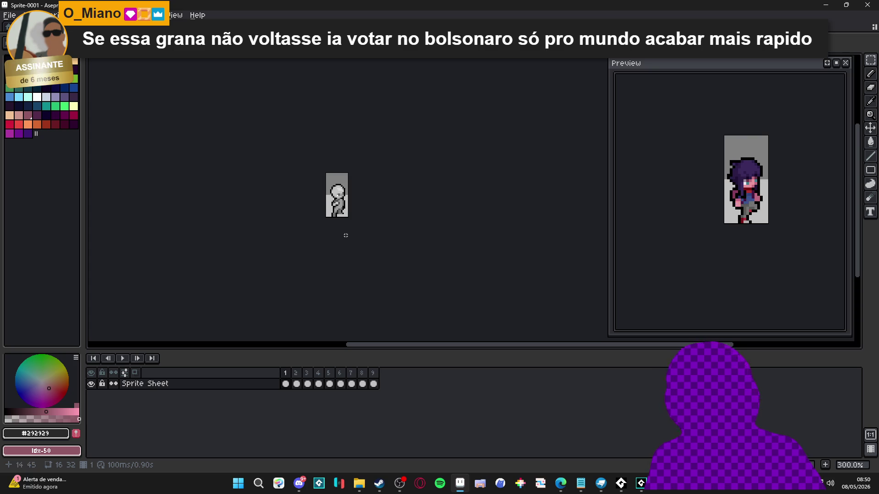
pyautogui.click(303, 389)
# Step: Resize the canvas to 57×32 (Left 20, Right 21), then marquee-select the grey figure
pyautogui.scroll(3, 334, 229)
pyautogui.moveTo(346, 307)
pyautogui.mouseDown()
pyautogui.moveTo(329, 308)
pyautogui.moveTo(389, 305)
pyautogui.mouseUp()
pyautogui.click(285, 384)
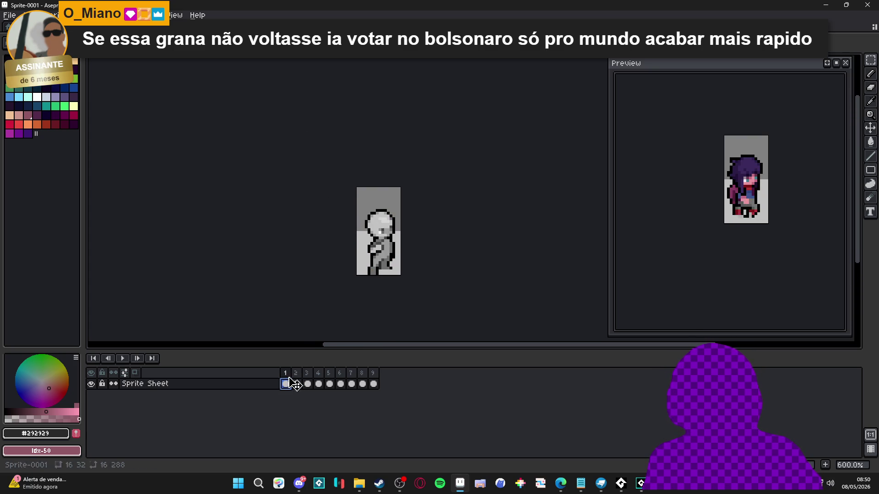
pyautogui.hotkey('ctrl', 'alt', 'c')
pyautogui.moveTo(356, 240)
pyautogui.mouseDown()
pyautogui.moveTo(278, 240)
pyautogui.moveTo(314, 239)
pyautogui.moveTo(299, 243)
pyautogui.mouseUp()
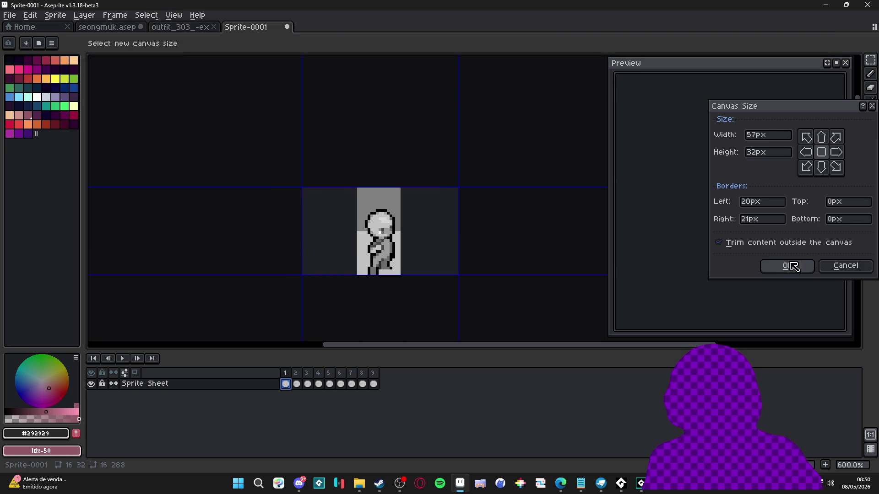
pyautogui.click(786, 265)
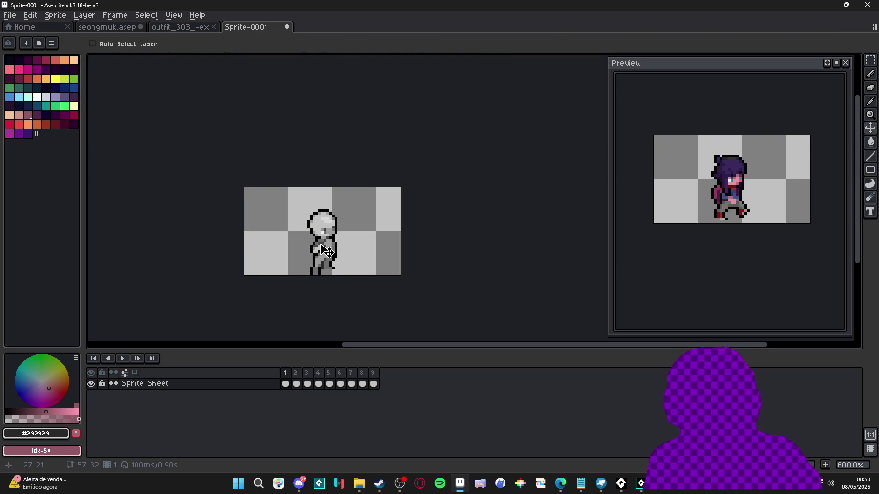
pyautogui.press('m')
pyautogui.moveTo(277, 191)
pyautogui.mouseDown()
pyautogui.moveTo(377, 290)
pyautogui.moveTo(355, 290)
pyautogui.mouseUp()
# Step: Paste the grey figure onto a new Layer 1, placed left of the original
pyautogui.click(286, 384)
pyautogui.hotkey('shift', 'n')
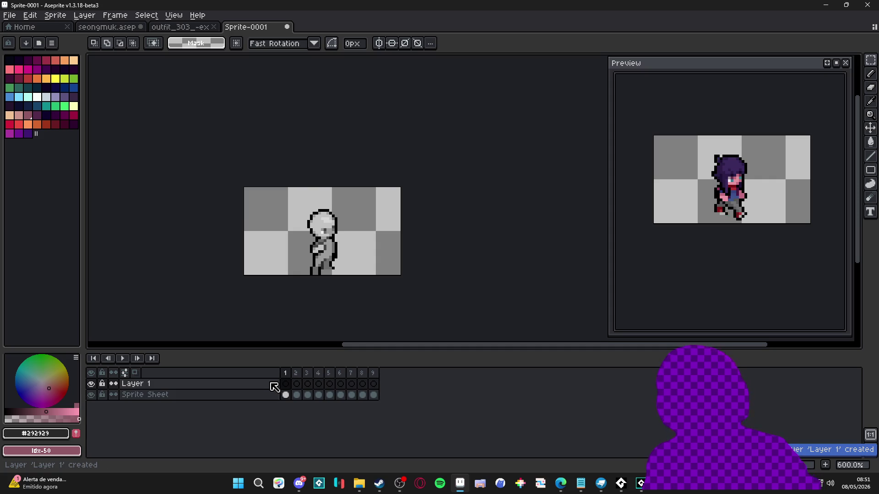
pyautogui.hotkey('ctrl', 'v')
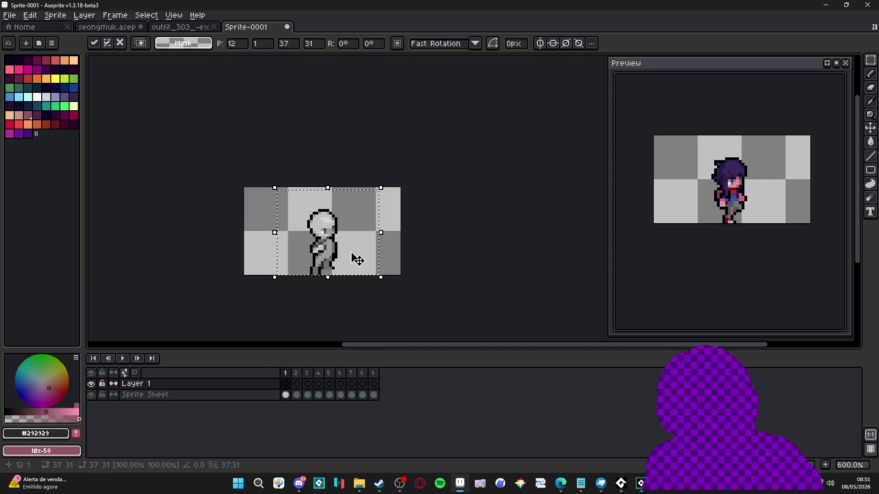
pyautogui.moveTo(334, 252); pyautogui.dragTo(277, 249)
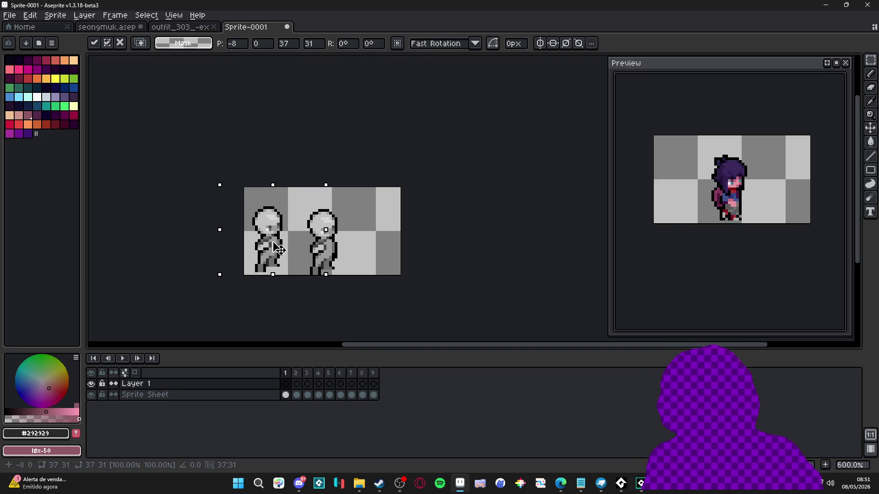
pyautogui.press('Return')
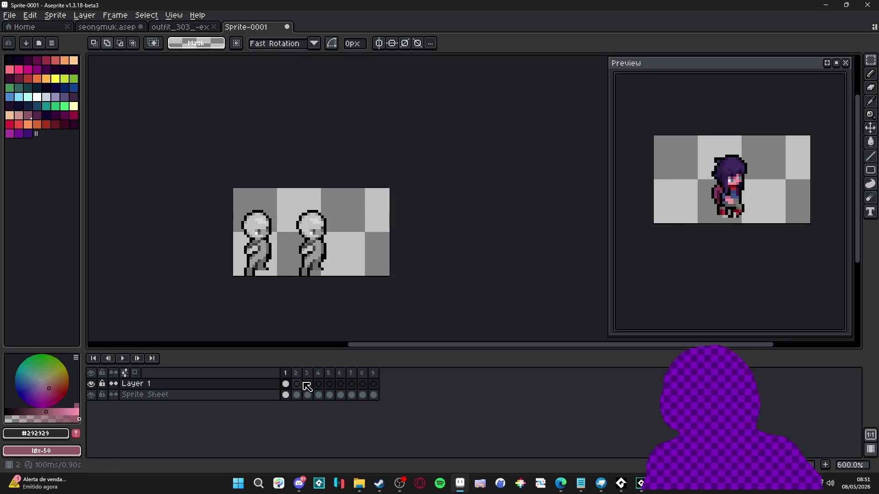
# Step: Link Layer 1's cels across frames 1–9, then go to frame 2
pyautogui.moveTo(286, 384); pyautogui.dragTo(377, 387)
pyautogui.rightClick(376, 387)
pyautogui.click(405, 416)
pyautogui.scroll(1, 318, 272)
pyautogui.press('v')
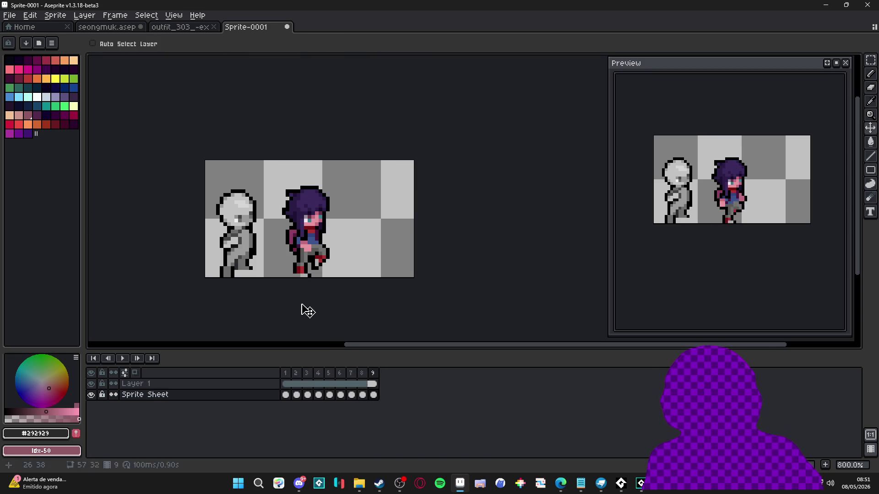
pyautogui.click(297, 395)
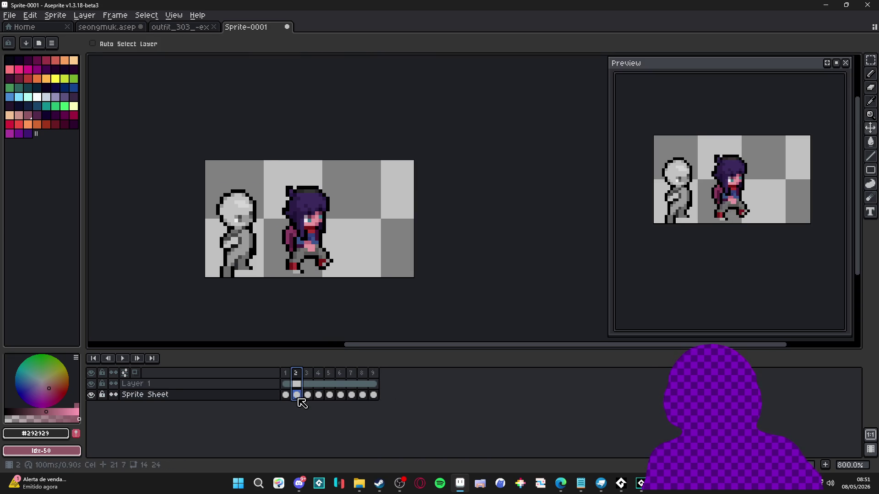
# Step: Make Layer 1 active and marquee-select the left mannequin's head
pyautogui.scroll(2, 230, 210)
pyautogui.press('b')
pyautogui.scroll(1, 230, 210)
pyautogui.scroll(-1, 229, 211)
pyautogui.keyDown('ctrl'); pyautogui.click(265, 229); pyautogui.keyUp('ctrl')
pyautogui.press('m')
pyautogui.moveTo(185, 165); pyautogui.dragTo(270, 212)
# Step: Reselect the head more precisely and drag a copy onto the character's head
pyautogui.scroll(1, 192, 221)
pyautogui.click(148, 211)
pyautogui.moveTo(130, 105)
pyautogui.mouseDown()
pyautogui.moveTo(286, 206)
pyautogui.moveTo(297, 227)
pyautogui.mouseUp()
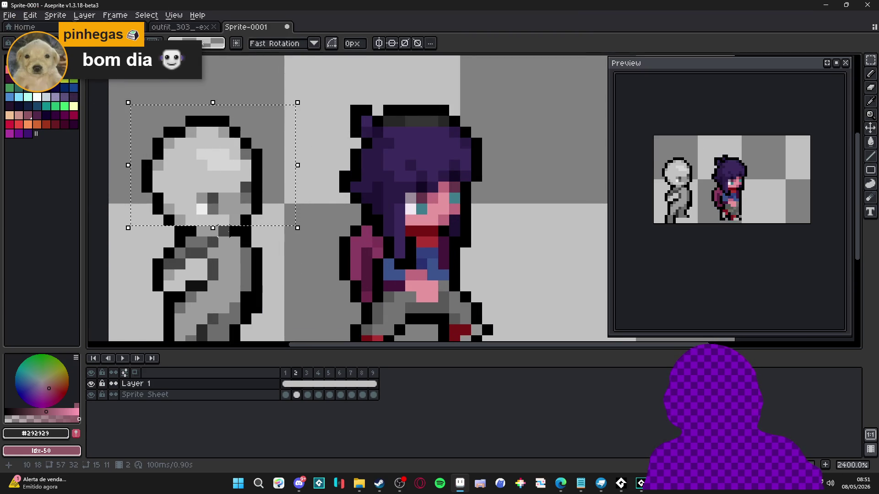
pyautogui.scroll(-2, 234, 234)
pyautogui.scroll(2, 242, 234)
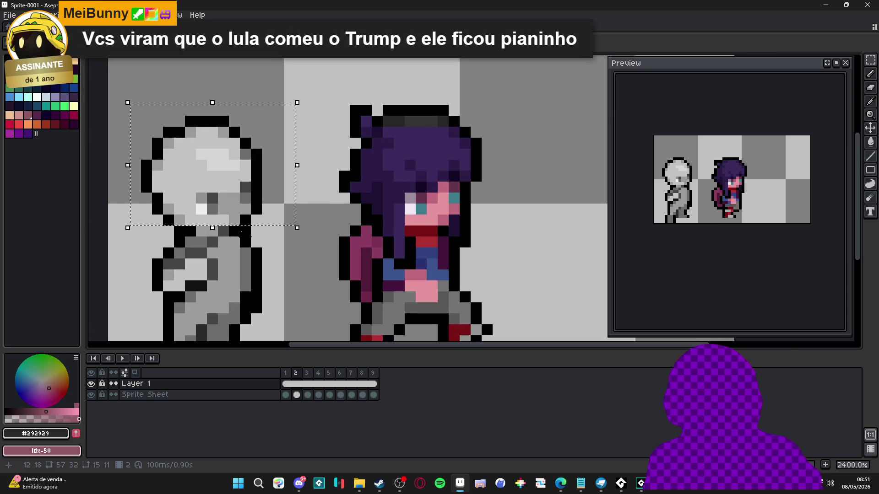
pyautogui.scroll(-1, 279, 193)
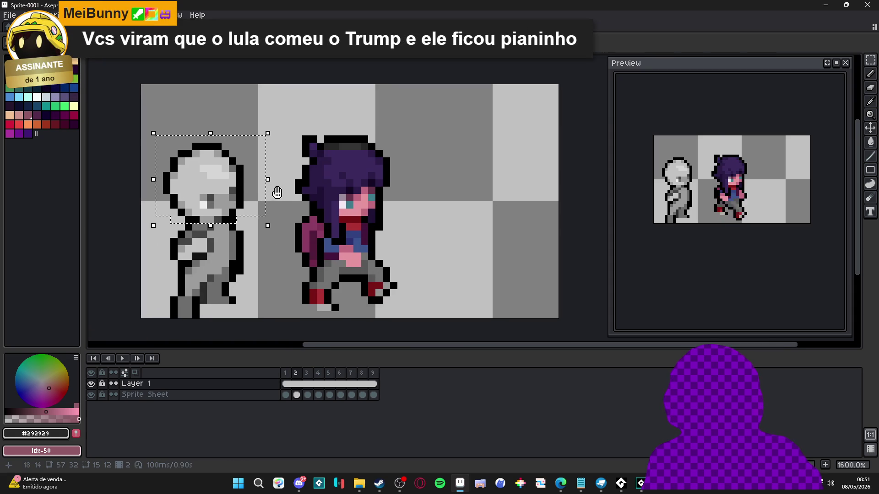
pyautogui.moveTo(210, 185)
pyautogui.mouseDown()
pyautogui.moveTo(344, 185)
pyautogui.moveTo(327, 163)
pyautogui.moveTo(347, 181)
pyautogui.mouseUp()
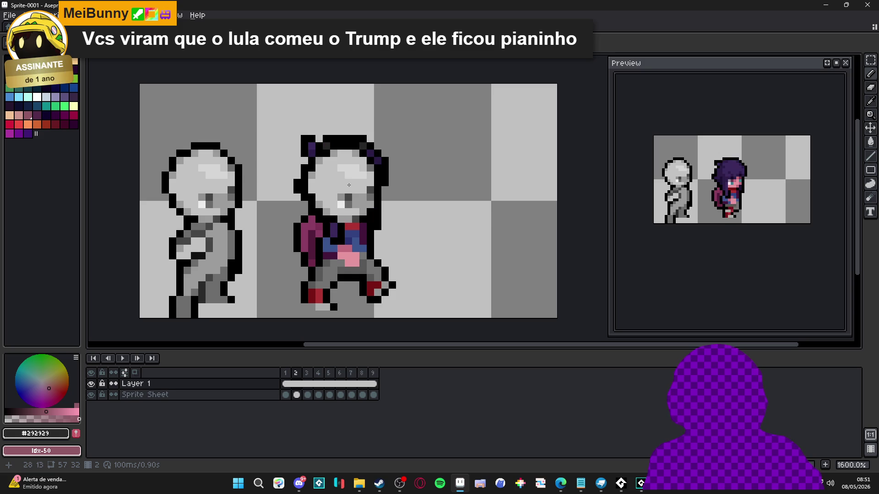
# Step: Raise the pasted head one pixel and check its fit on frames 3 through 8
pyautogui.moveTo(348, 182); pyautogui.dragTo(348, 188)
pyautogui.press('.')
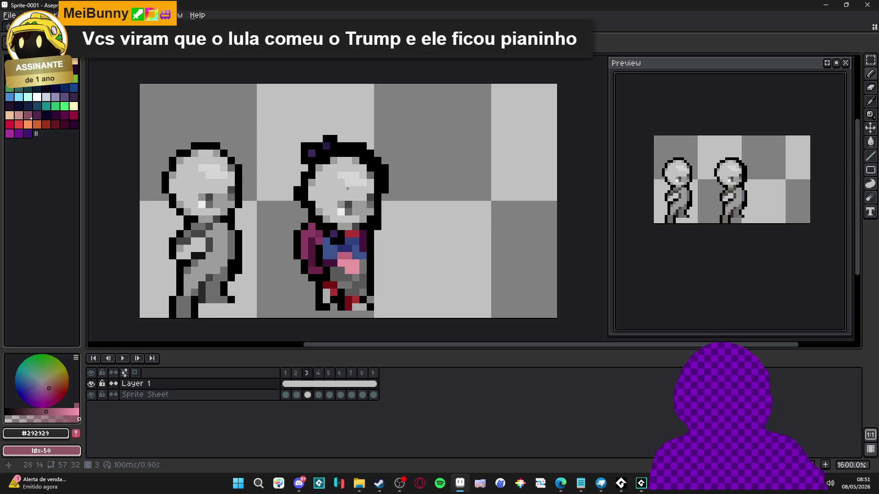
pyautogui.press('.')
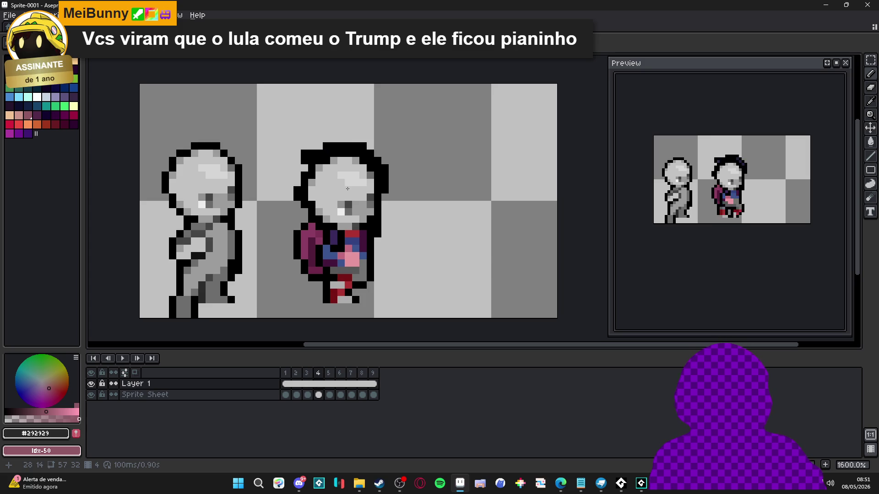
pyautogui.press('.')
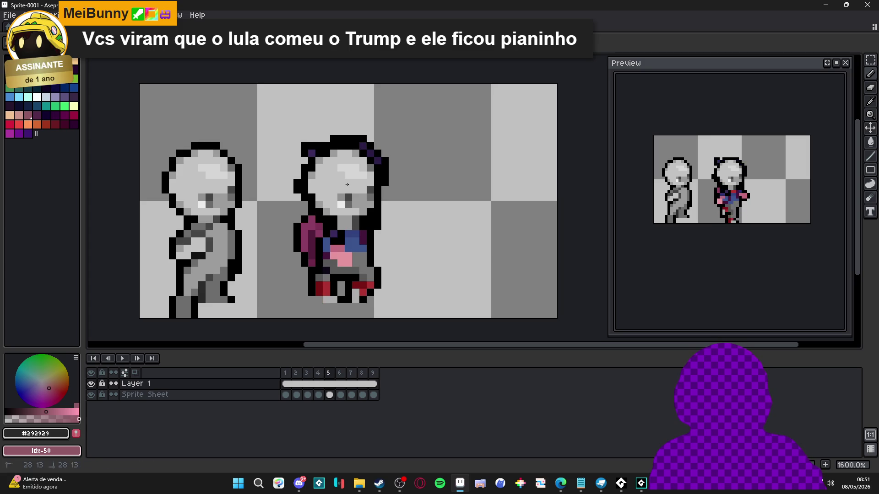
pyautogui.press('.')
pyautogui.press('.')
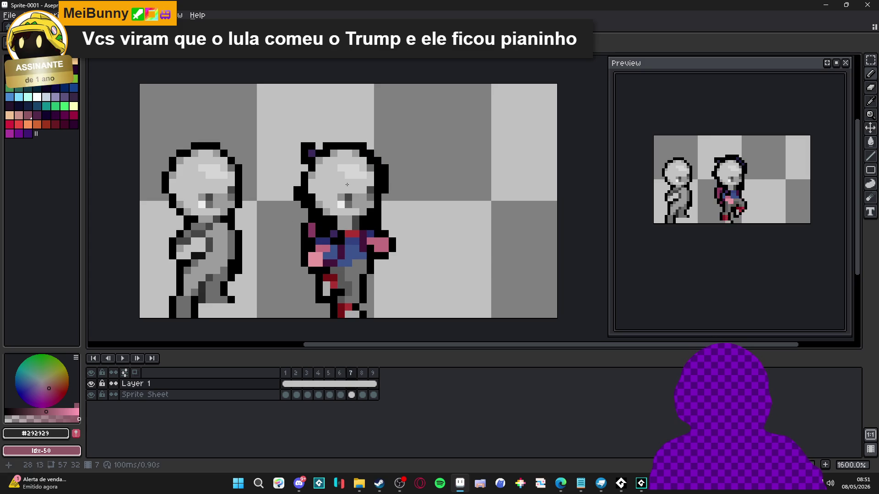
pyautogui.press('.')
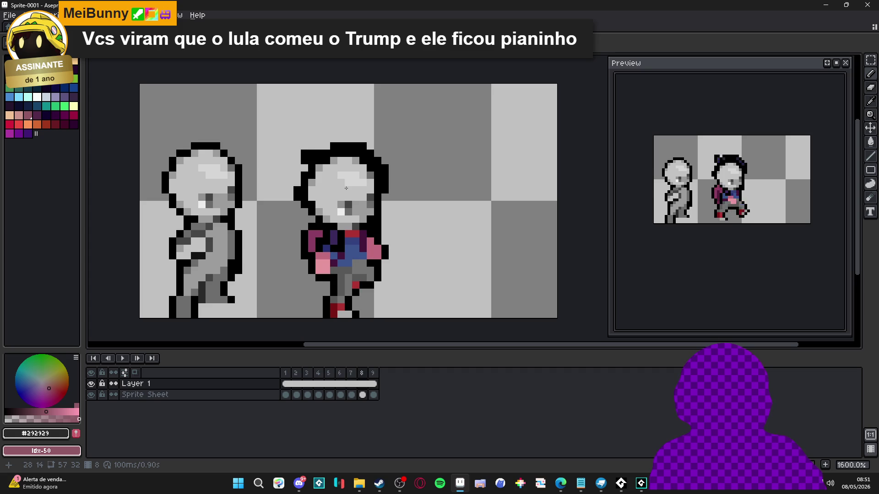
pyautogui.press('.')
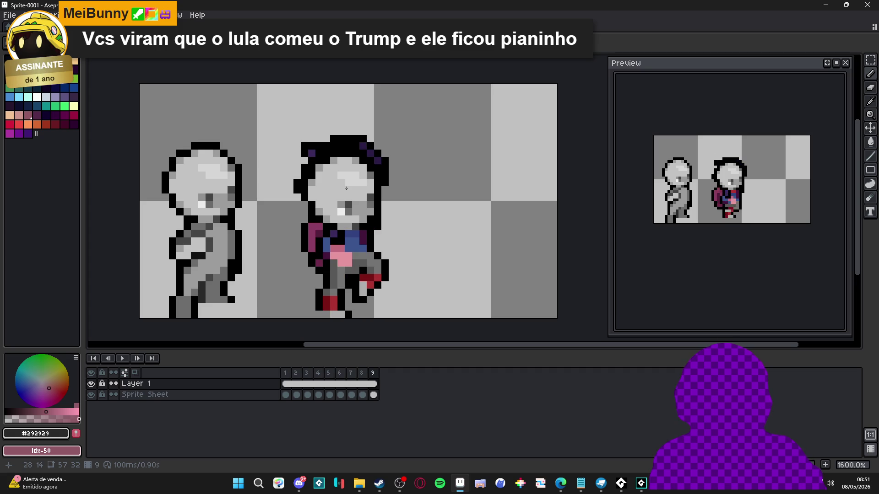
# Step: Raise the head one pixel on frame 9 and delete the stray floating head copy
pyautogui.moveTo(346, 188); pyautogui.dragTo(346, 185)
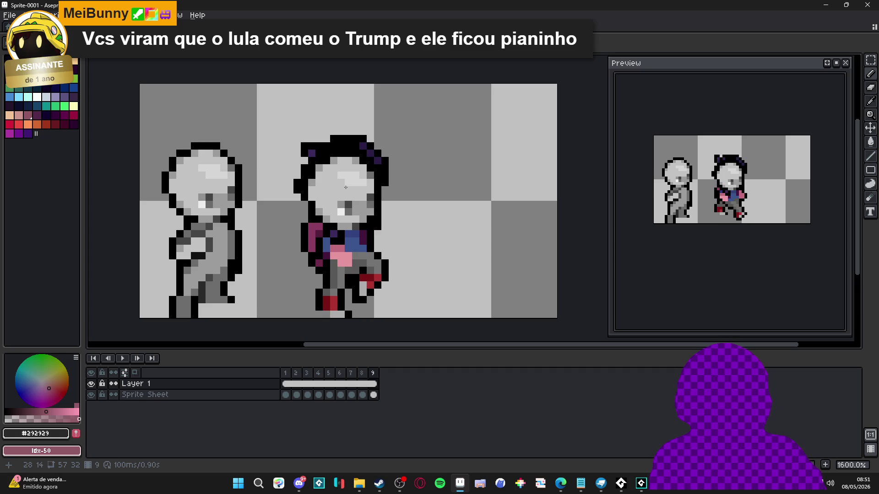
pyautogui.press(',')
pyautogui.moveTo(346, 187)
pyautogui.mouseDown()
pyautogui.moveTo(453, 114)
pyautogui.moveTo(434, 143)
pyautogui.moveTo(404, 143)
pyautogui.mouseUp()
pyautogui.press('.')
pyautogui.press('Delete')
# Step: Nudge the selected grey head up one pixel, deselect, and check frames 2 and 3
pyautogui.press('m')
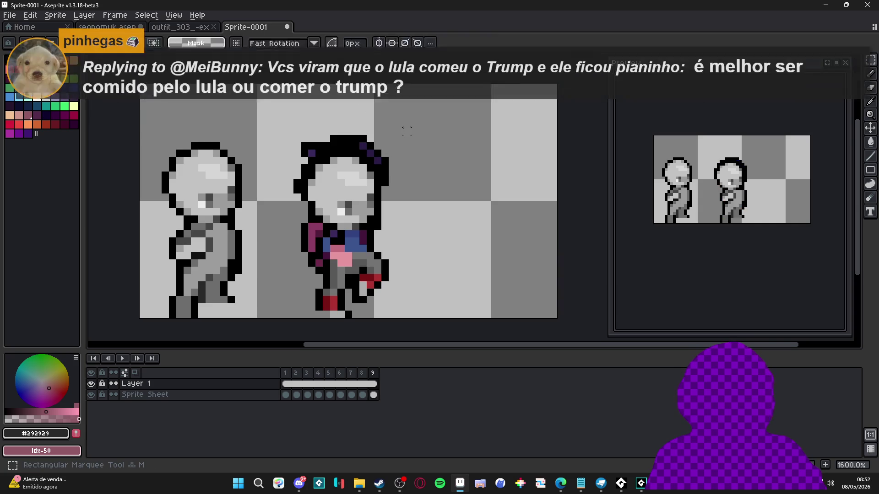
pyautogui.moveTo(422, 96)
pyautogui.mouseDown()
pyautogui.moveTo(261, 316)
pyautogui.moveTo(262, 257)
pyautogui.mouseUp()
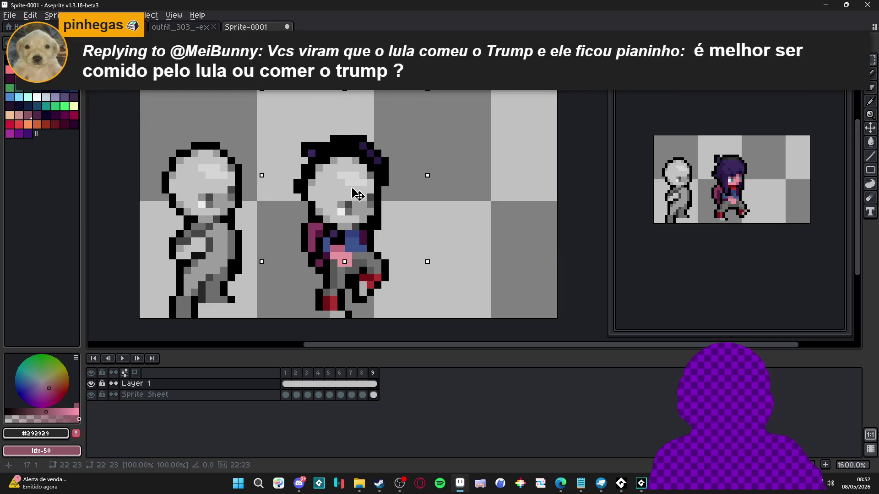
pyautogui.press('Up')
pyautogui.hotkey('ctrl', 'd')
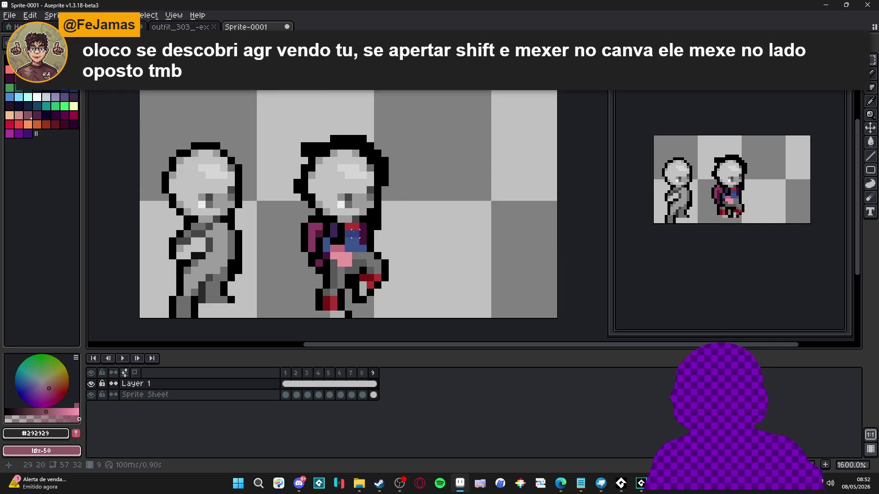
pyautogui.click(300, 395)
pyautogui.click(307, 395)
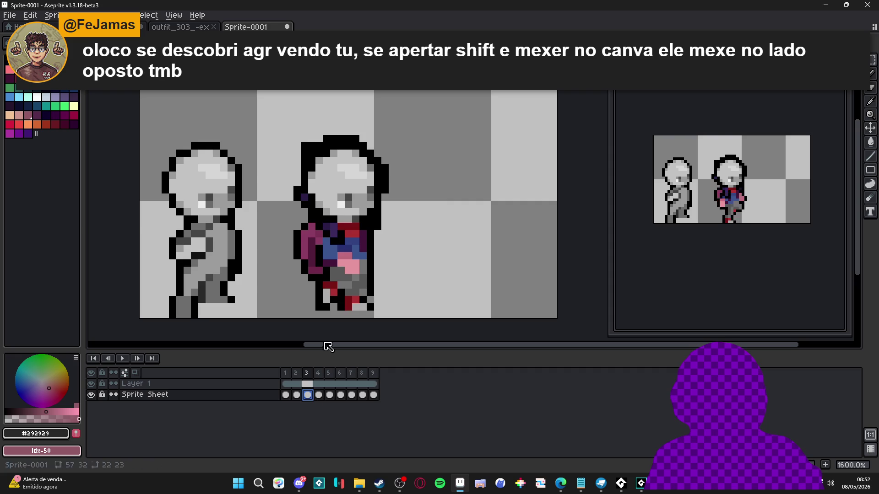
# Step: Undo a trial shift of Layer 1's figures and a stray rectangle outline
pyautogui.click(315, 384)
pyautogui.moveTo(338, 211); pyautogui.dragTo(389, 233)
pyautogui.hotkey('ctrl', 'z')
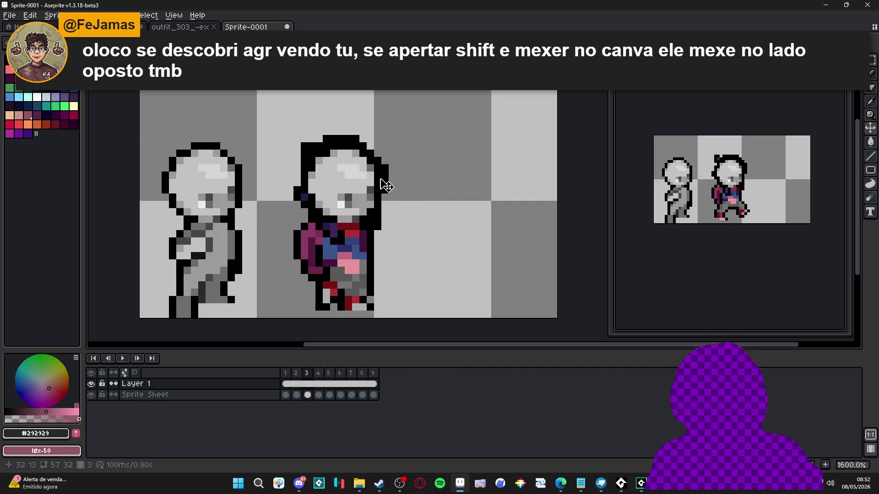
pyautogui.press('u')
pyautogui.moveTo(402, 122); pyautogui.dragTo(286, 249)
pyautogui.hotkey('ctrl', 'z')
pyautogui.press('v')
pyautogui.hotkey('ctrl', 'z')
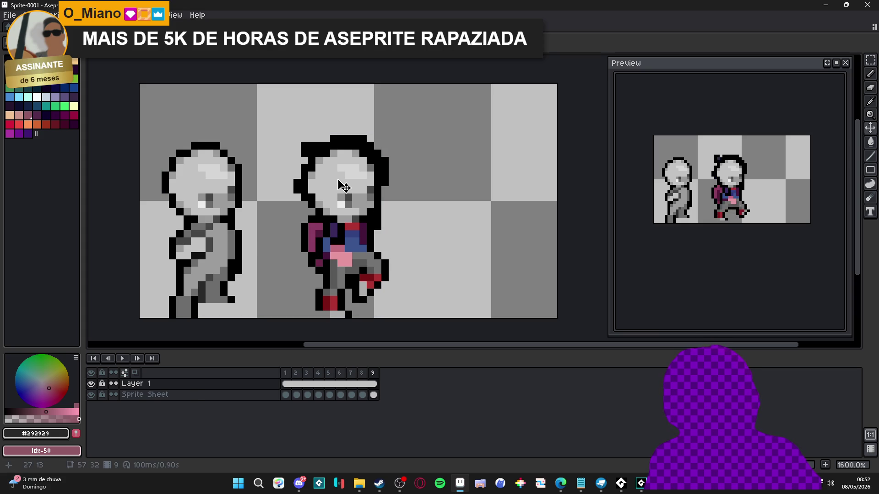
# Step: Undo a stray rectangle outline over the left figure, return to the Pencil and check frames 1–2
pyautogui.moveTo(416, 121)
pyautogui.mouseDown()
pyautogui.moveTo(385, 167)
pyautogui.moveTo(275, 261)
pyautogui.moveTo(311, 241)
pyautogui.mouseUp()
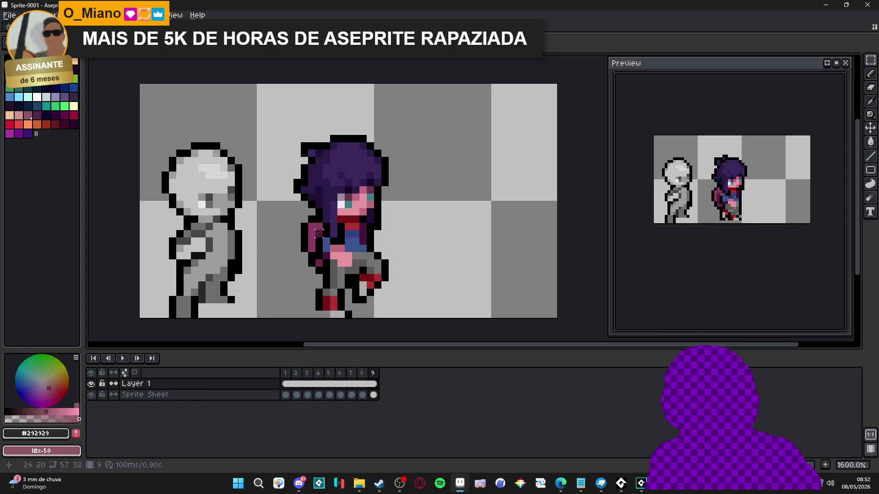
pyautogui.moveTo(157, 109); pyautogui.dragTo(224, 181)
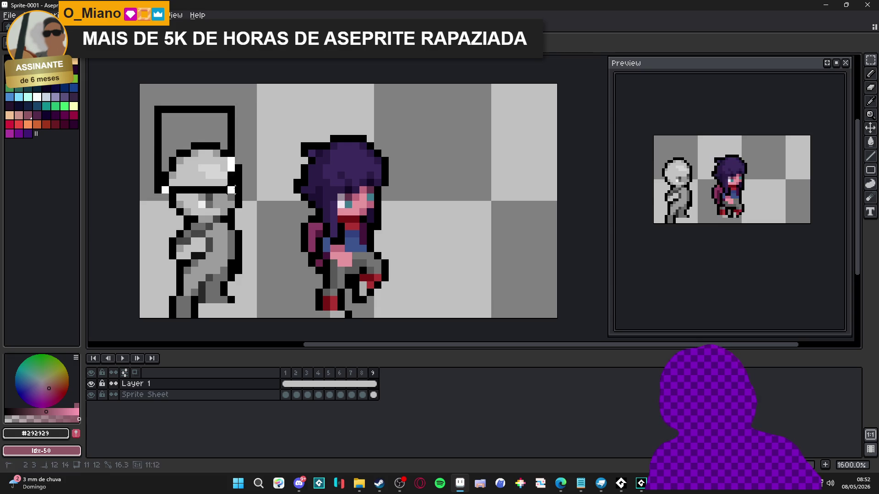
pyautogui.hotkey('ctrl', 'z')
pyautogui.press('b')
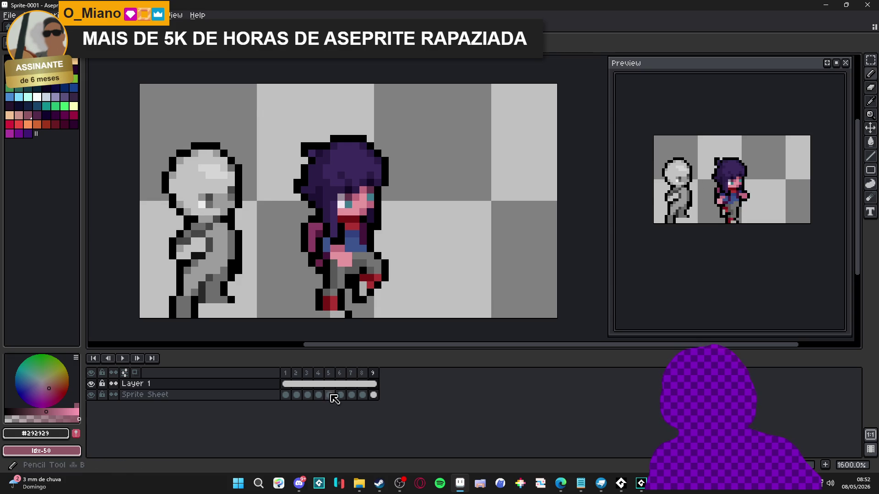
pyautogui.click(285, 396)
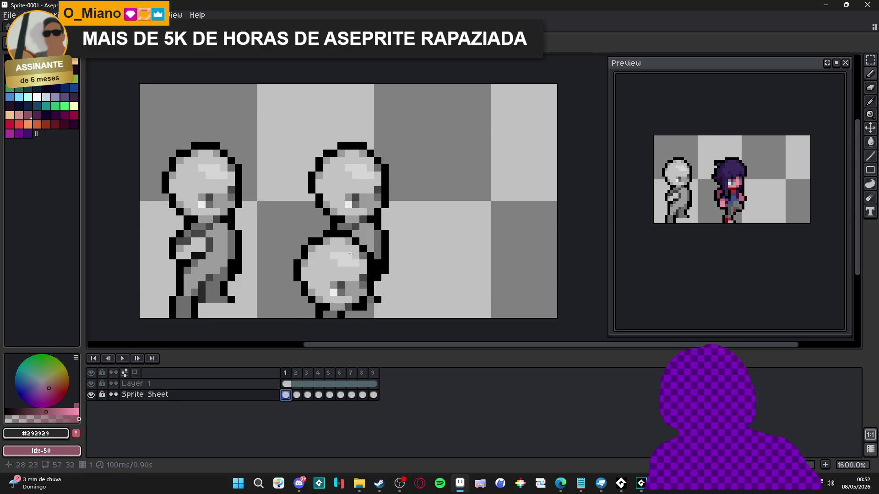
pyautogui.click(297, 395)
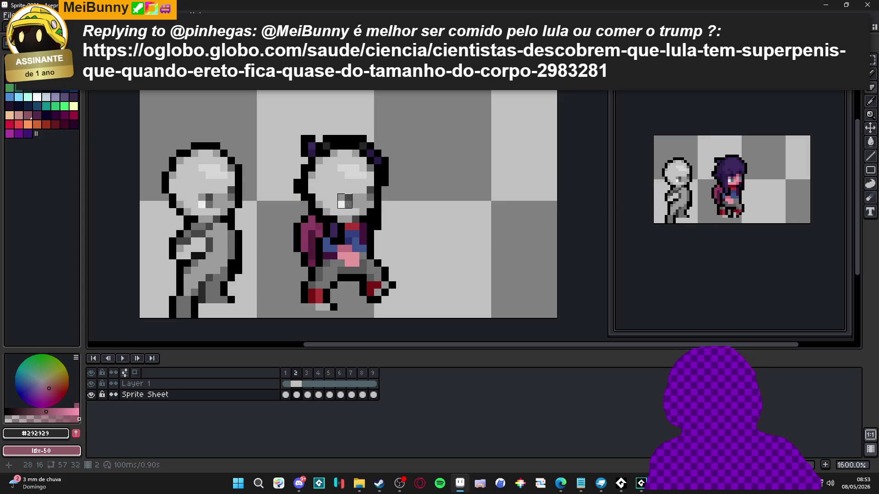
# Step: Undo the duplicated head on frame 2's second figure, then select the first figure's head
pyautogui.hotkey('ctrl', 'z')
pyautogui.hotkey('ctrl', 'z')
pyautogui.hotkey('ctrl', 'z')
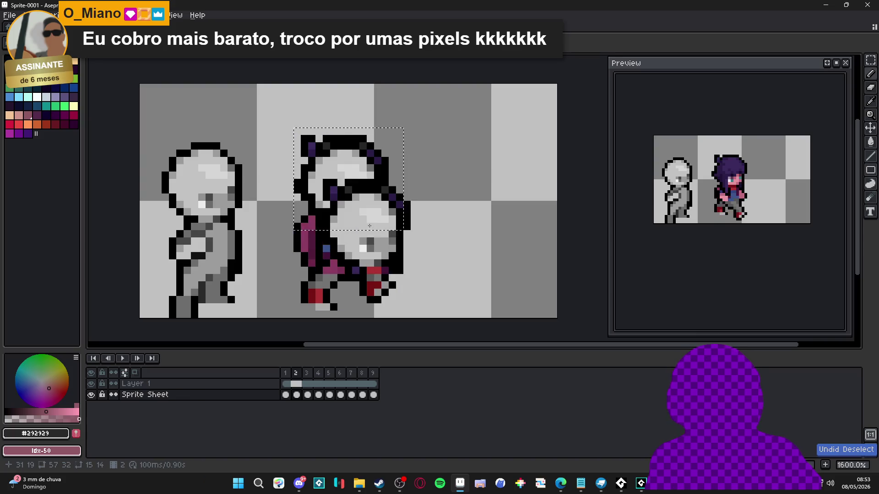
pyautogui.hotkey('ctrl', 'z')
pyautogui.hotkey('ctrl', 'z')
pyautogui.hotkey('ctrl', 'z')
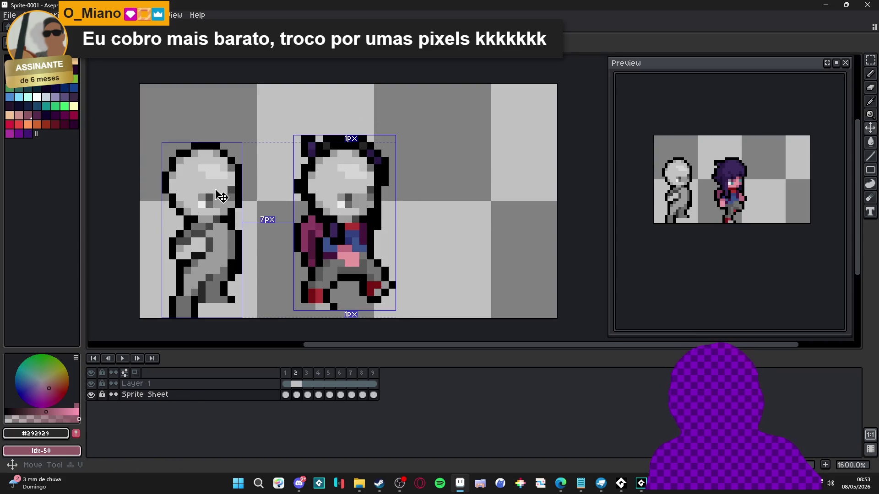
pyautogui.hotkey('ctrl', 'z')
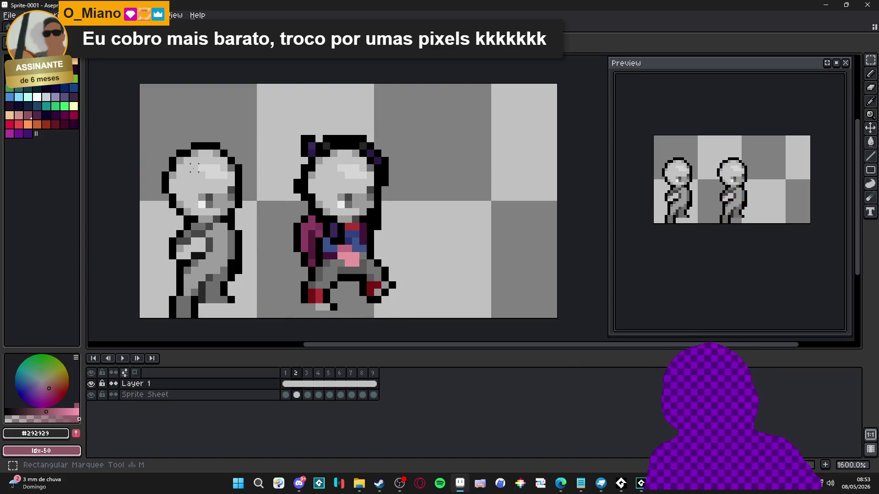
pyautogui.moveTo(156, 130); pyautogui.dragTo(251, 213)
# Step: Flip between frames 1 and 2 to compare the poses, then view frame 3
pyautogui.scroll(3, 194, 206)
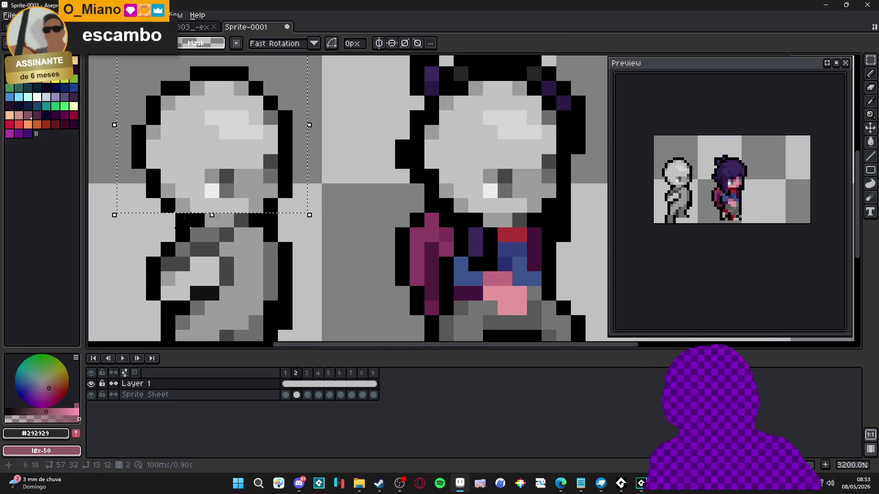
pyautogui.scroll(-3, 300, 226)
pyautogui.press('b')
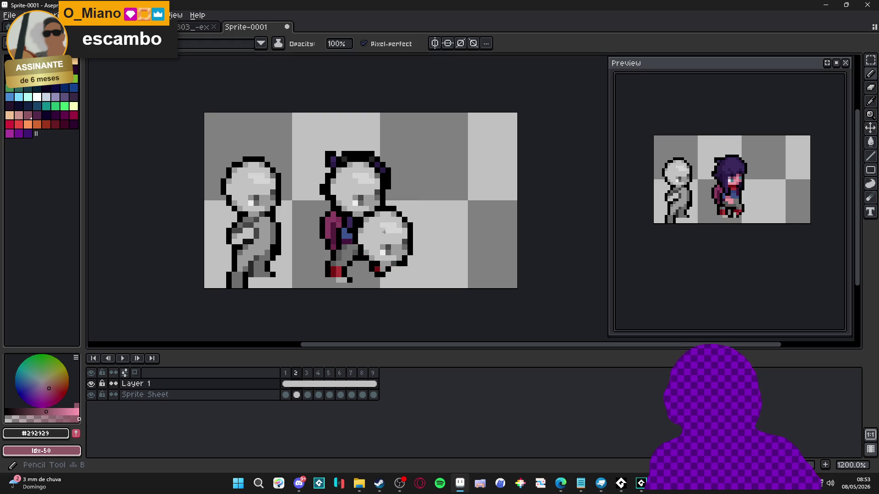
pyautogui.click(285, 397)
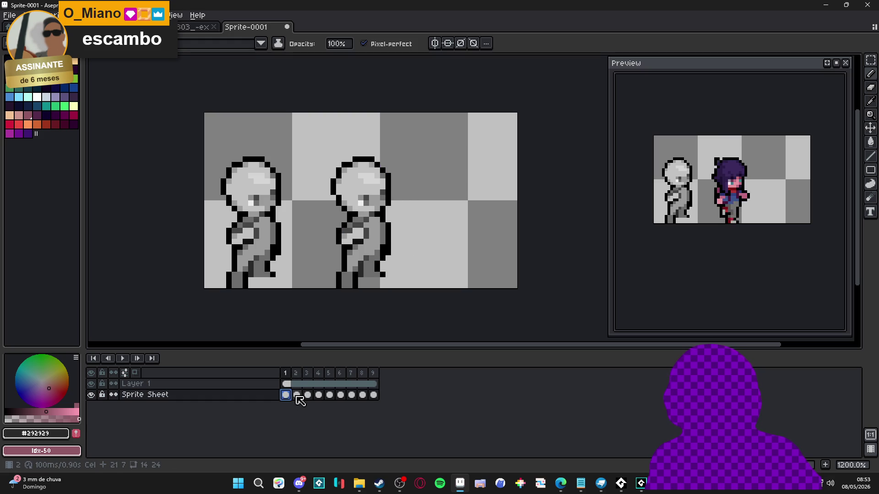
pyautogui.click(295, 396)
pyautogui.click(286, 396)
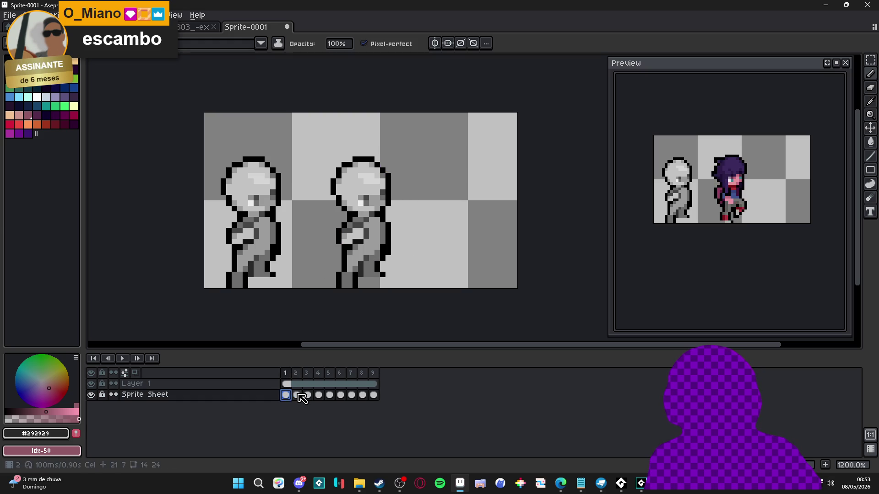
pyautogui.click(296, 395)
pyautogui.click(308, 395)
pyautogui.scroll(1, 357, 156)
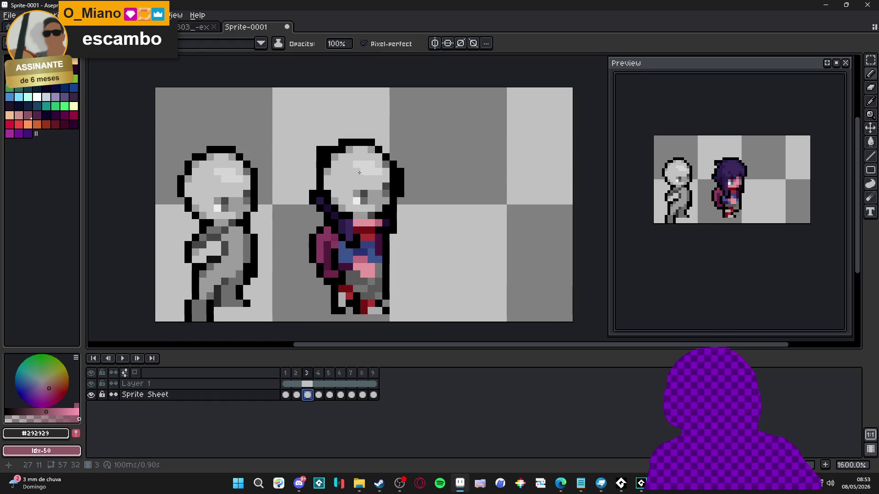
# Step: Step forward through frames 4–9, wrap to frame 1, and drag the copied head above the second figure
pyautogui.hotkey('ctrl', 'z')
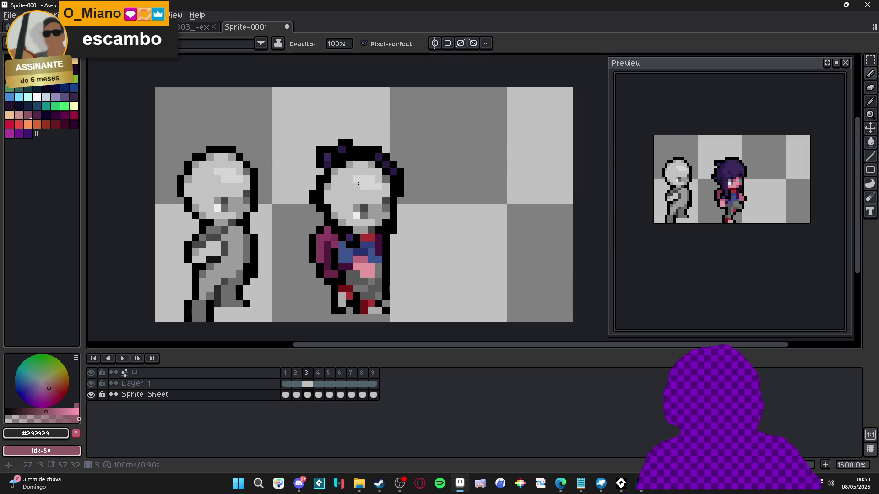
pyautogui.press('.')
pyautogui.press('.')
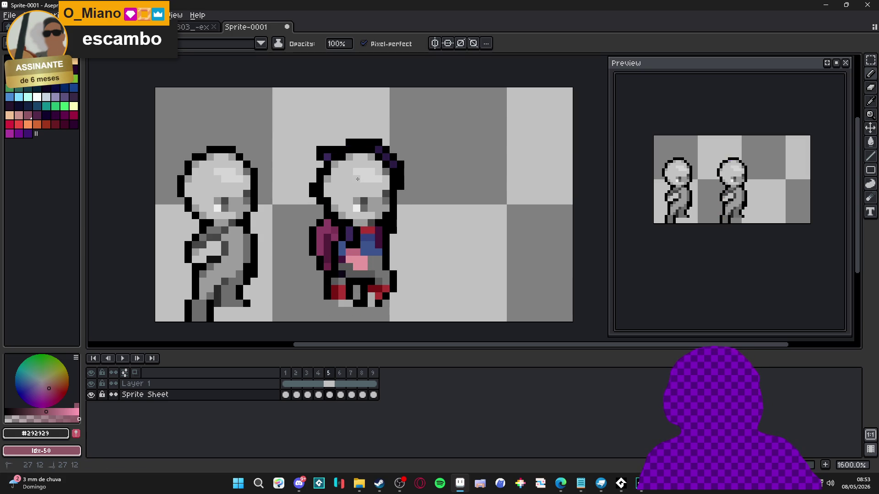
pyautogui.press('.')
pyautogui.press('.')
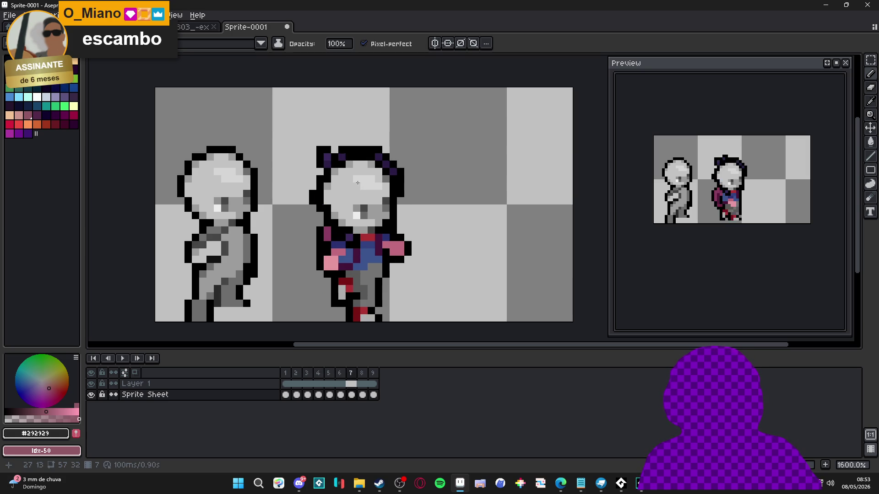
pyautogui.press('.')
pyautogui.press('.')
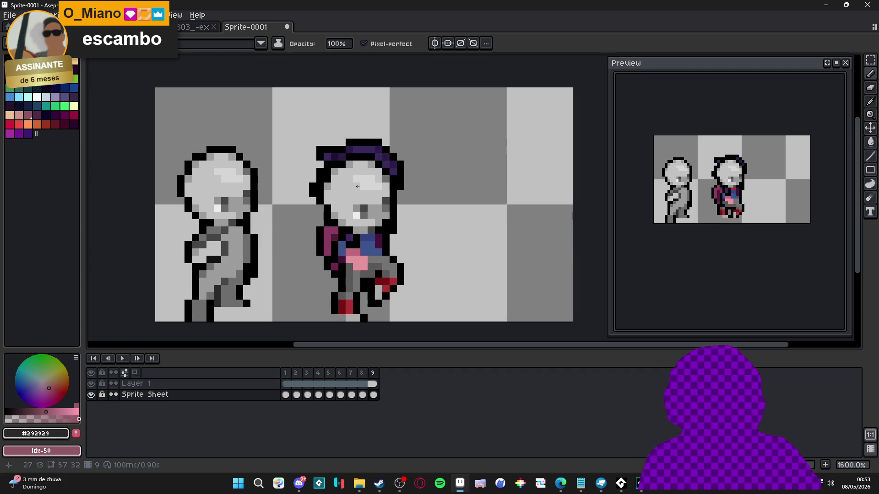
pyautogui.click(357, 182)
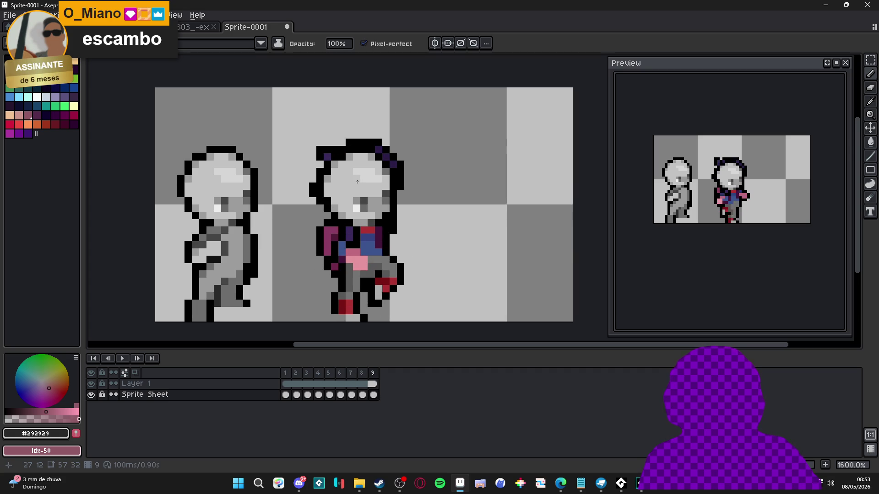
pyautogui.press('.')
pyautogui.moveTo(357, 181)
pyautogui.mouseDown()
pyautogui.moveTo(387, 132)
pyautogui.moveTo(393, 99)
pyautogui.mouseUp()
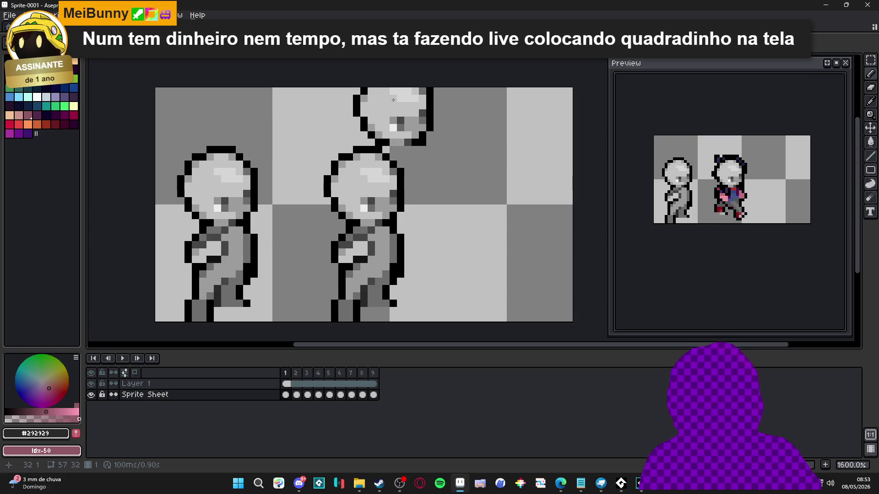
pyautogui.moveTo(394, 99); pyautogui.dragTo(388, 119)
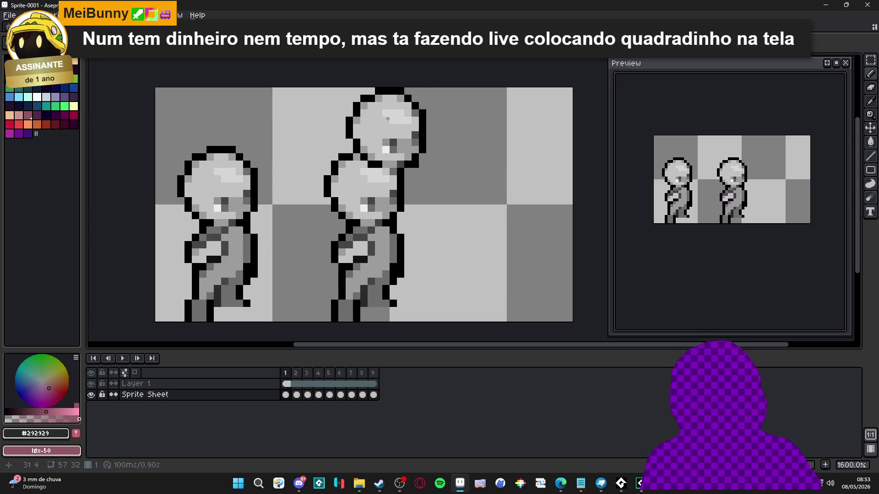
pyautogui.moveTo(388, 118)
pyautogui.mouseDown()
pyautogui.moveTo(366, 173)
pyautogui.moveTo(394, 190)
pyautogui.moveTo(459, 189)
pyautogui.mouseUp()
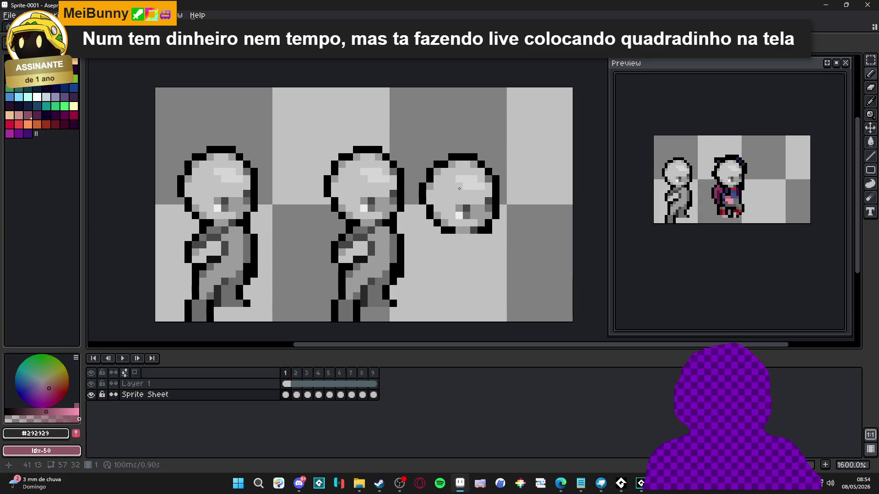
pyautogui.hotkey('ctrl', 'z')
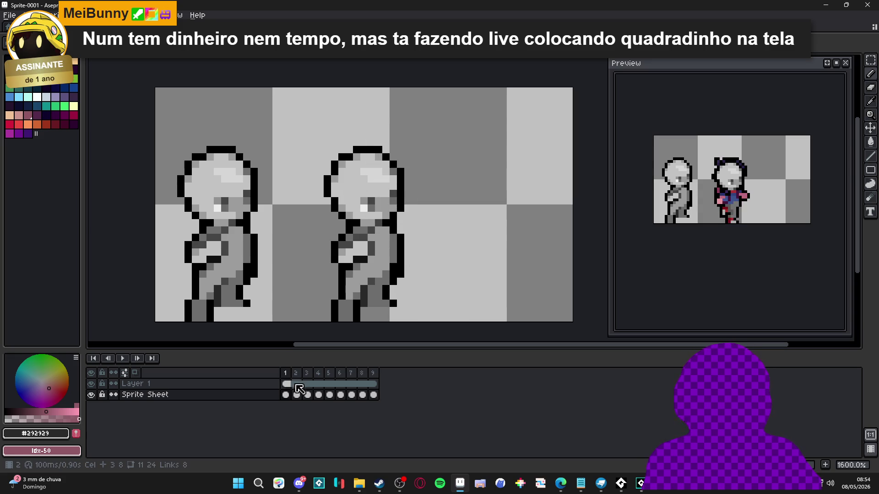
# Step: On frame 2, sample light grey #c3c3c3 from the first figure and paint a chest pixel on the second
pyautogui.click(296, 394)
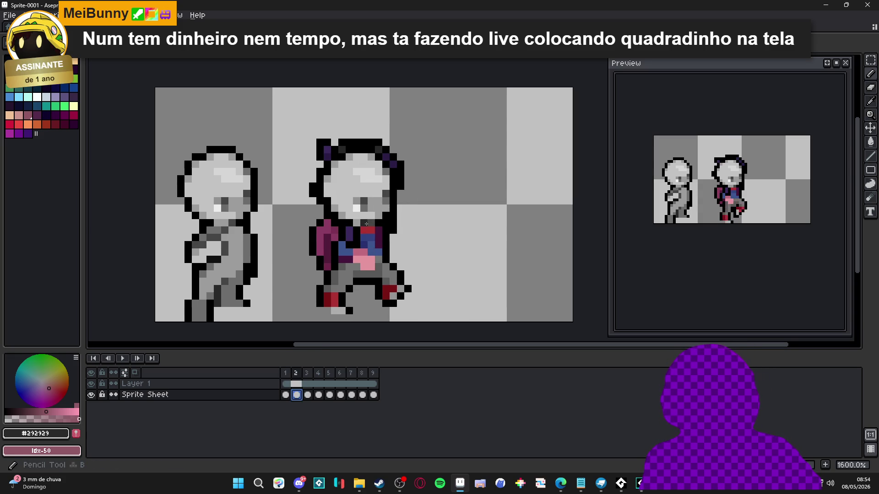
pyautogui.scroll(2, 372, 216)
pyautogui.scroll(-2, 361, 287)
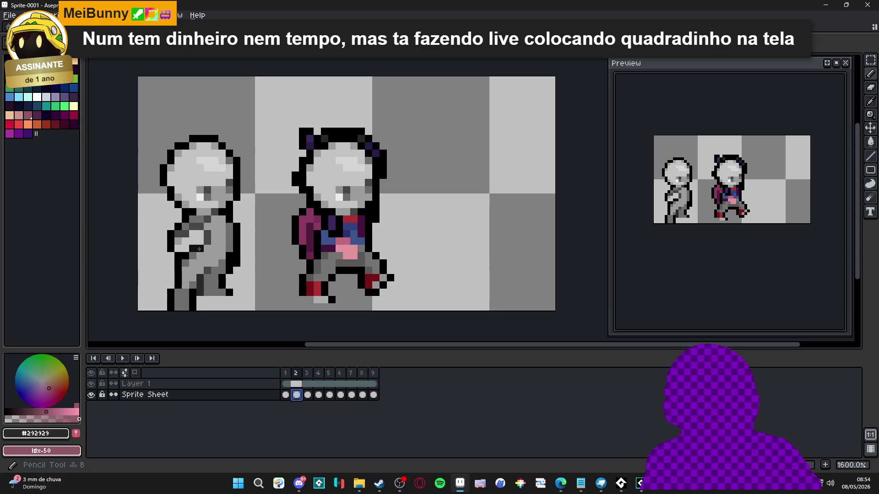
pyautogui.click(242, 249)
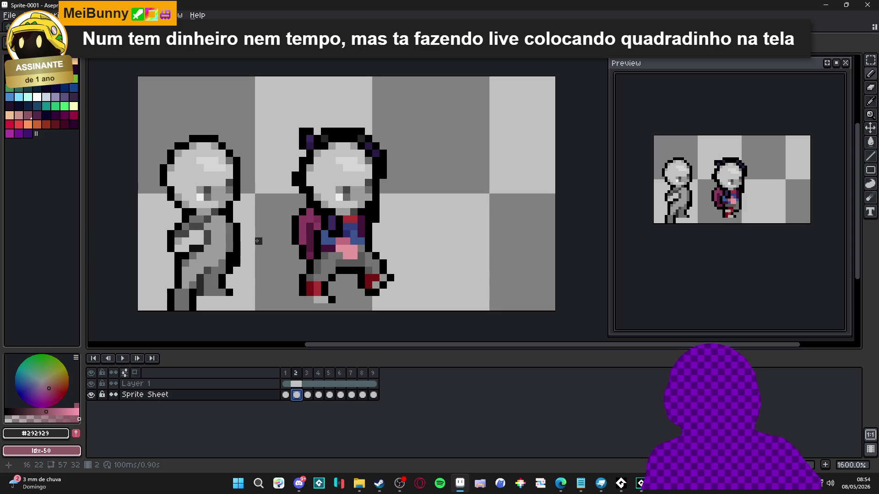
pyautogui.keyDown('alt'); pyautogui.click(203, 226); pyautogui.keyUp('alt')
pyautogui.click(347, 228)
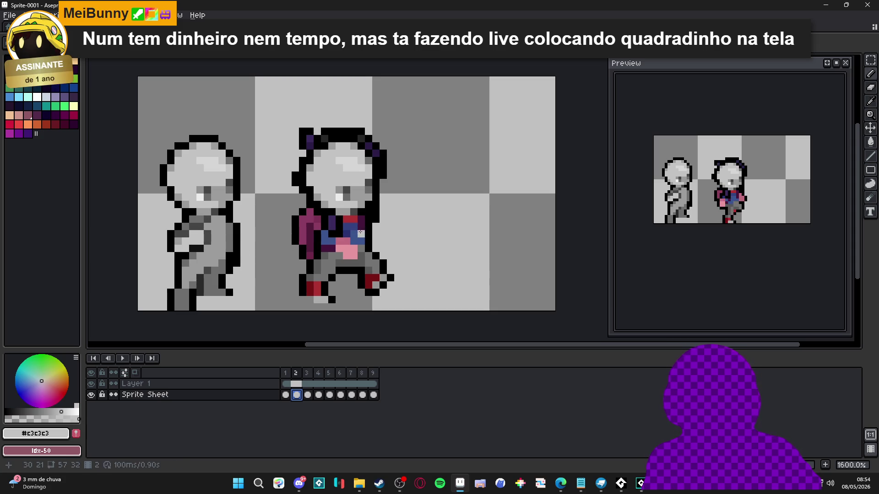
# Step: Paint the blue chest pixels light grey, undoing stray edits and dropping the selection
pyautogui.moveTo(359, 236); pyautogui.dragTo(362, 242)
pyautogui.click(364, 256)
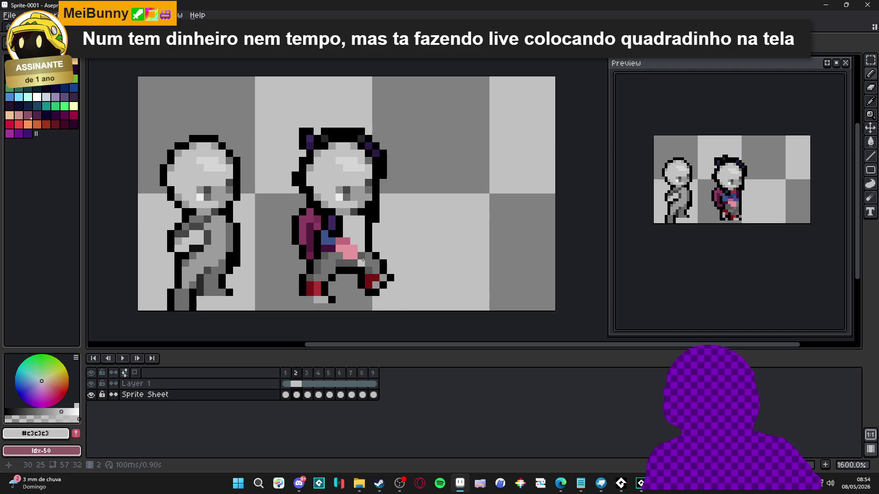
pyautogui.hotkey('ctrl', 'z')
pyautogui.hotkey('ctrl', 'z')
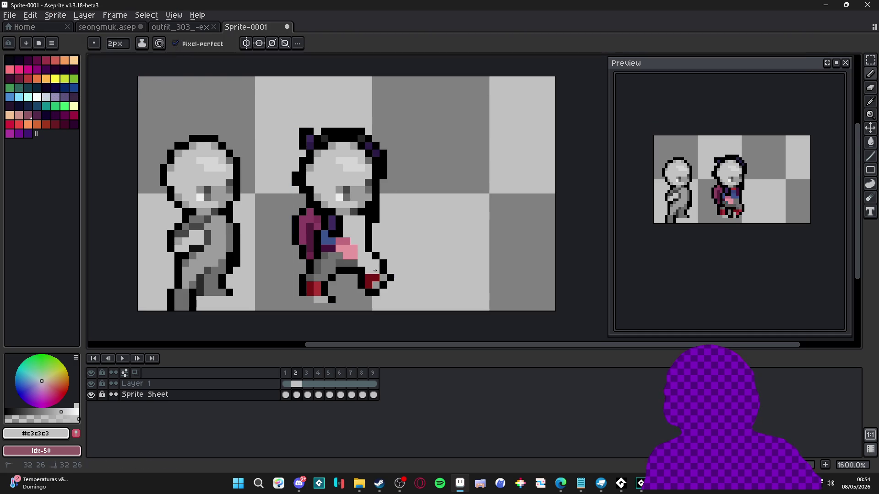
pyautogui.click(378, 274)
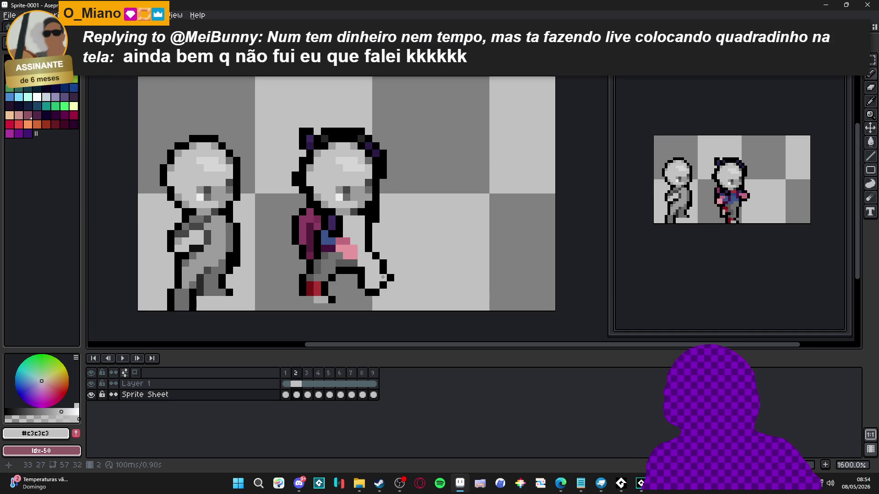
pyautogui.click(364, 278)
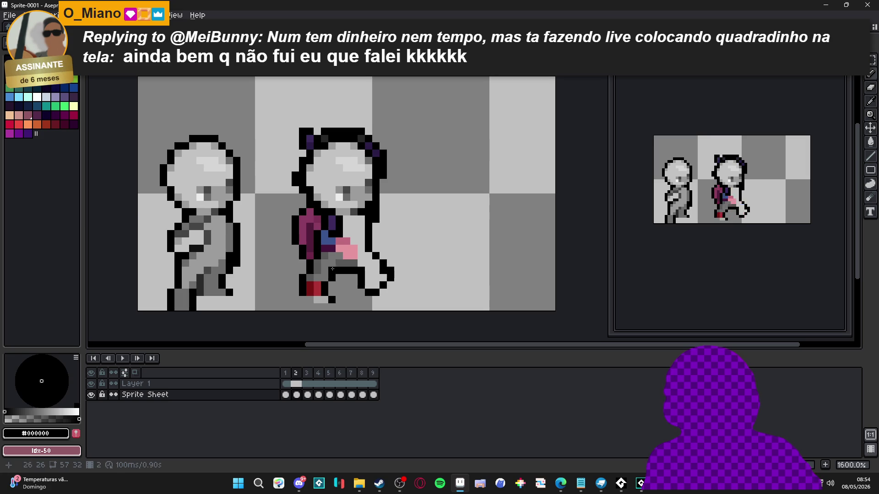
pyautogui.hotkey('ctrl', 'z')
pyautogui.hotkey('ctrl', 'd')
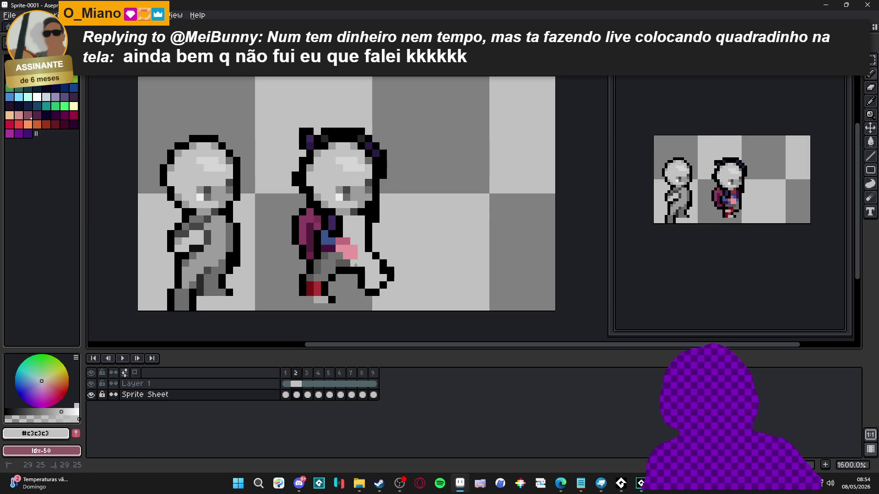
# Step: Repaint the lower body, leg, red foot and magenta side light grey, undoing strokes over the pink block
pyautogui.click(332, 261)
pyautogui.click(325, 270)
pyautogui.click(317, 268)
pyautogui.click(320, 277)
pyautogui.moveTo(318, 288)
pyautogui.mouseDown()
pyautogui.moveTo(306, 268)
pyautogui.moveTo(306, 216)
pyautogui.moveTo(317, 218)
pyautogui.mouseUp()
pyautogui.moveTo(339, 254); pyautogui.dragTo(347, 241)
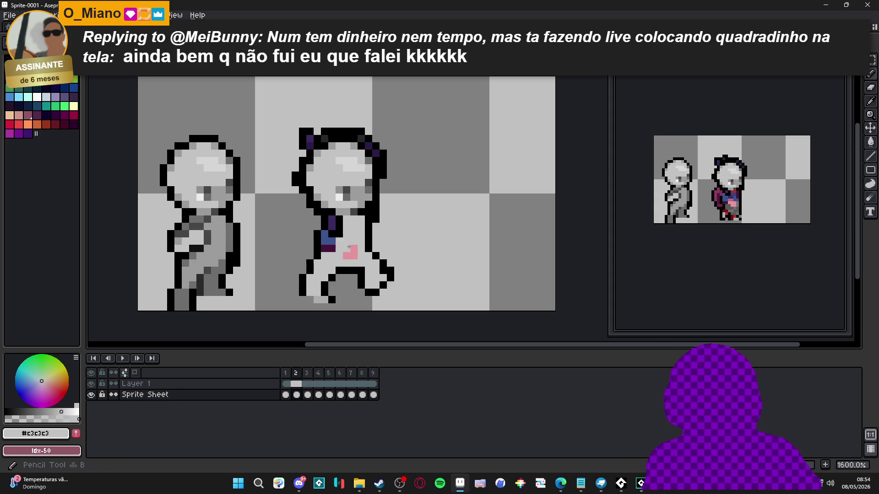
pyautogui.scroll(1, 349, 249)
pyautogui.hotkey('ctrl', 'z')
pyautogui.scroll(-2, 323, 274)
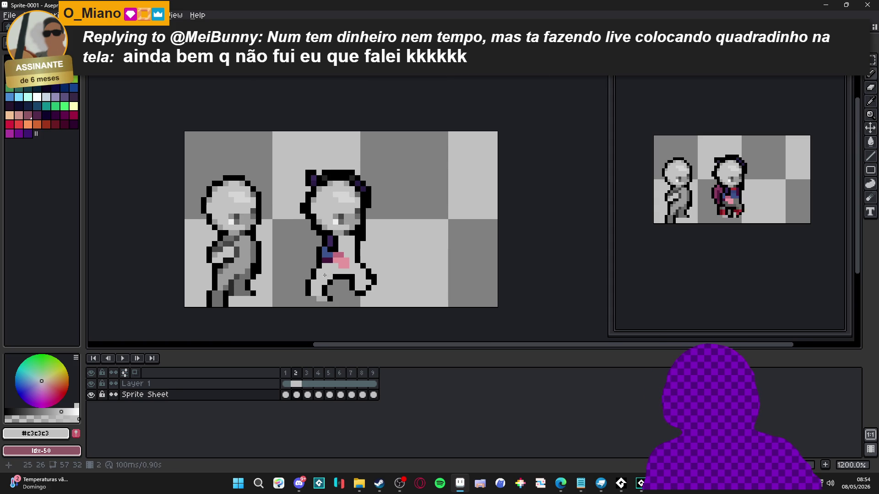
pyautogui.hotkey('ctrl', 'z')
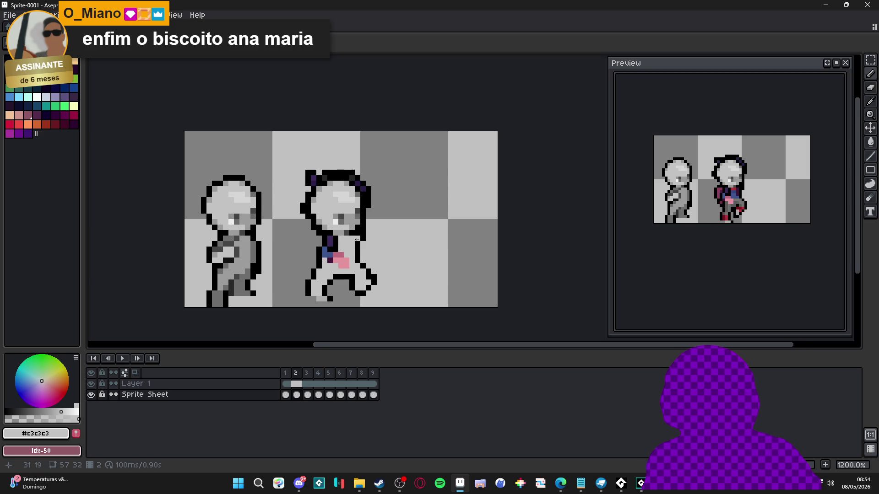
pyautogui.scroll(1, 337, 262)
# Step: Paint the pink, dark purple and blue chest pixels mid grey #9c9c9c, then go to frame 3
pyautogui.keyDown('alt'); pyautogui.click(339, 228); pyautogui.keyUp('alt')
pyautogui.moveTo(333, 260); pyautogui.dragTo(342, 272)
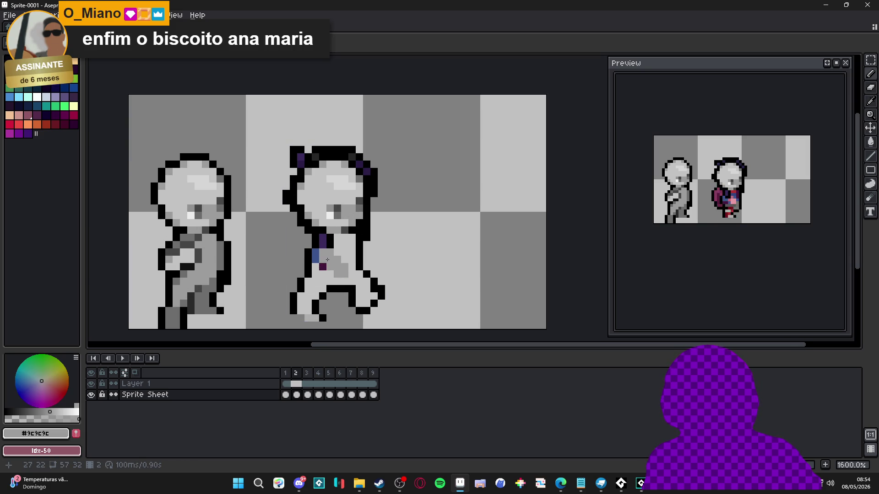
pyautogui.click(319, 247)
pyautogui.click(318, 256)
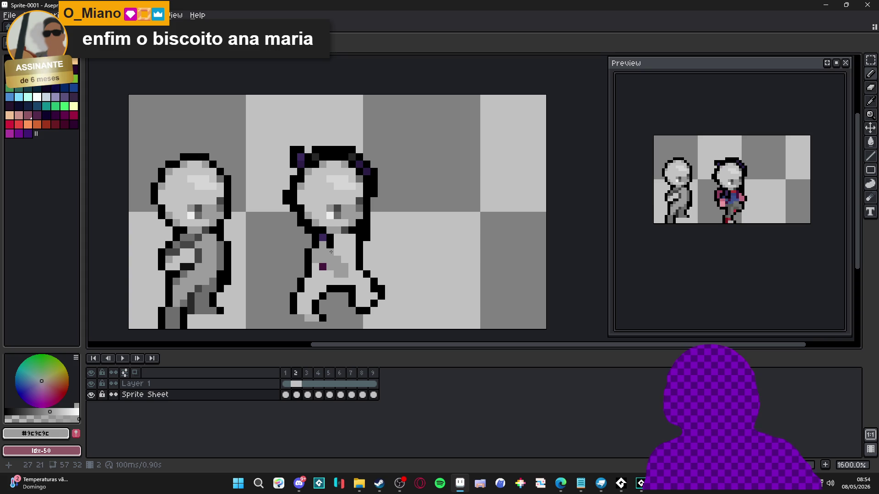
pyautogui.click(307, 374)
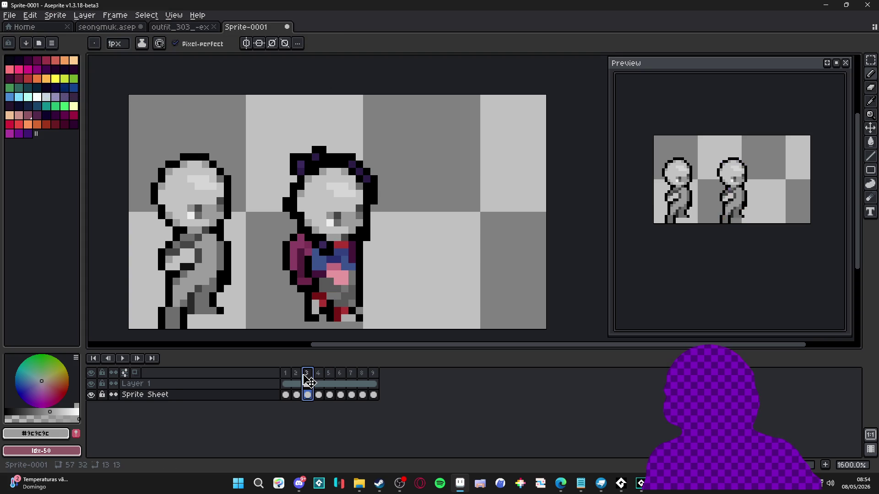
# Step: Return to frame 2 and paint the second figure's purple neck pixels light grey #c3c3c3
pyautogui.click(319, 374)
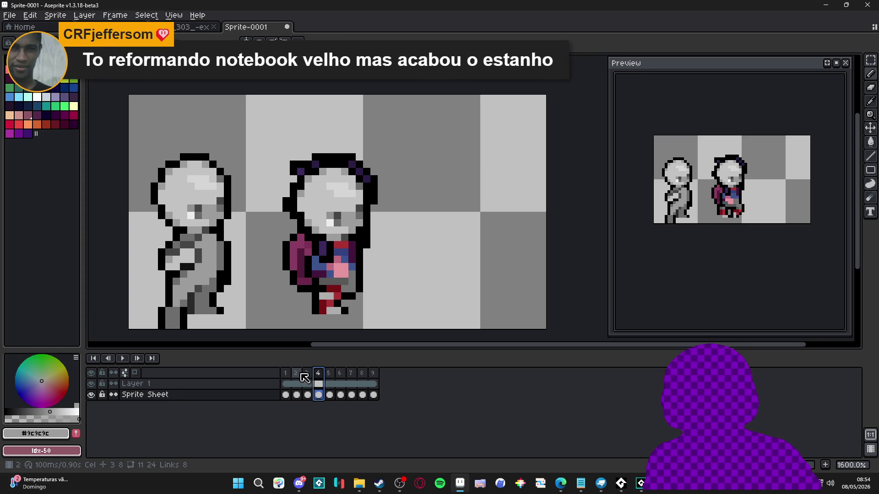
pyautogui.click(296, 373)
pyautogui.scroll(-1, 320, 284)
pyautogui.scroll(1, 321, 284)
pyautogui.keyDown('alt'); pyautogui.click(326, 249); pyautogui.keyUp('alt')
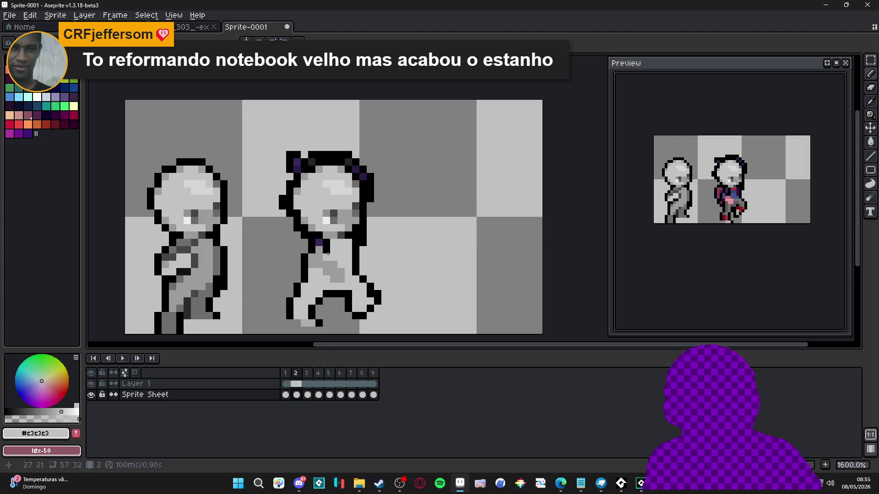
pyautogui.moveTo(327, 243); pyautogui.dragTo(317, 241)
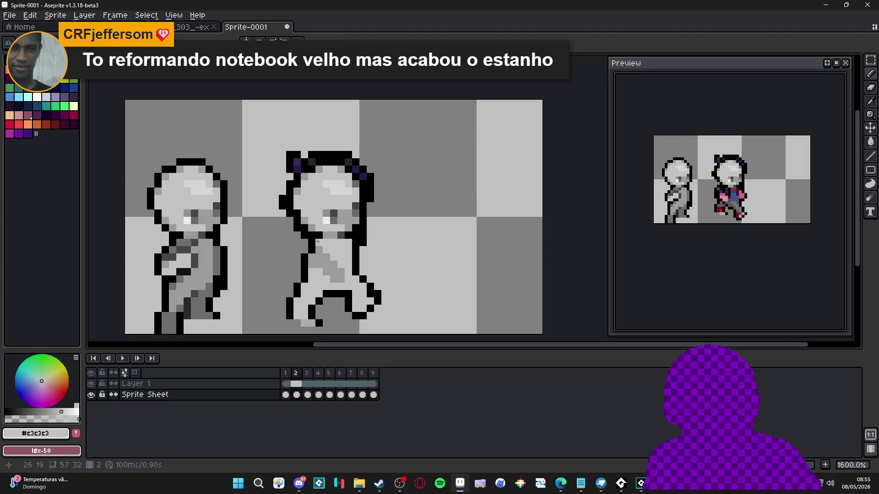
# Step: Draw near-black #121212 arm lines and dark pixels across the second figure's torso
pyautogui.keyDown('alt'); pyautogui.click(304, 265); pyautogui.keyUp('alt')
pyautogui.keyDown('alt'); pyautogui.click(192, 267); pyautogui.keyUp('alt')
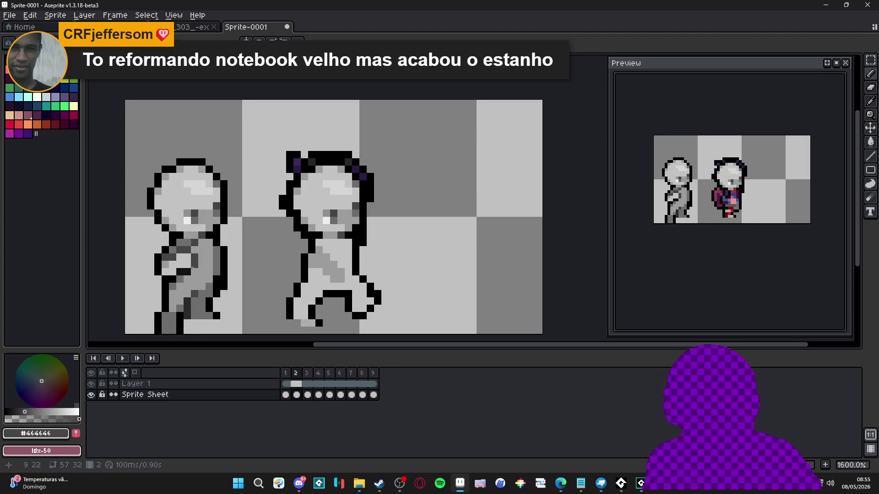
pyautogui.keyDown('alt'); pyautogui.click(297, 272); pyautogui.keyUp('alt')
pyautogui.moveTo(311, 272); pyautogui.dragTo(340, 287)
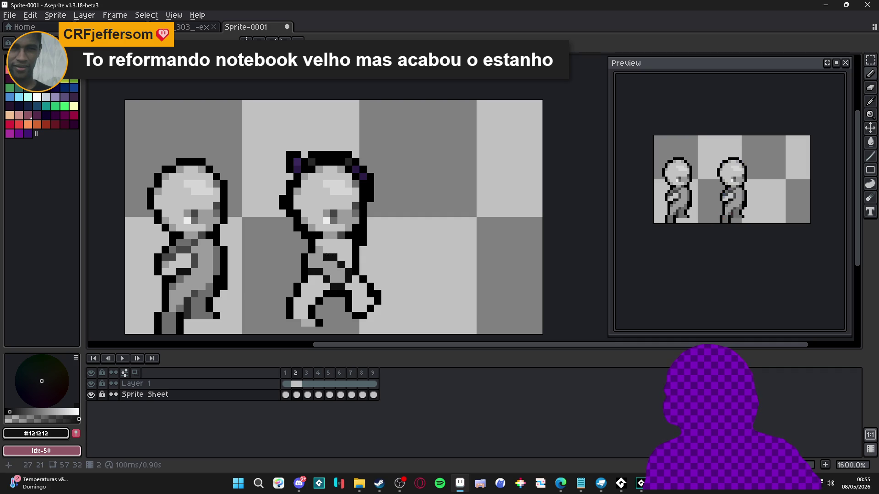
pyautogui.scroll(-3, 331, 268)
pyautogui.scroll(3, 329, 272)
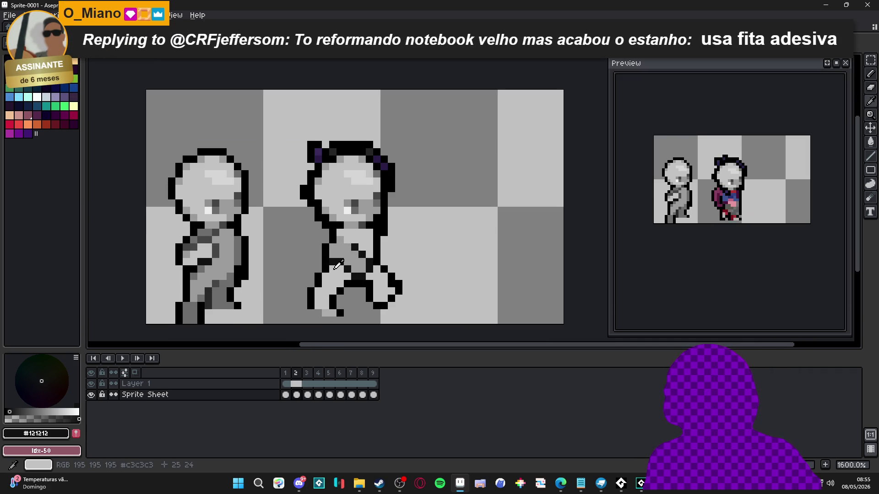
pyautogui.keyDown('alt'); pyautogui.click(337, 261); pyautogui.keyUp('alt')
pyautogui.keyDown('alt'); pyautogui.click(332, 255); pyautogui.keyUp('alt')
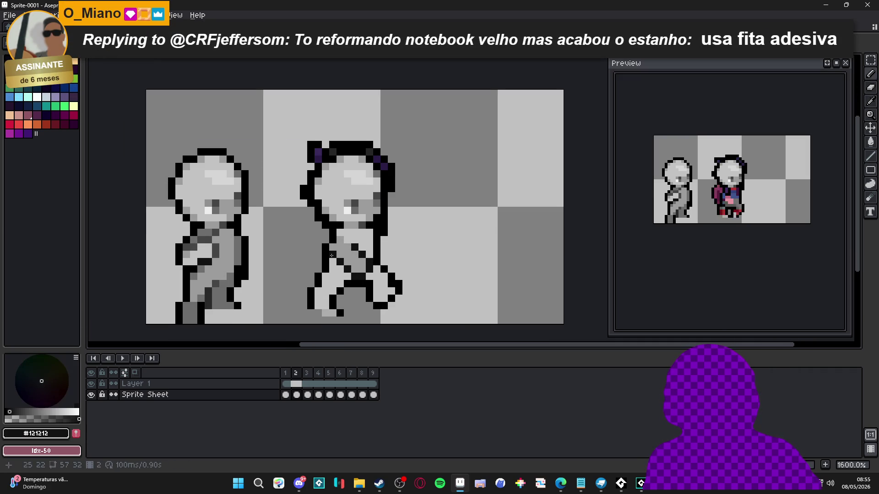
pyautogui.moveTo(345, 254); pyautogui.dragTo(356, 253)
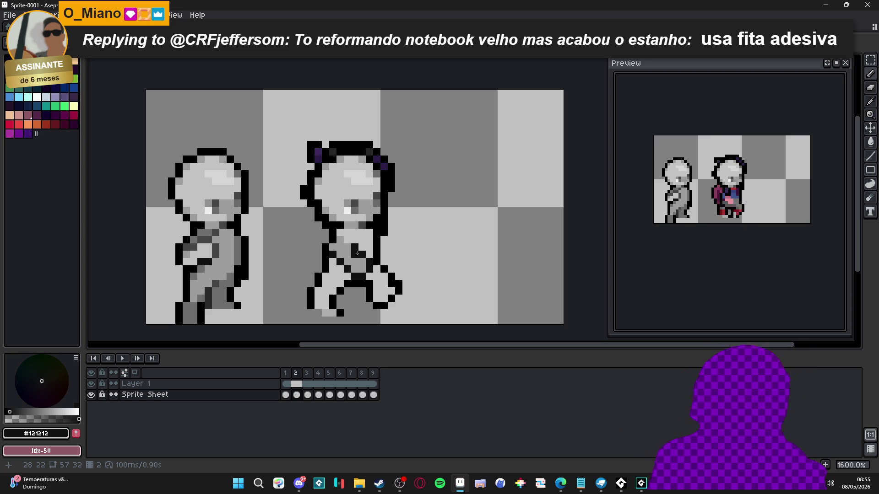
pyautogui.click(284, 373)
pyautogui.click(297, 395)
pyautogui.press('b')
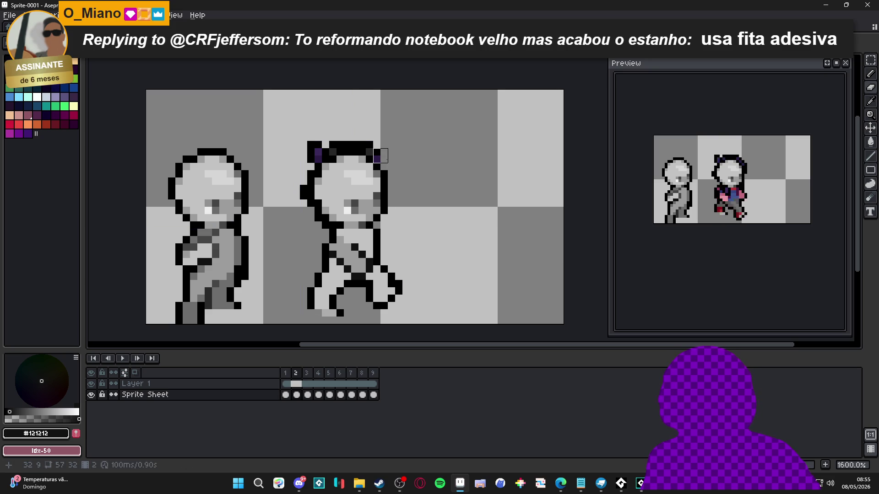
# Step: Erase the purple hair along the head's top and add dark grey #464646 shading pixels to the torso
pyautogui.moveTo(373, 148)
pyautogui.mouseDown()
pyautogui.moveTo(314, 148)
pyautogui.moveTo(314, 159)
pyautogui.moveTo(291, 164)
pyautogui.moveTo(308, 170)
pyautogui.mouseUp()
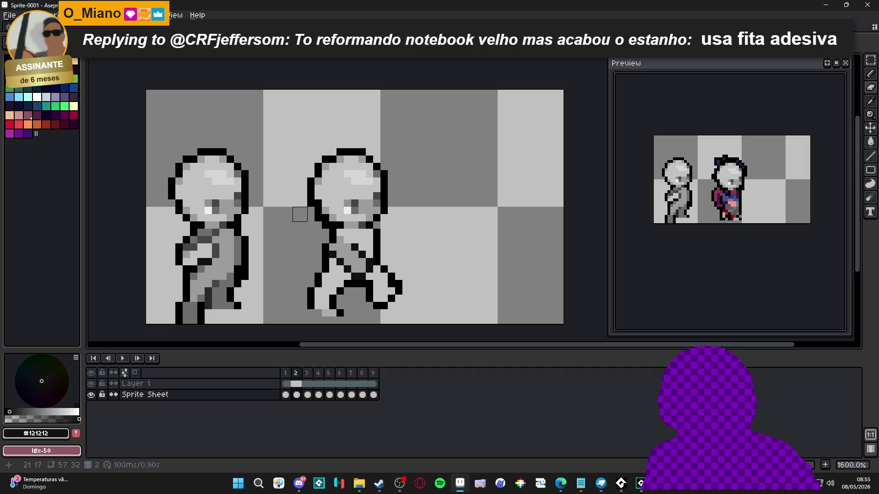
pyautogui.click(315, 222)
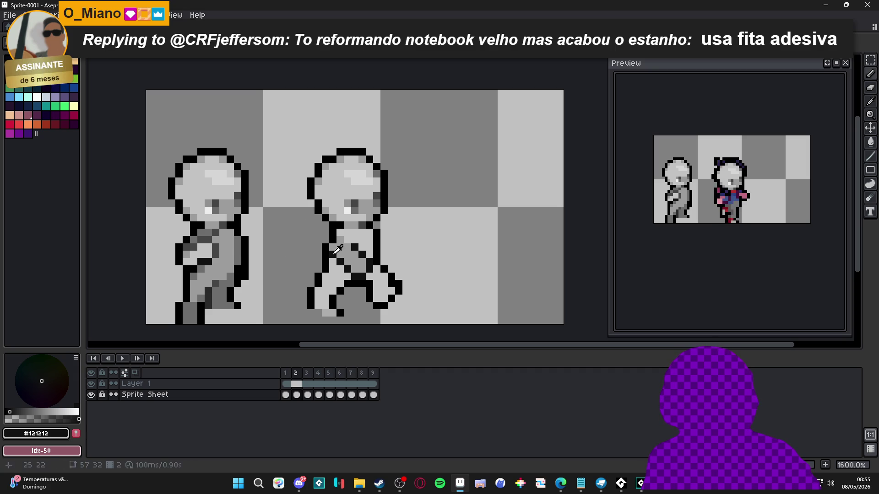
pyautogui.keyDown('alt'); pyautogui.click(326, 250); pyautogui.keyUp('alt')
pyautogui.keyDown('alt'); pyautogui.click(327, 243); pyautogui.keyUp('alt')
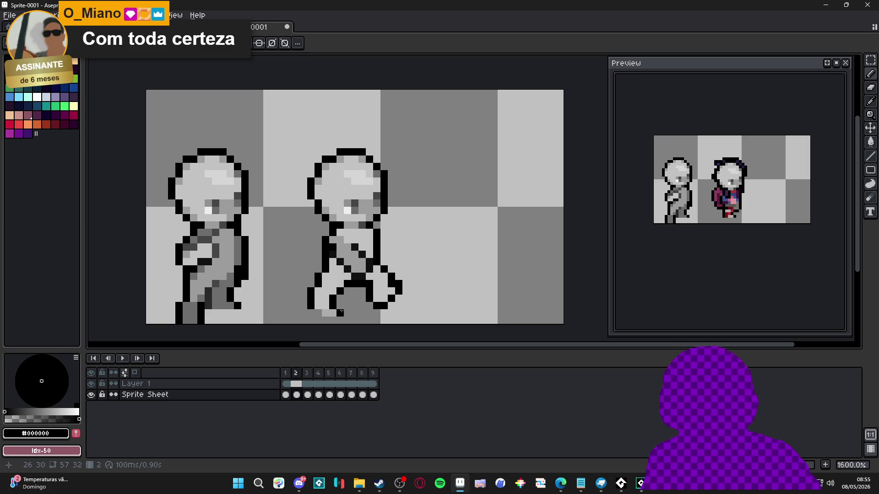
pyautogui.keyDown('alt'); pyautogui.click(347, 268); pyautogui.keyUp('alt')
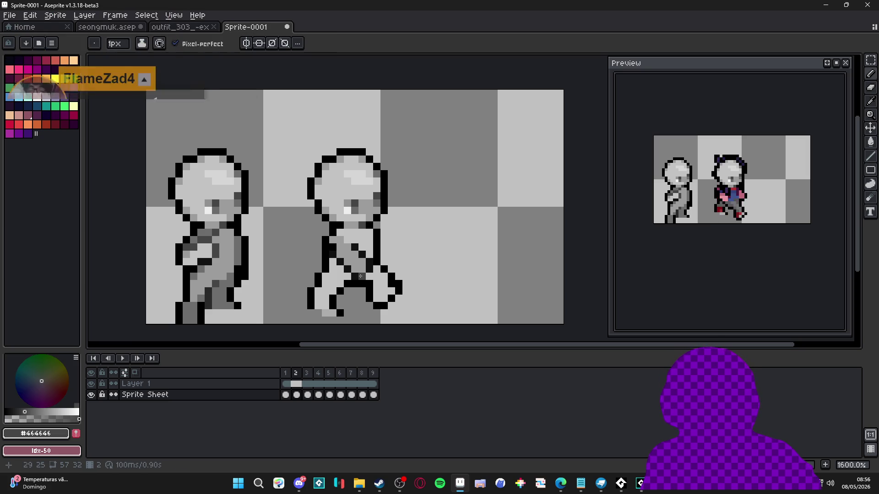
pyautogui.click(359, 268)
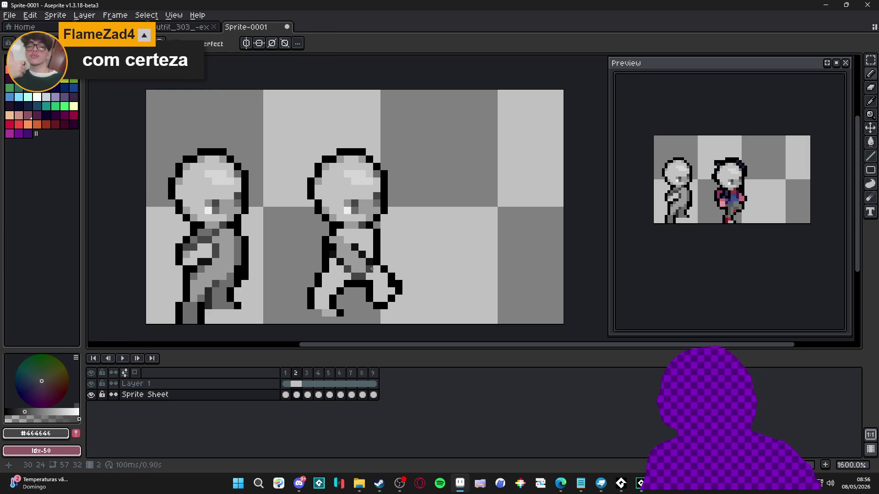
pyautogui.click(355, 247)
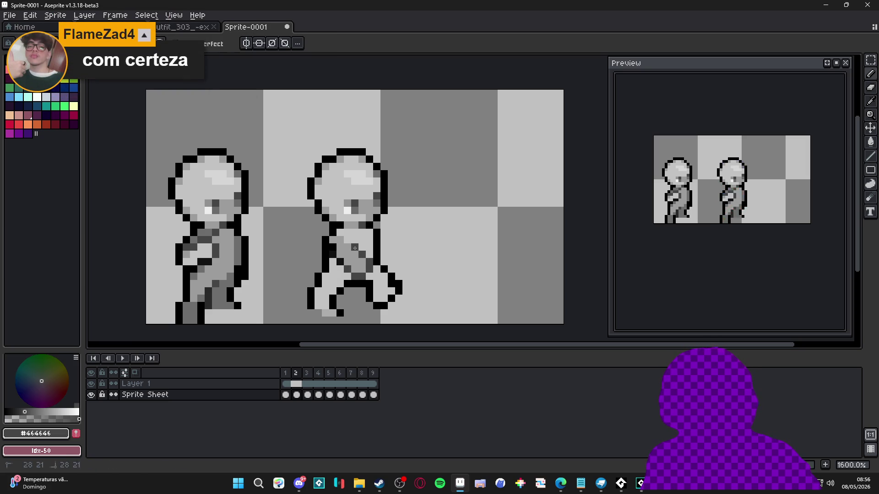
pyautogui.keyDown('alt'); pyautogui.click(332, 252); pyautogui.keyUp('alt')
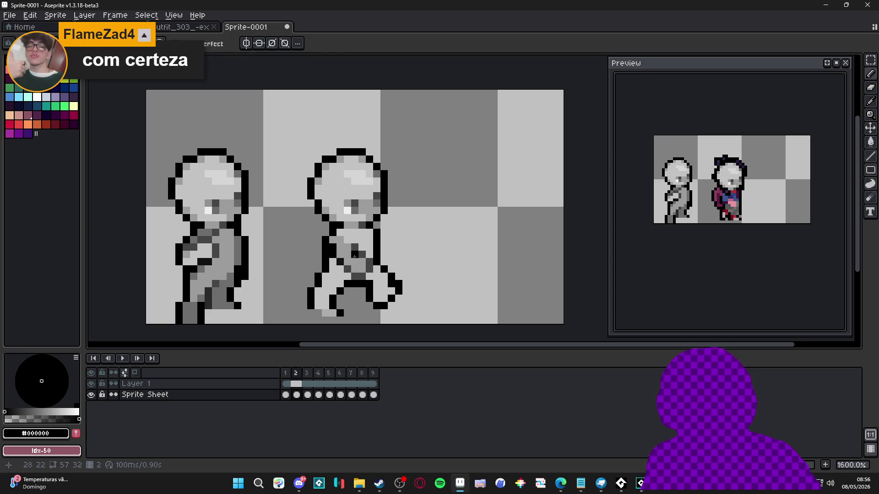
pyautogui.scroll(-3, 398, 270)
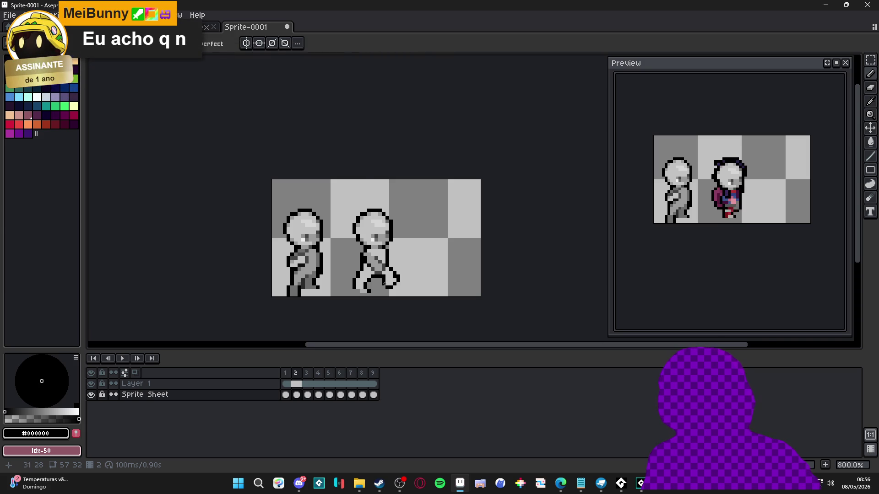
# Step: Flip between frames 1 and 2 to compare the poses, ending on frame 2
pyautogui.scroll(3, 408, 273)
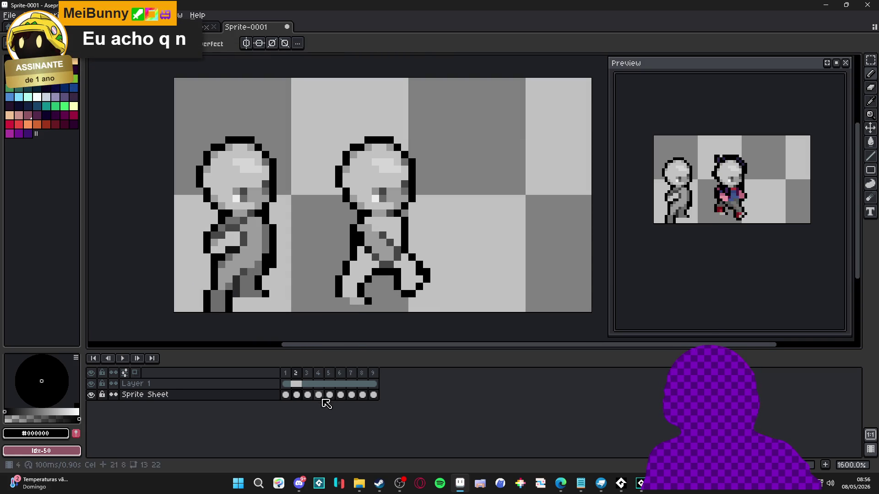
pyautogui.click(286, 395)
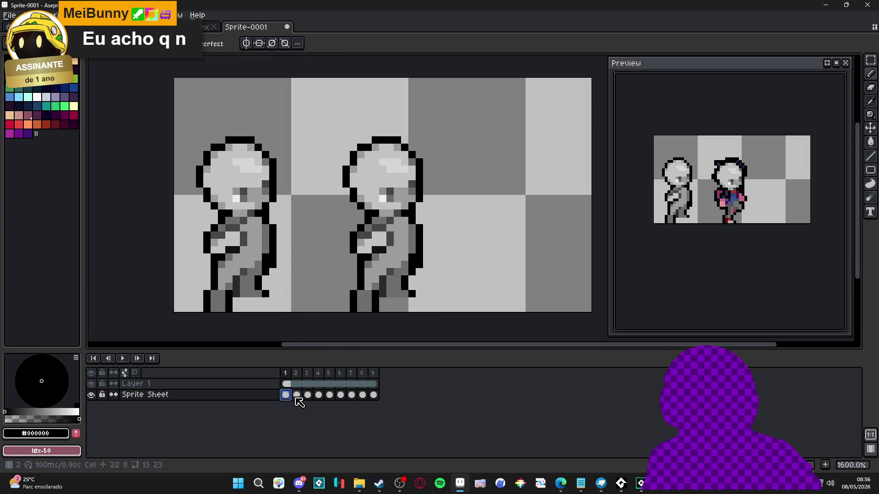
pyautogui.click(297, 395)
pyautogui.click(287, 394)
pyautogui.click(297, 394)
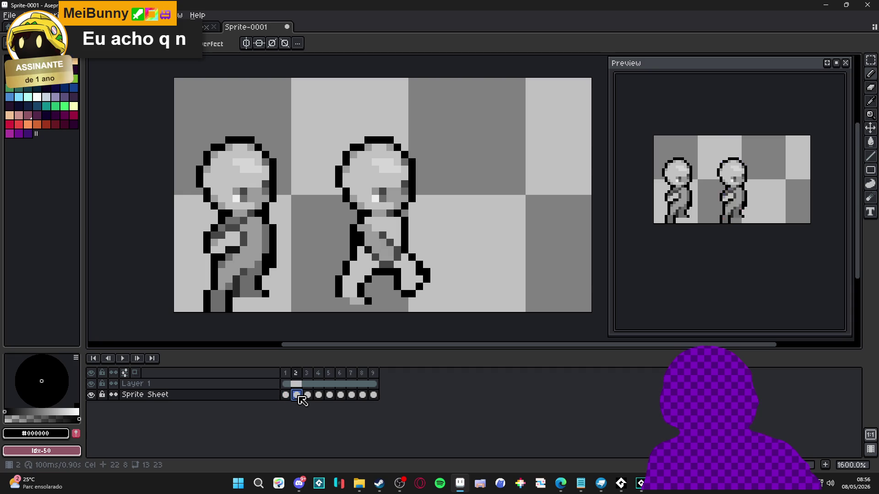
# Step: Sample greys #9c9c9c, #c3c3c3, #6d6d6d and #464646 from the sprite to shade torso and legs
pyautogui.press('alt')
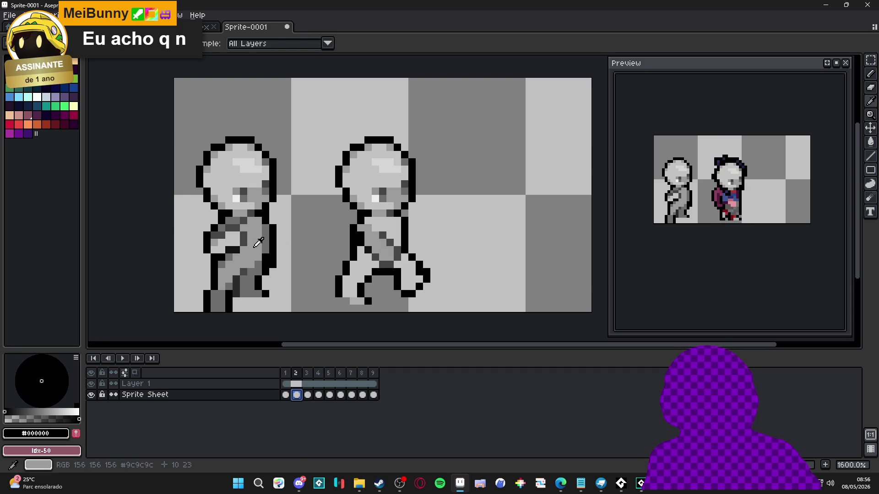
pyautogui.click(376, 228)
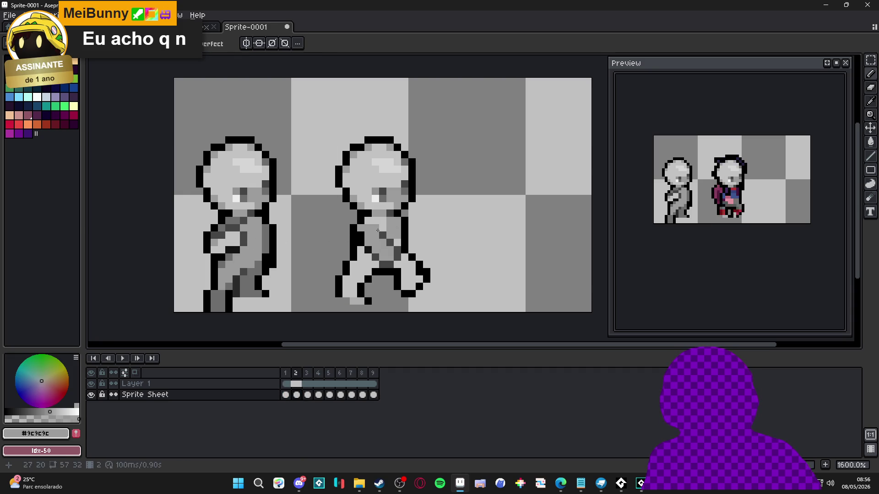
pyautogui.keyDown('alt'); pyautogui.click(388, 256); pyautogui.keyUp('alt')
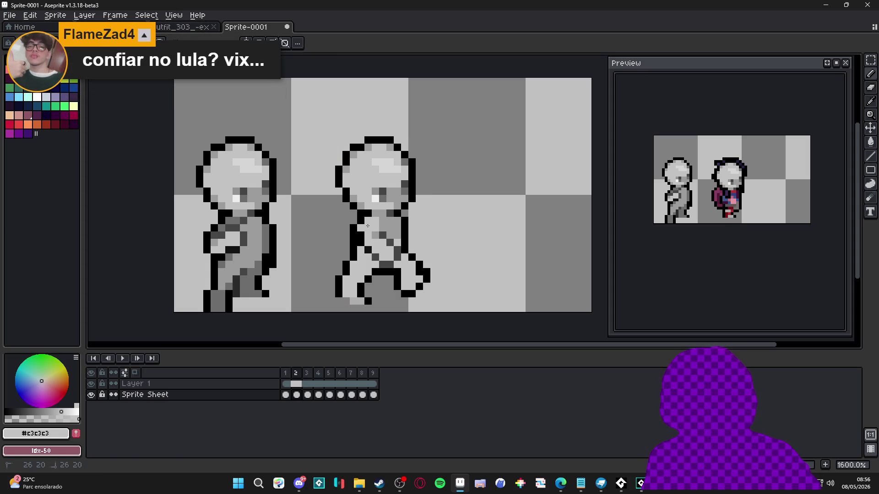
pyautogui.keyDown('alt'); pyautogui.click(382, 231); pyautogui.keyUp('alt')
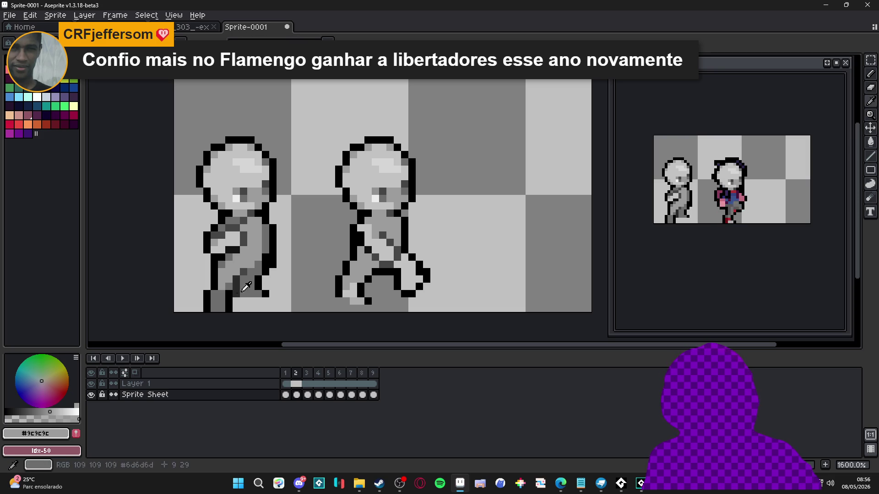
pyautogui.keyDown('alt'); pyautogui.click(350, 289); pyautogui.keyUp('alt')
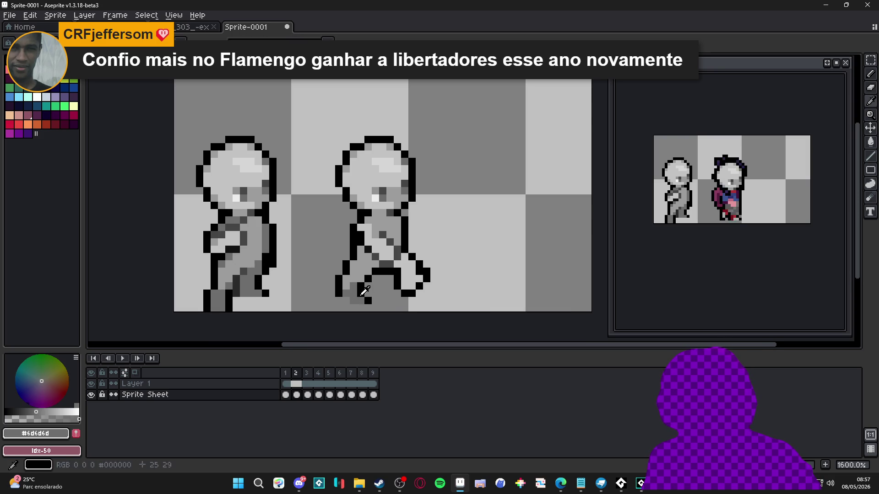
pyautogui.keyDown('alt'); pyautogui.click(362, 294); pyautogui.keyUp('alt')
pyautogui.scroll(-3, 396, 311)
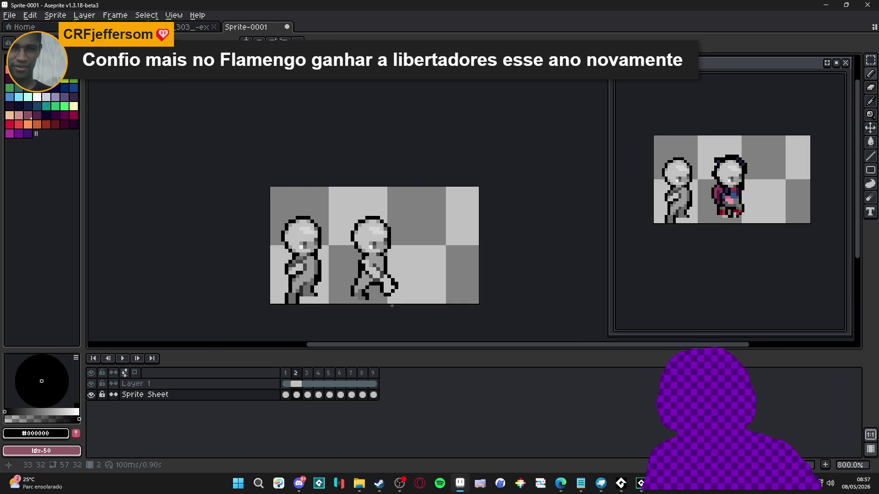
pyautogui.scroll(2, 384, 299)
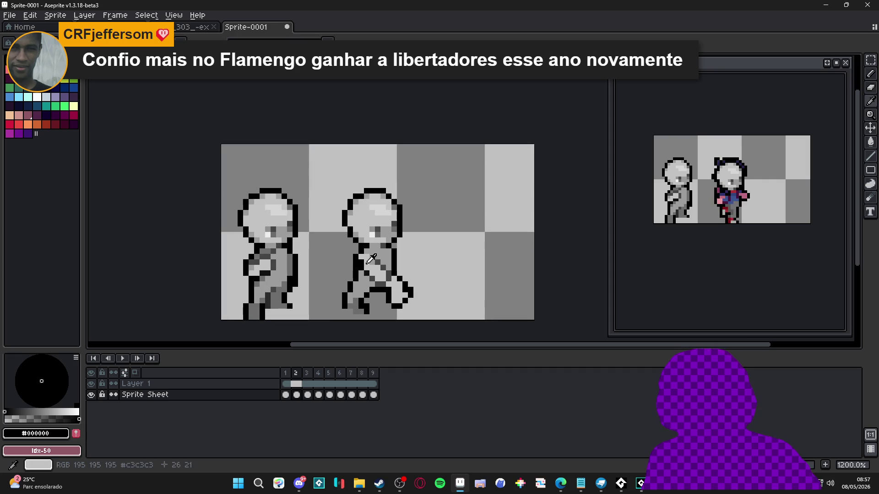
pyautogui.keyDown('alt'); pyautogui.click(361, 264); pyautogui.keyUp('alt')
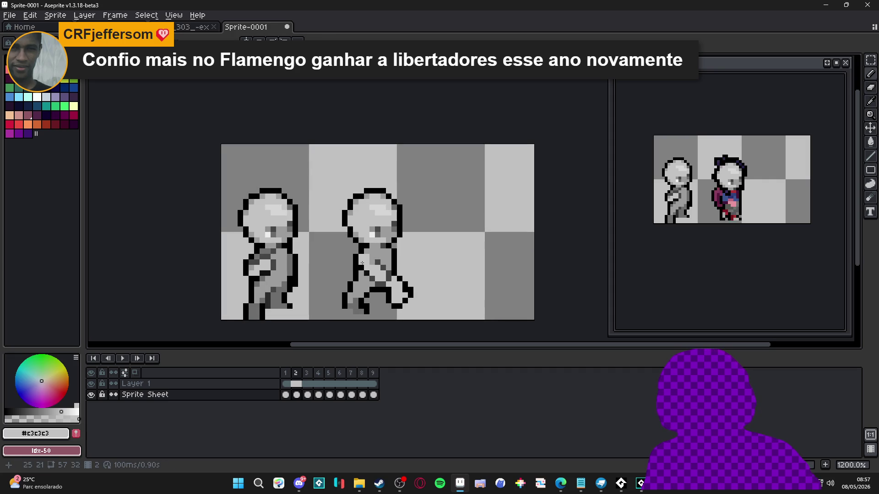
pyautogui.keyDown('alt'); pyautogui.click(389, 290); pyautogui.keyUp('alt')
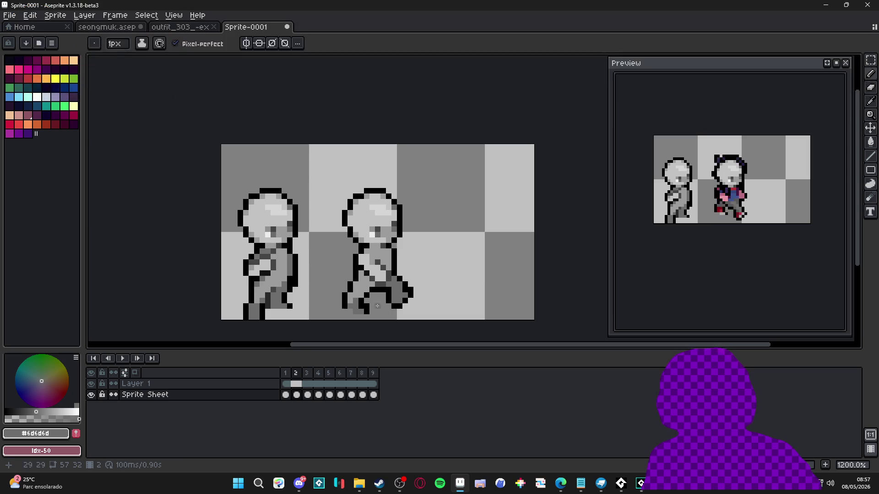
pyautogui.keyDown('alt'); pyautogui.click(349, 301); pyautogui.keyUp('alt')
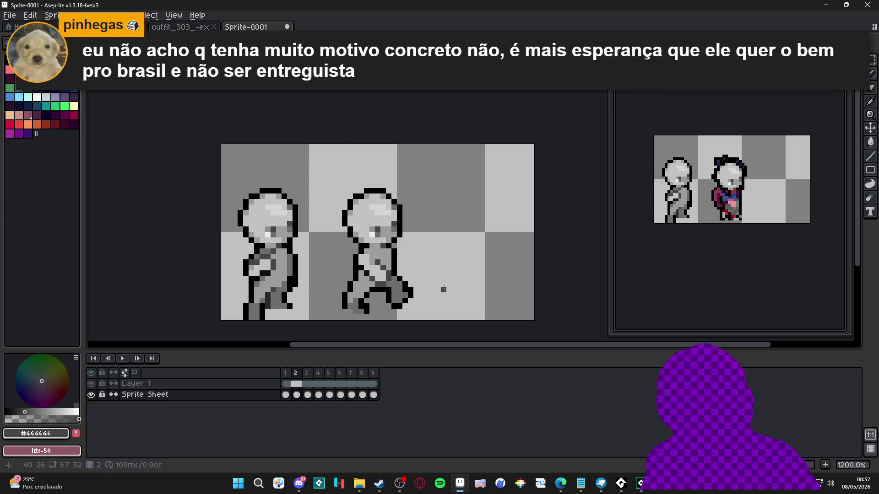
# Step: Pick light and mid greys and touch up the second figure's leg pixels
pyautogui.scroll(1, 422, 295)
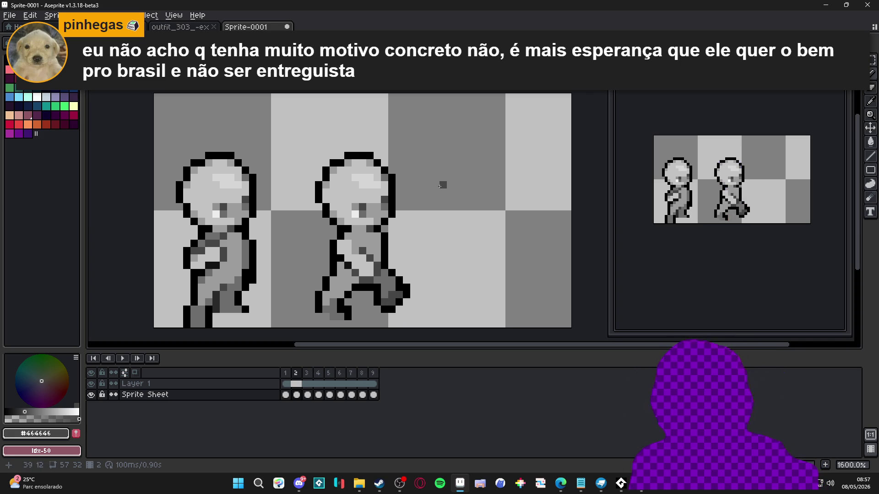
pyautogui.scroll(-1, 402, 202)
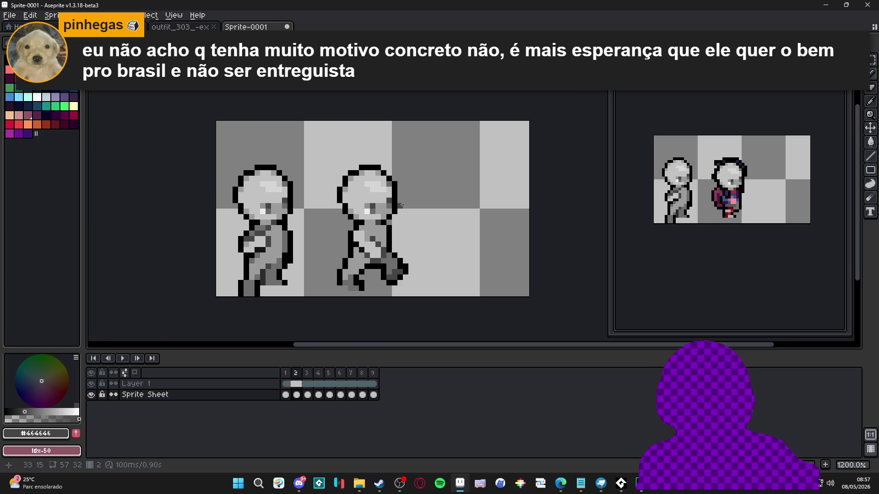
pyautogui.scroll(1, 352, 235)
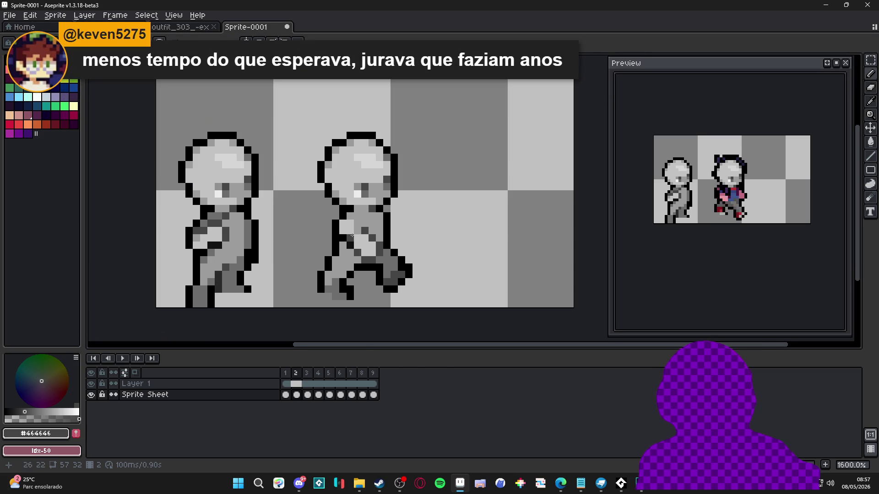
pyautogui.keyDown('alt'); pyautogui.click(357, 235); pyautogui.keyUp('alt')
pyautogui.scroll(-1, 357, 234)
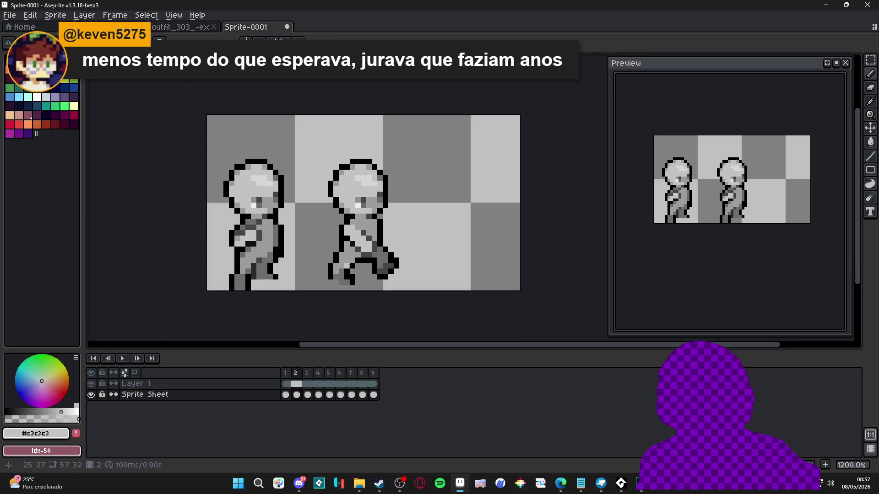
pyautogui.keyDown('alt'); pyautogui.click(342, 270); pyautogui.keyUp('alt')
pyautogui.scroll(1, 344, 256)
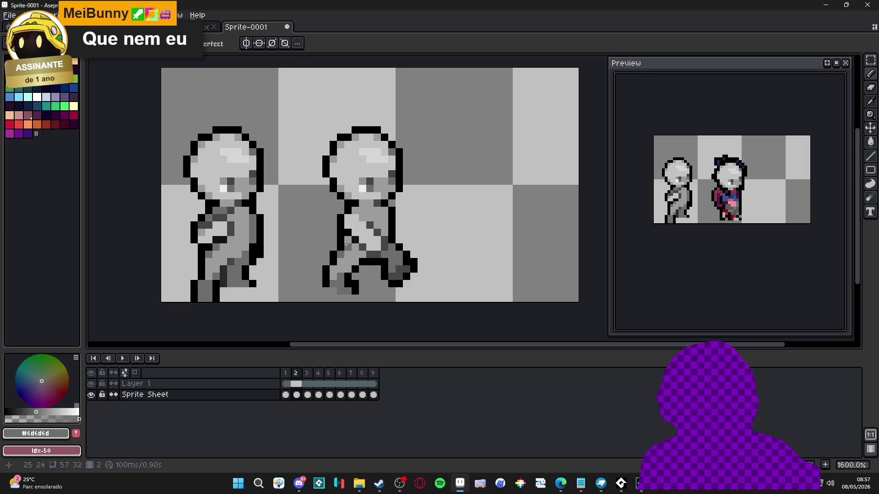
pyautogui.click(333, 266)
pyautogui.hscroll(1, 410, 276)
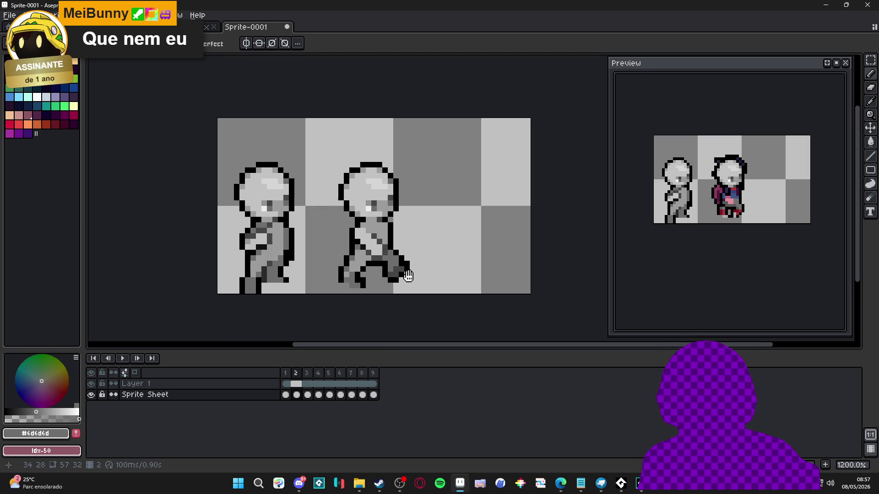
# Step: Flip repeatedly between frames 1 and 2 to compare the grey poses
pyautogui.click(286, 395)
pyautogui.click(296, 395)
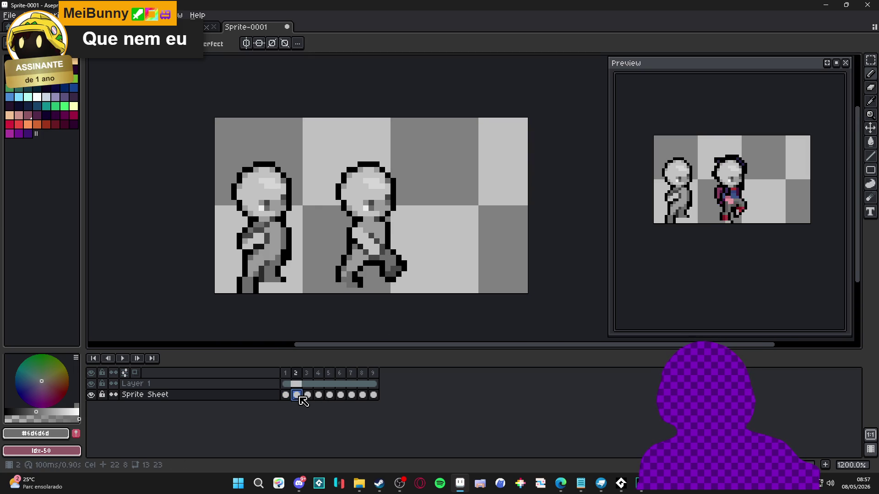
pyautogui.click(286, 395)
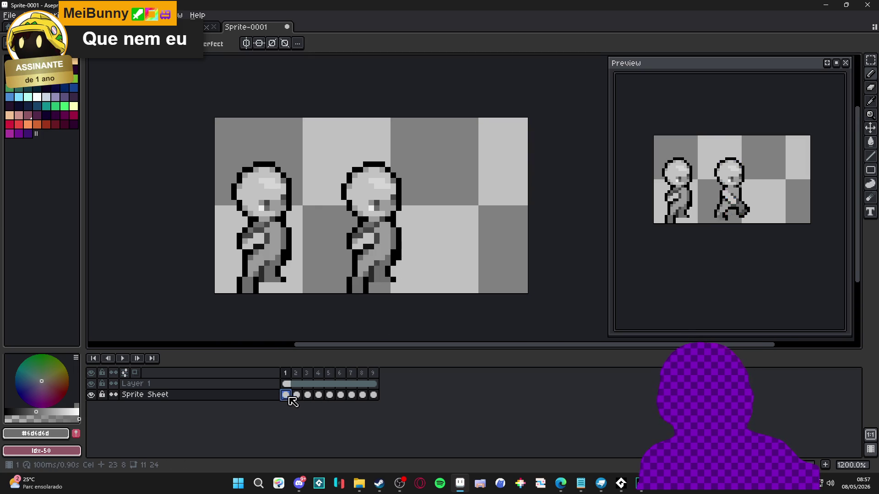
pyautogui.click(297, 395)
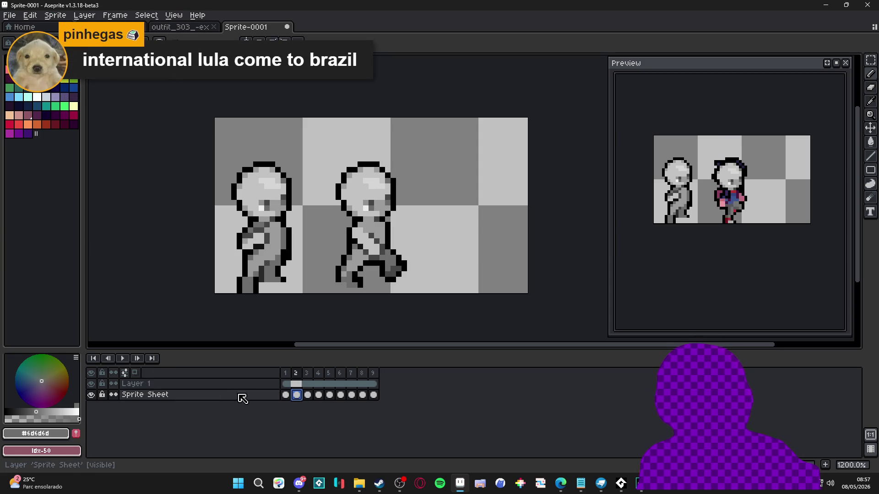
pyautogui.click(285, 395)
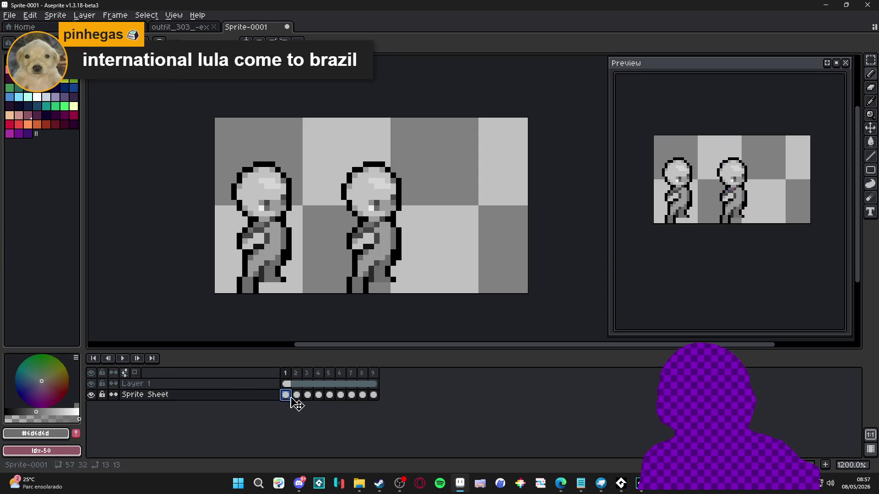
pyautogui.click(296, 395)
# Step: Compare the still-coloured frame 3 with grey frame 2, stop on frame 3 and select the Pencil
pyautogui.click(308, 396)
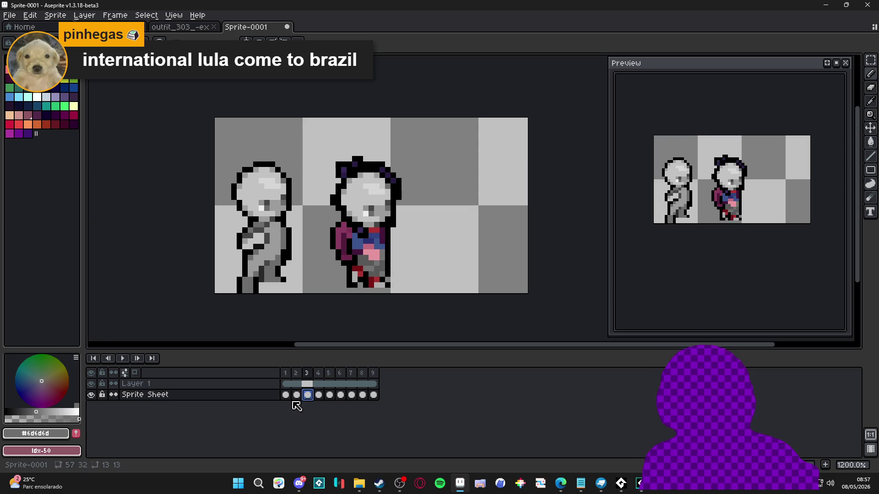
pyautogui.click(299, 395)
pyautogui.click(308, 395)
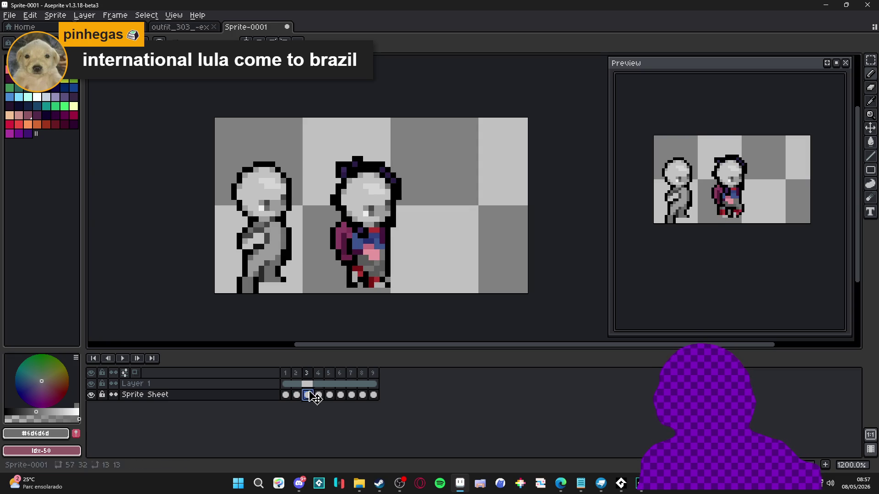
pyautogui.click(297, 395)
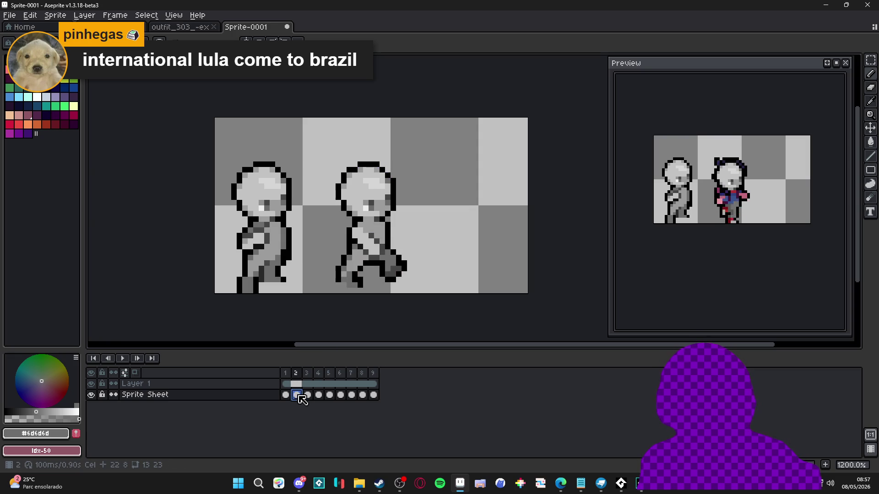
pyautogui.click(307, 395)
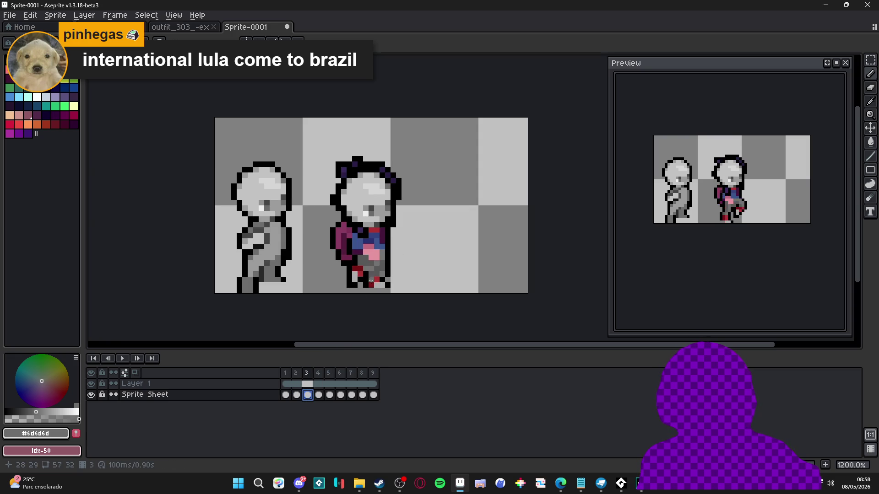
pyautogui.press('b')
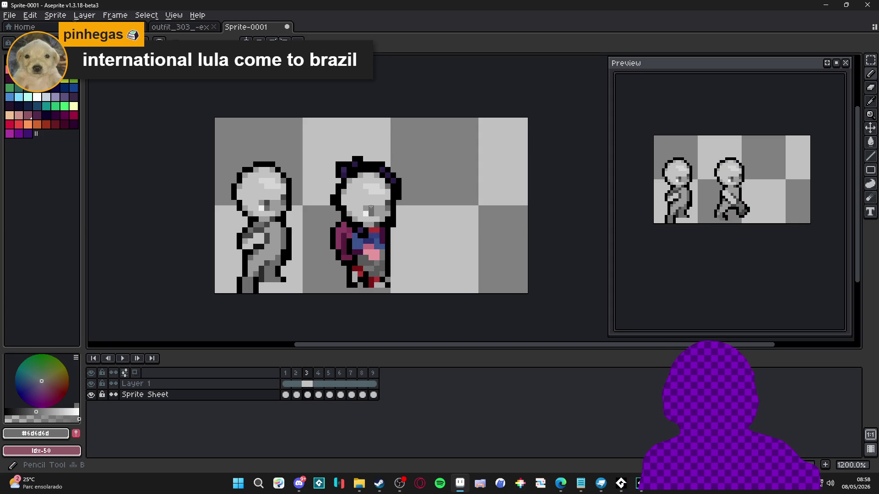
# Step: Repaint the pink body and leg pixels light grey and the blue, purple and red pixels mid grey #9c9c9c
pyautogui.scroll(1, 381, 227)
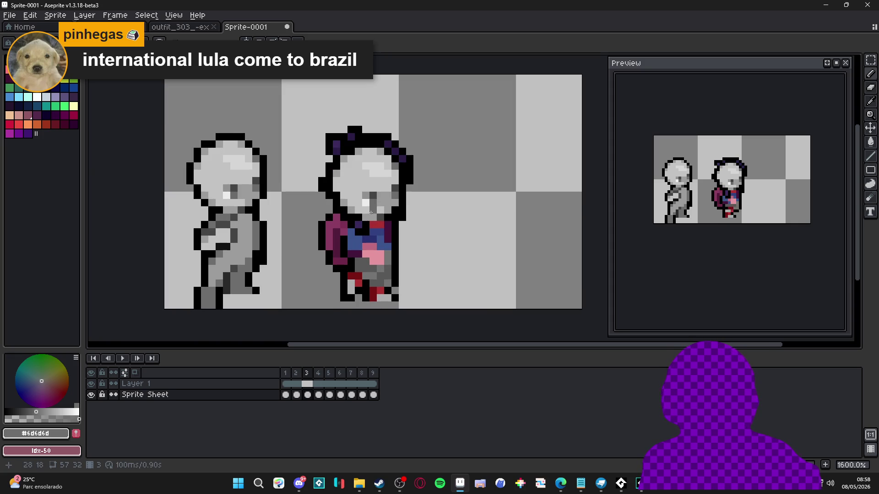
pyautogui.keyDown('alt'); pyautogui.click(361, 256); pyautogui.keyUp('alt')
pyautogui.moveTo(366, 260)
pyautogui.mouseDown()
pyautogui.moveTo(379, 258)
pyautogui.moveTo(364, 250)
pyautogui.mouseUp()
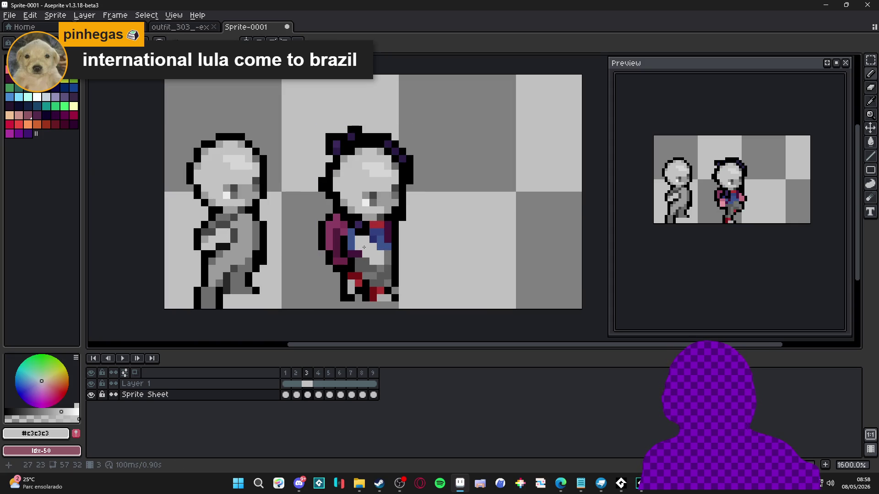
pyautogui.moveTo(374, 283); pyautogui.dragTo(364, 283)
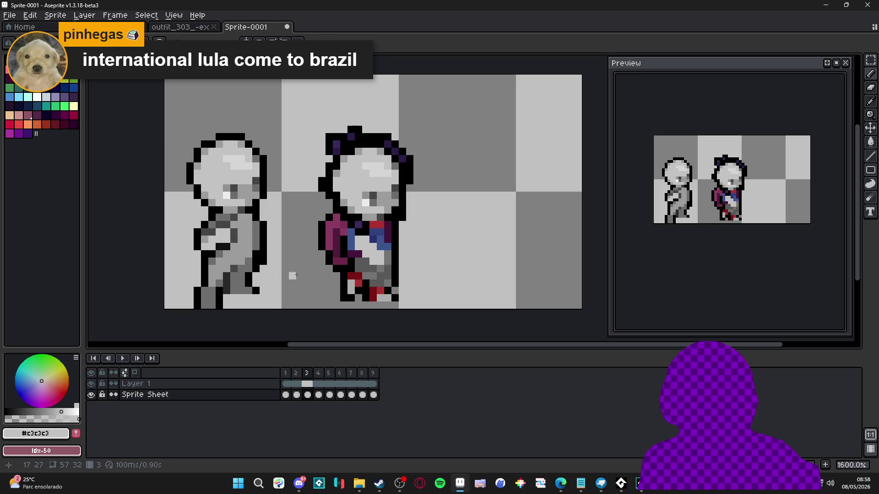
pyautogui.keyDown('alt'); pyautogui.click(337, 269); pyautogui.keyUp('alt')
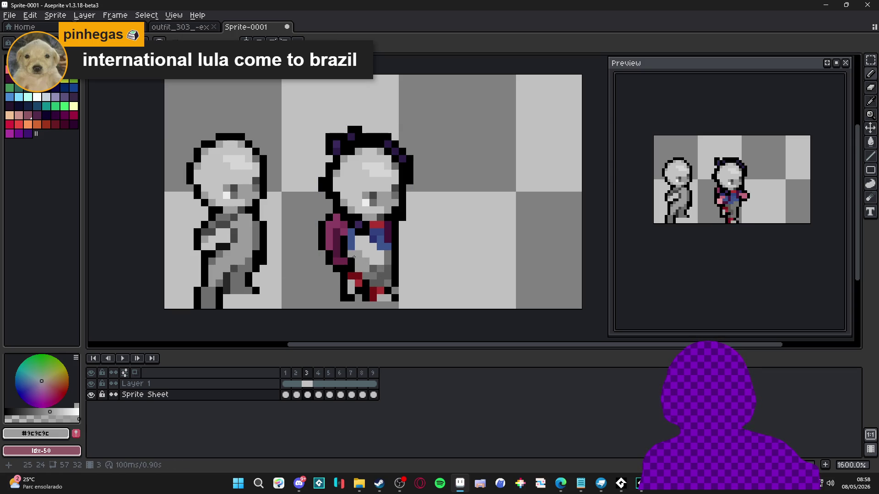
pyautogui.click(379, 235)
pyautogui.click(388, 239)
pyautogui.click(387, 247)
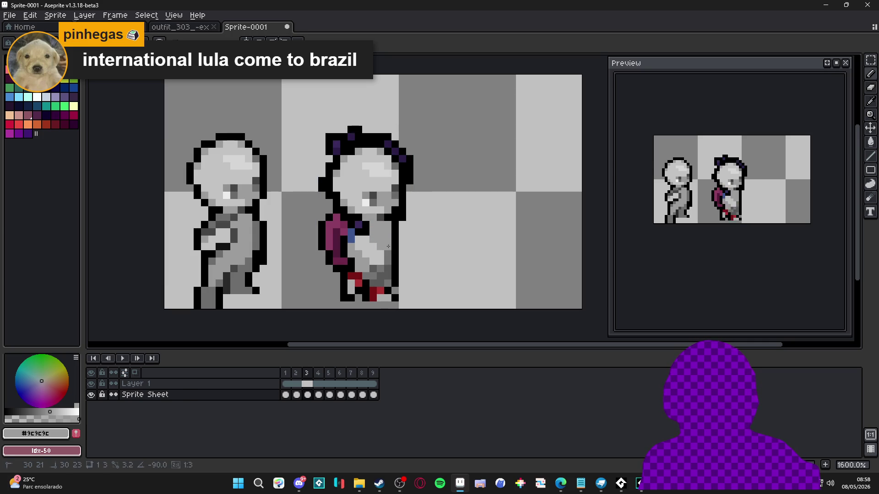
pyautogui.click(355, 279)
# Step: Paint the red foot pixels darker grey #595959 after sampling several outline greys
pyautogui.keyDown('alt'); pyautogui.click(360, 280); pyautogui.keyUp('alt')
pyautogui.click(352, 288)
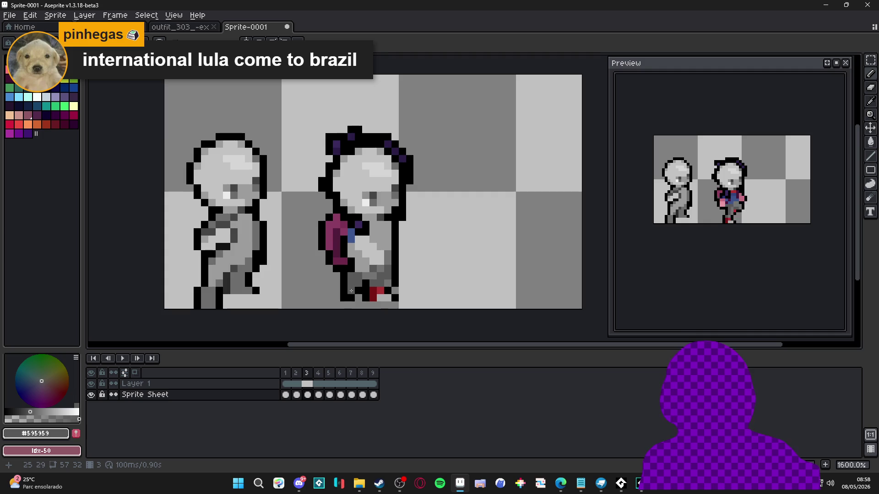
pyautogui.scroll(-1, 363, 291)
pyautogui.scroll(1, 362, 291)
pyautogui.keyDown('alt'); pyautogui.click(369, 285); pyautogui.keyUp('alt')
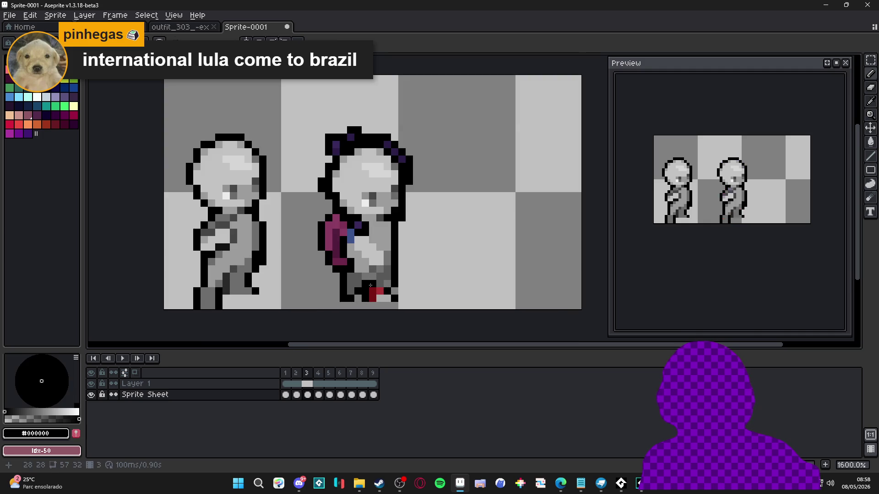
pyautogui.keyDown('alt'); pyautogui.click(249, 283); pyautogui.keyUp('alt')
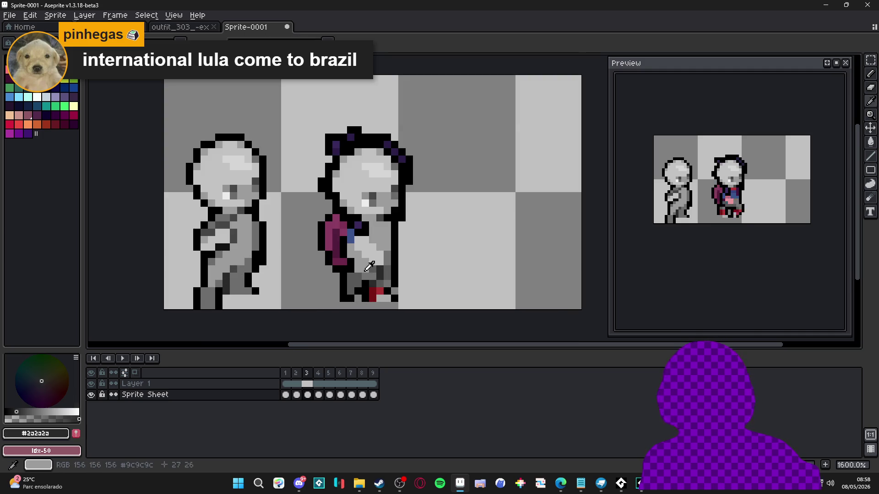
pyautogui.keyDown('alt'); pyautogui.click(372, 273); pyautogui.keyUp('alt')
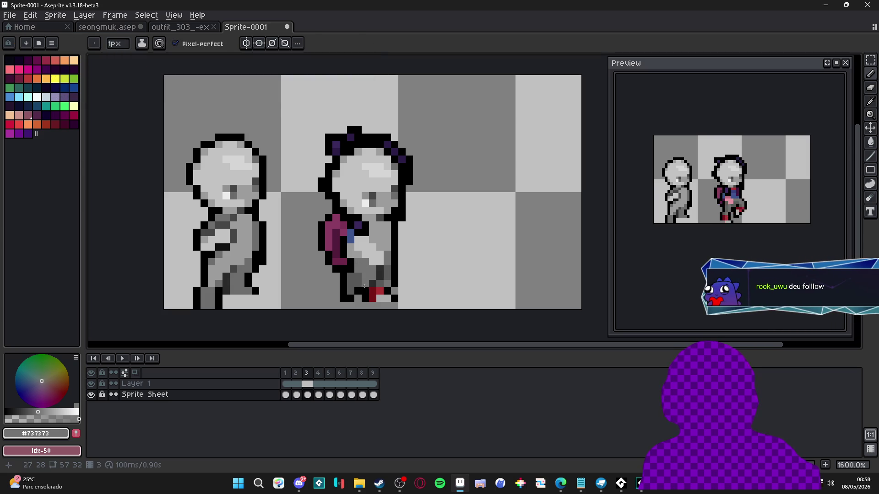
pyautogui.scroll(-1, 372, 287)
pyautogui.scroll(1, 374, 285)
pyautogui.keyDown('alt'); pyautogui.click(379, 283); pyautogui.keyUp('alt')
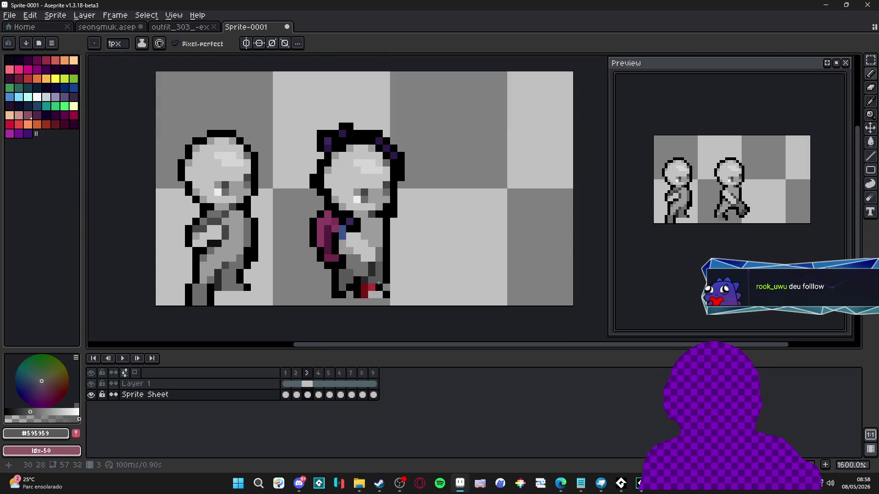
pyautogui.click(368, 285)
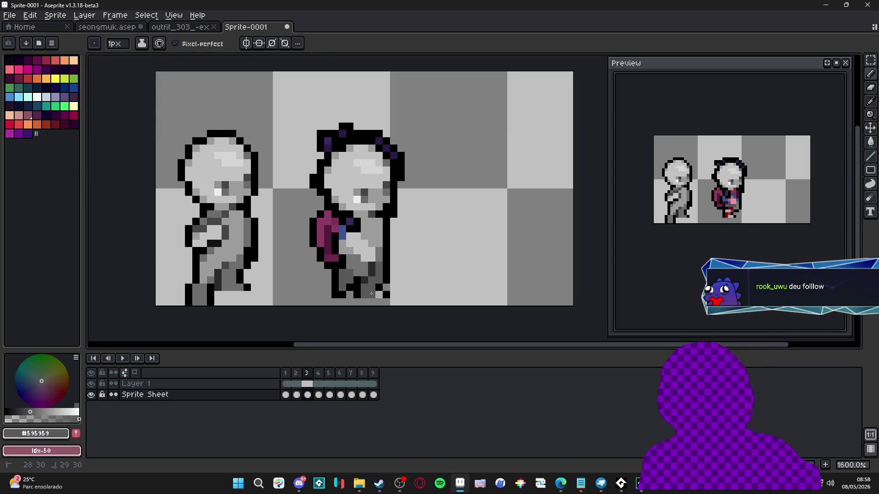
pyautogui.click(378, 295)
# Step: Paint the two blue upper-arm pixels light grey #c3c3c3
pyautogui.scroll(-1, 377, 295)
pyautogui.scroll(1, 375, 280)
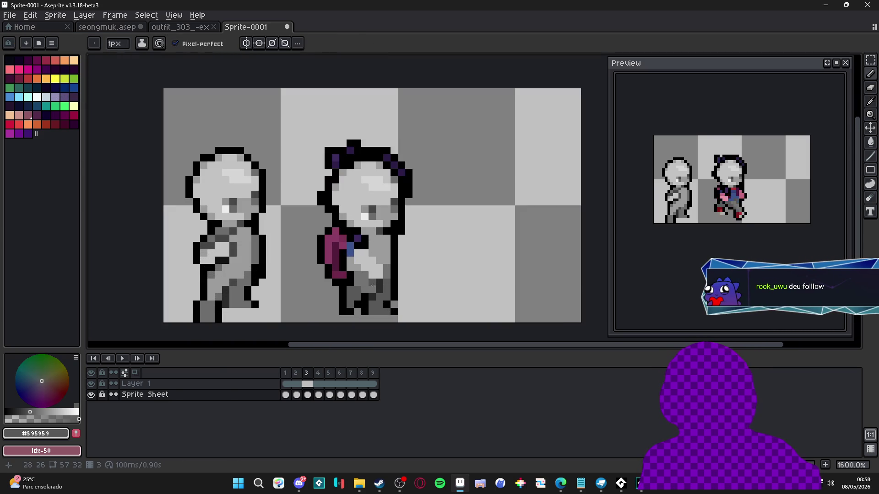
pyautogui.keyDown('alt'); pyautogui.click(360, 271); pyautogui.keyUp('alt')
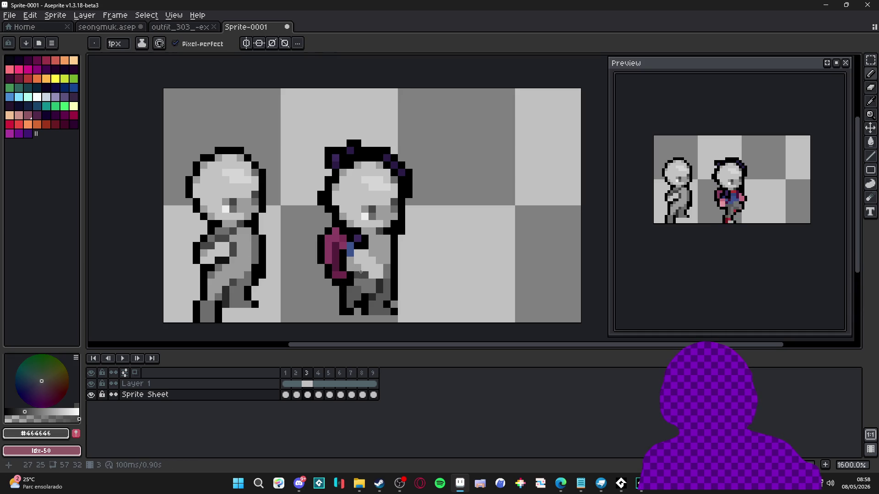
pyautogui.keyDown('alt'); pyautogui.click(355, 247); pyautogui.keyUp('alt')
pyautogui.click(351, 246)
pyautogui.click(351, 249)
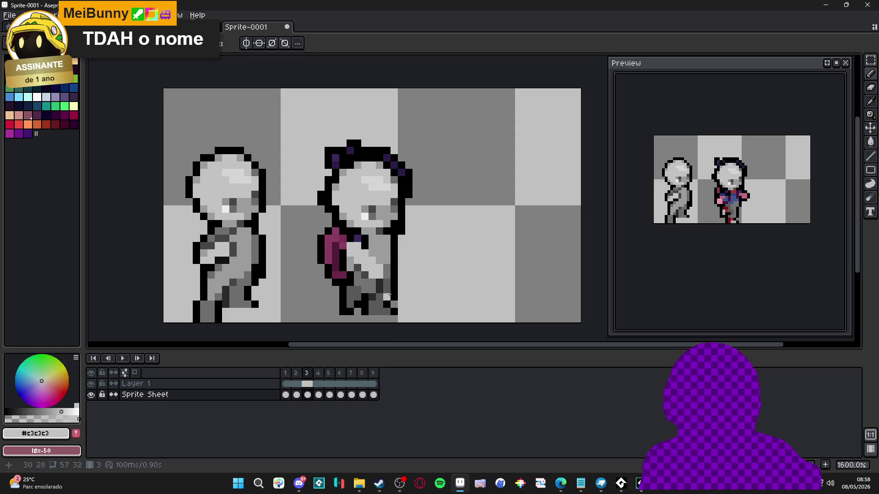
# Step: Erase hair outline pixels at the head's upper right and undo the stray magenta arm stroke
pyautogui.keyDown('alt'); pyautogui.click(394, 306); pyautogui.keyUp('alt')
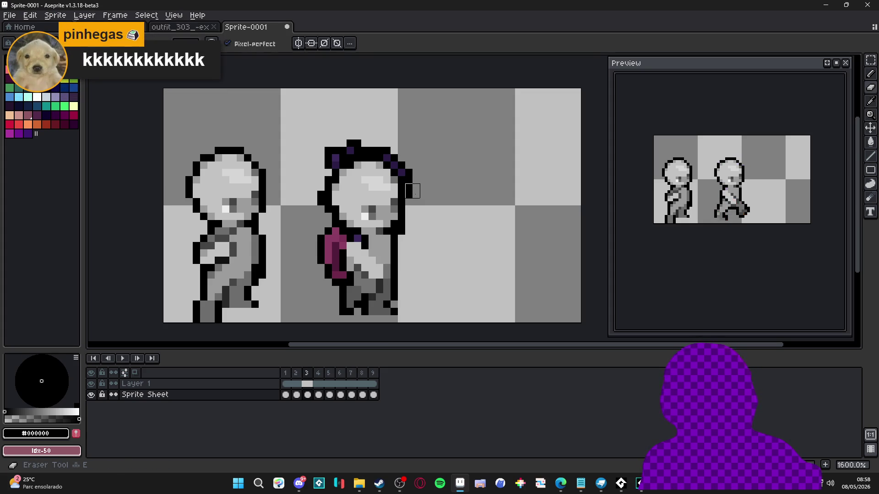
pyautogui.moveTo(413, 190)
pyautogui.mouseDown()
pyautogui.moveTo(380, 146)
pyautogui.moveTo(338, 144)
pyautogui.moveTo(346, 154)
pyautogui.moveTo(332, 162)
pyautogui.moveTo(317, 197)
pyautogui.mouseUp()
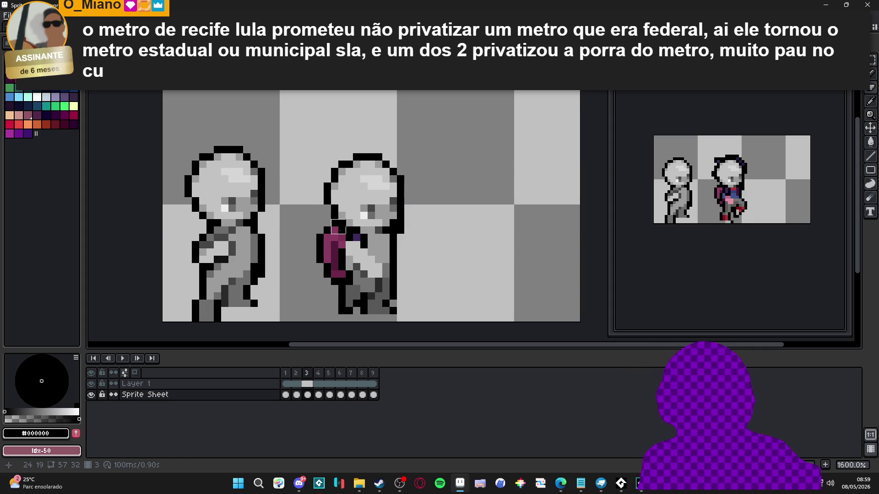
pyautogui.hotkey('ctrl', 'z')
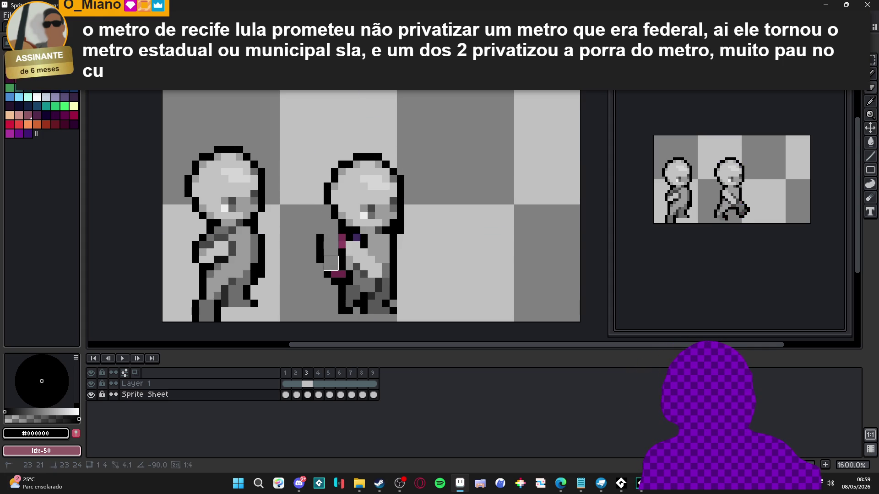
pyautogui.rightClick(339, 242)
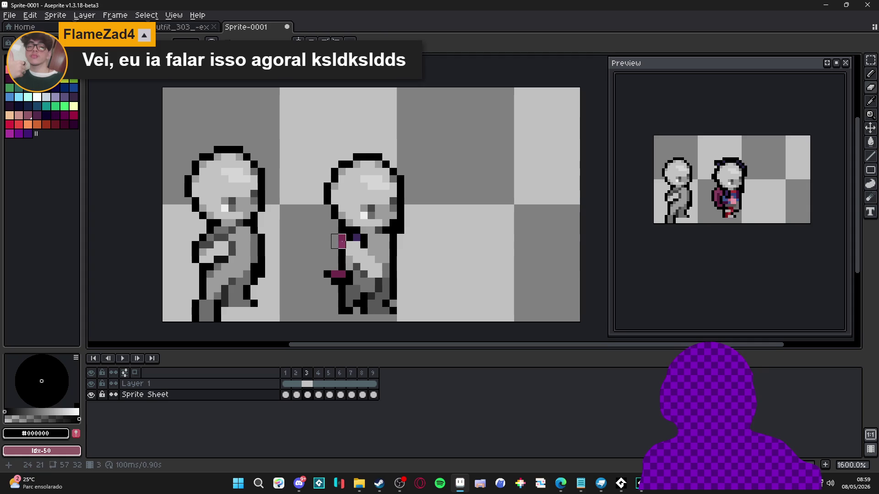
# Step: Return to the Pencil with mid grey #9c9c9c and move on to frame 3
pyautogui.press('i')
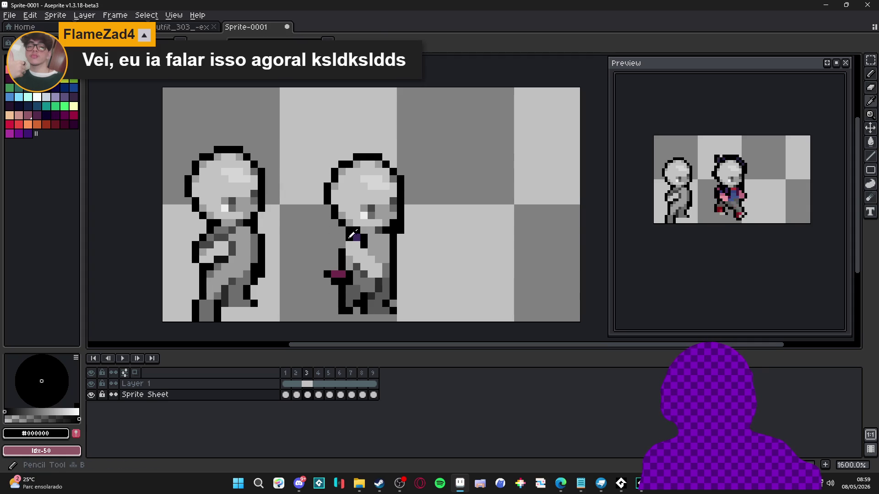
pyautogui.press('b')
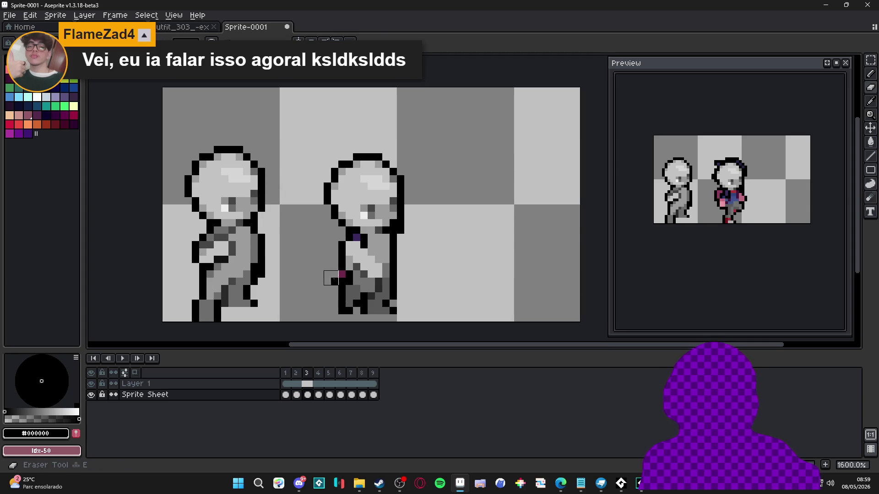
pyautogui.press('b')
pyautogui.keyDown('alt'); pyautogui.click(363, 239); pyautogui.keyUp('alt')
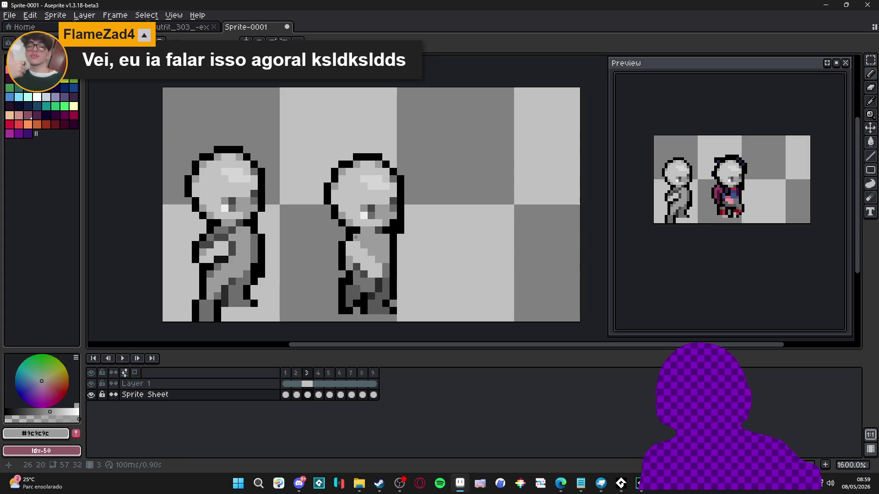
pyautogui.click(308, 374)
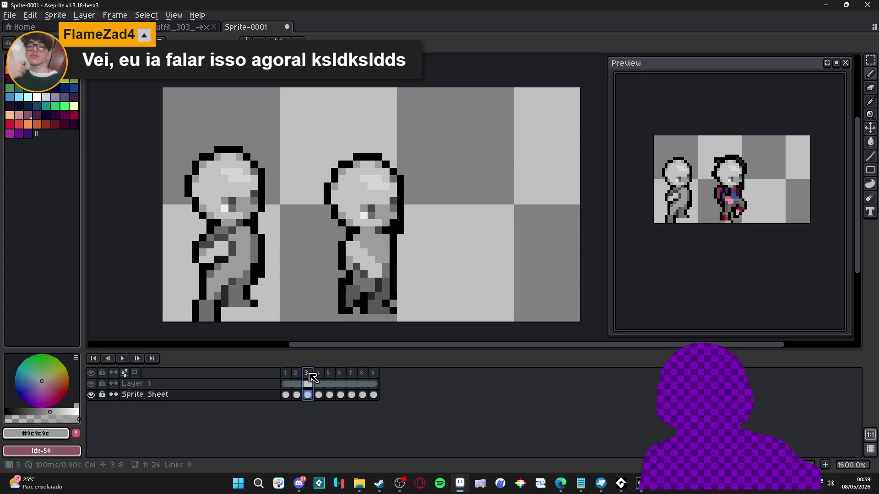
# Step: Add a few dark grey #464646 shading pixels near frame 3's hips
pyautogui.keyDown('alt'); pyautogui.click(363, 274); pyautogui.keyUp('alt')
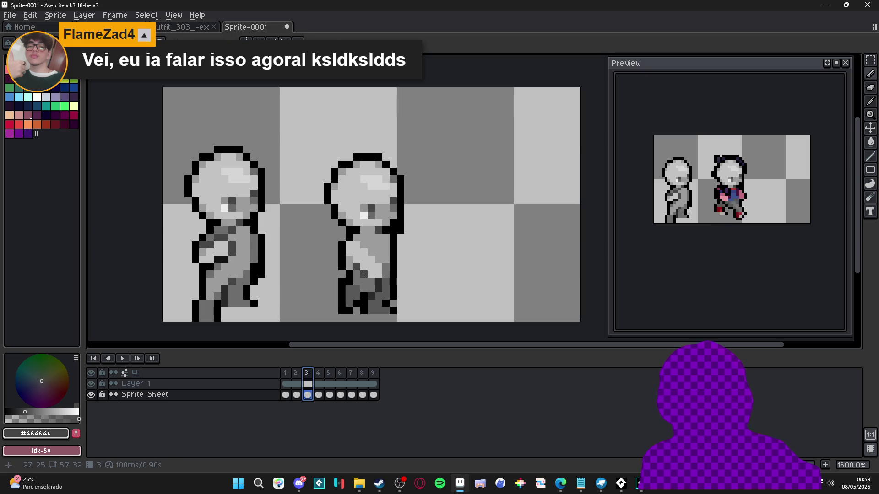
pyautogui.click(376, 279)
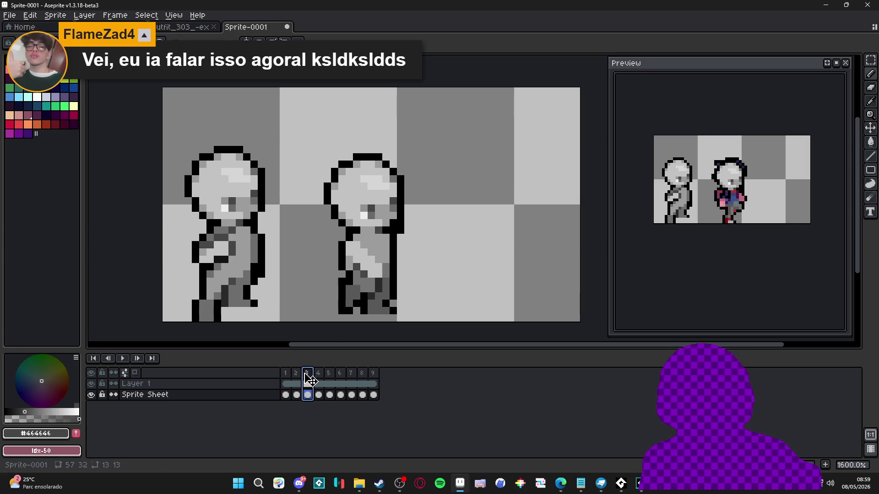
pyautogui.click(296, 374)
pyautogui.click(309, 375)
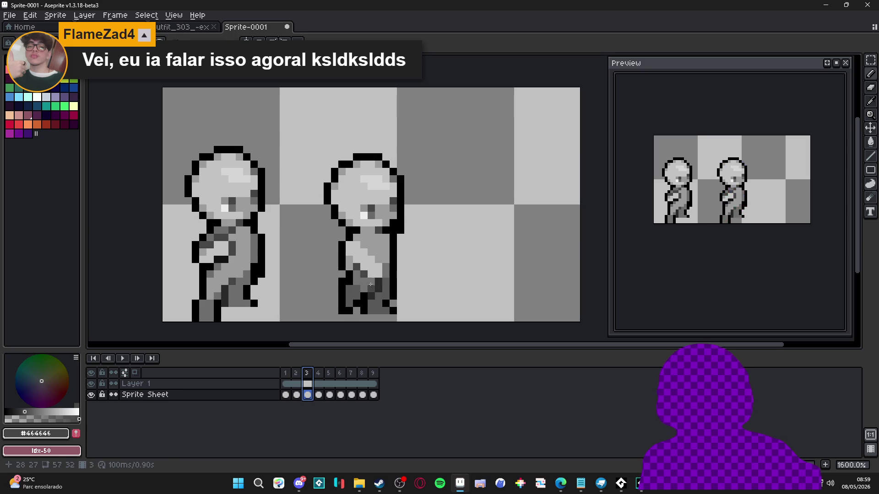
# Step: Flip through frames 2 to 4 to compare frame 3's pose with its neighbours
pyautogui.click(296, 373)
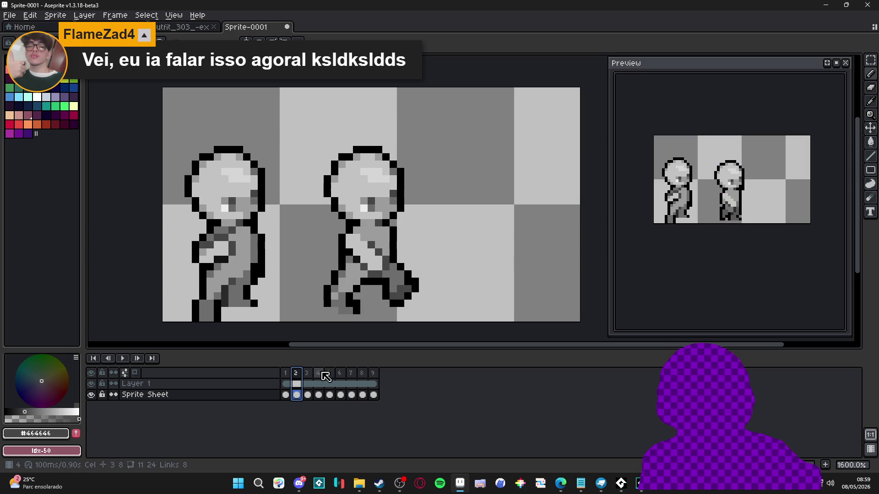
pyautogui.click(319, 373)
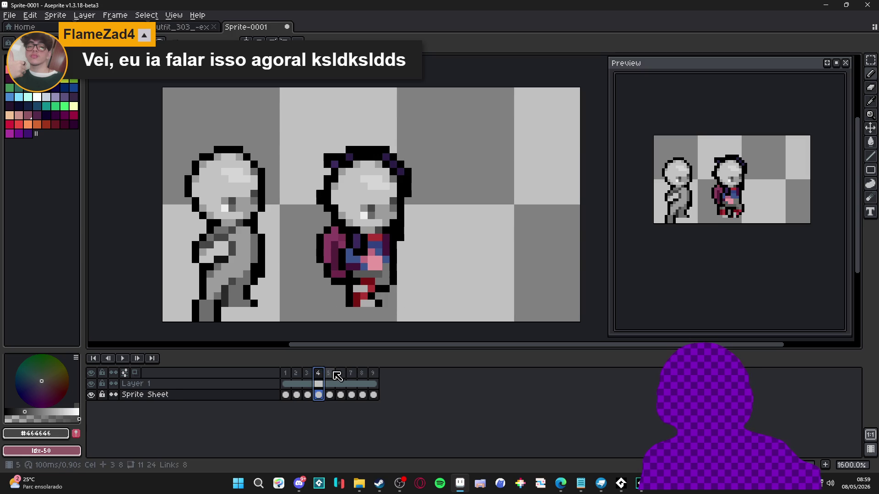
pyautogui.click(332, 374)
pyautogui.click(319, 374)
pyautogui.click(307, 374)
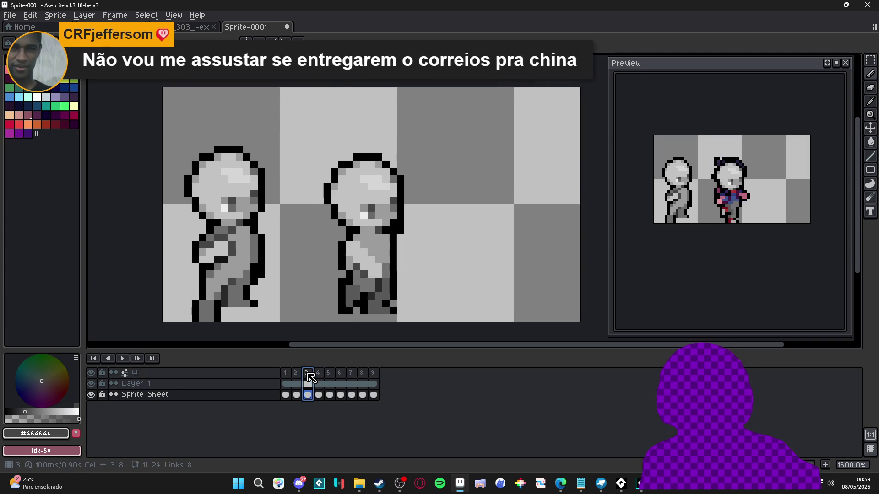
pyautogui.click(299, 374)
pyautogui.click(310, 374)
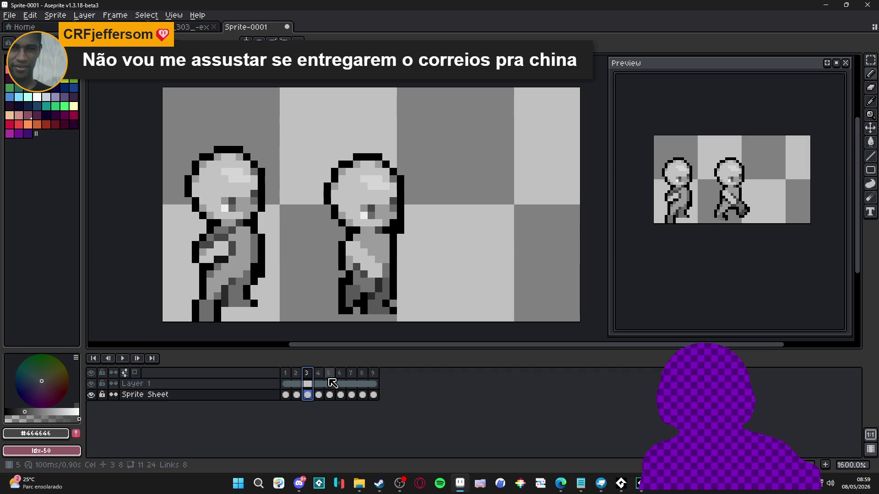
pyautogui.click(318, 374)
pyautogui.click(297, 374)
pyautogui.click(307, 374)
# Step: Compare frame 4's coloured figure against frames 3 and 5, ending on frame 4
pyautogui.click(319, 374)
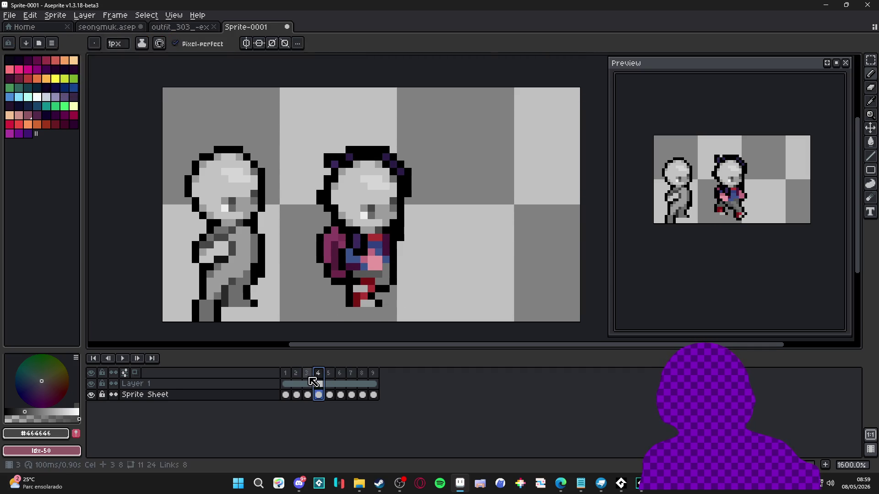
pyautogui.click(308, 374)
pyautogui.click(319, 374)
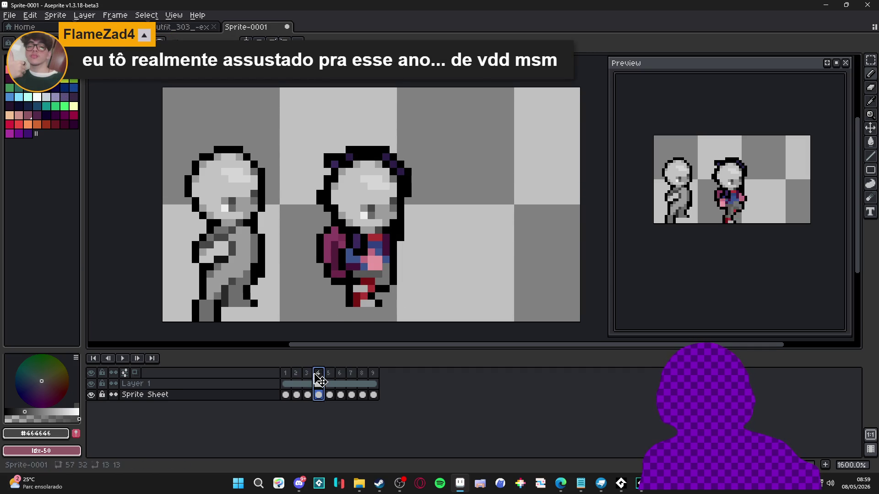
pyautogui.click(308, 373)
pyautogui.click(319, 374)
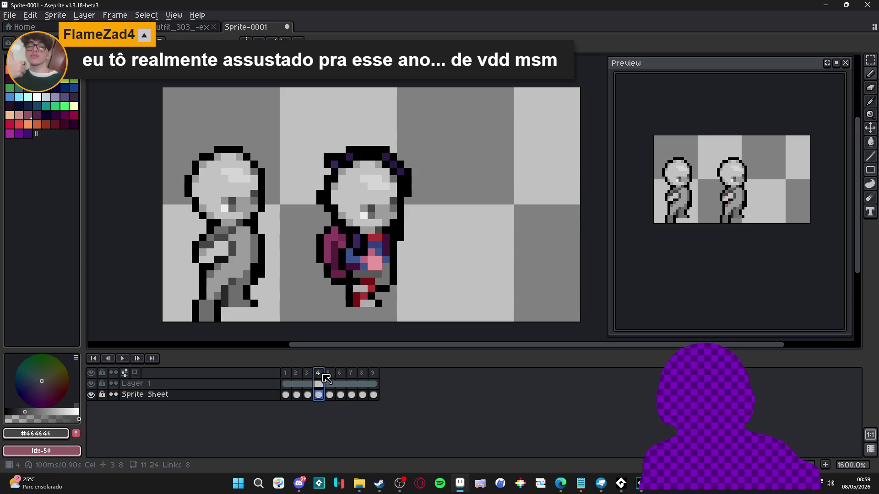
pyautogui.click(329, 374)
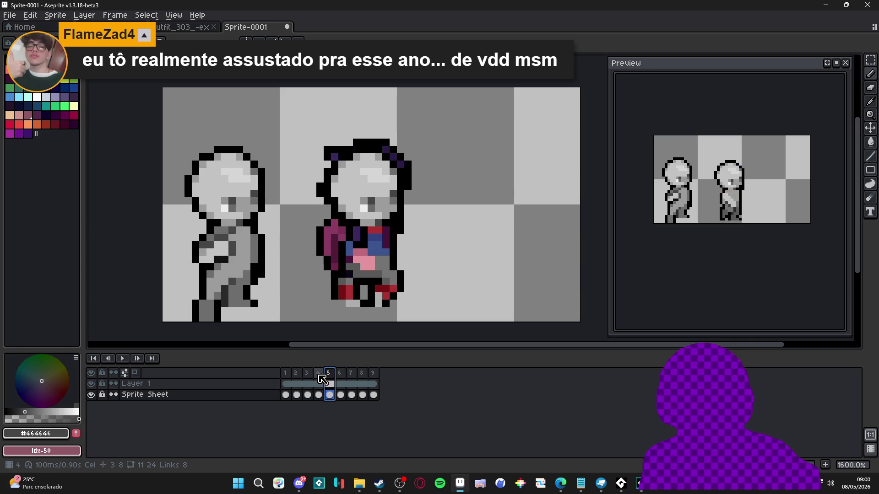
pyautogui.click(319, 376)
pyautogui.click(307, 379)
pyautogui.click(296, 374)
pyautogui.click(307, 373)
pyautogui.click(319, 374)
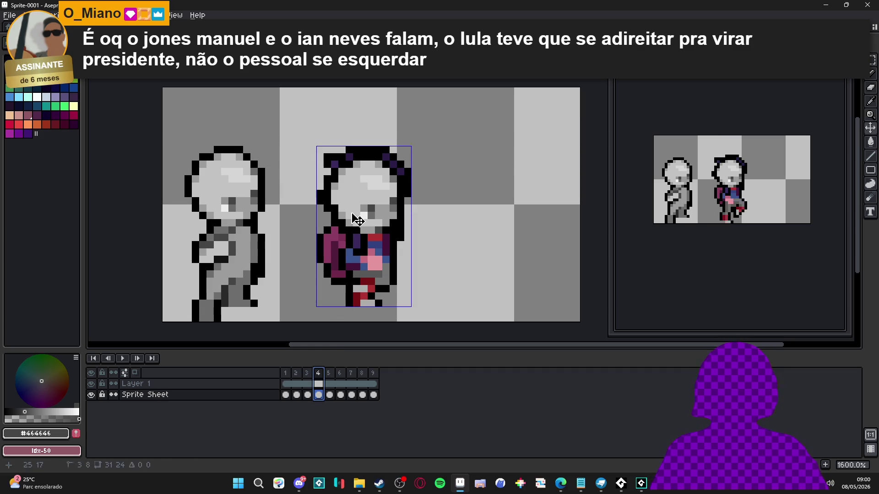
# Step: Erase frame 4's hair, the outline left of the head, the shoulder pixels and magenta body pixels
pyautogui.press('e')
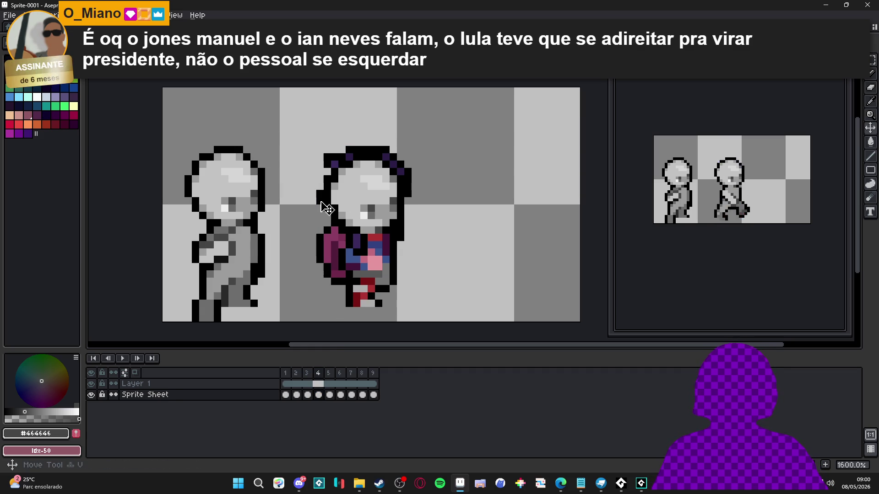
pyautogui.moveTo(320, 200); pyautogui.dragTo(320, 194)
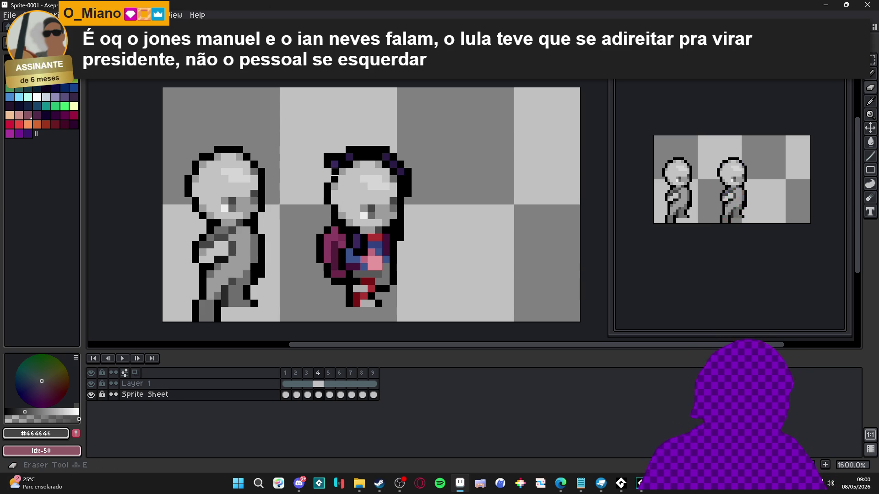
pyautogui.moveTo(324, 161)
pyautogui.mouseDown()
pyautogui.moveTo(380, 146)
pyautogui.moveTo(404, 168)
pyautogui.moveTo(408, 202)
pyautogui.mouseUp()
pyautogui.click(404, 233)
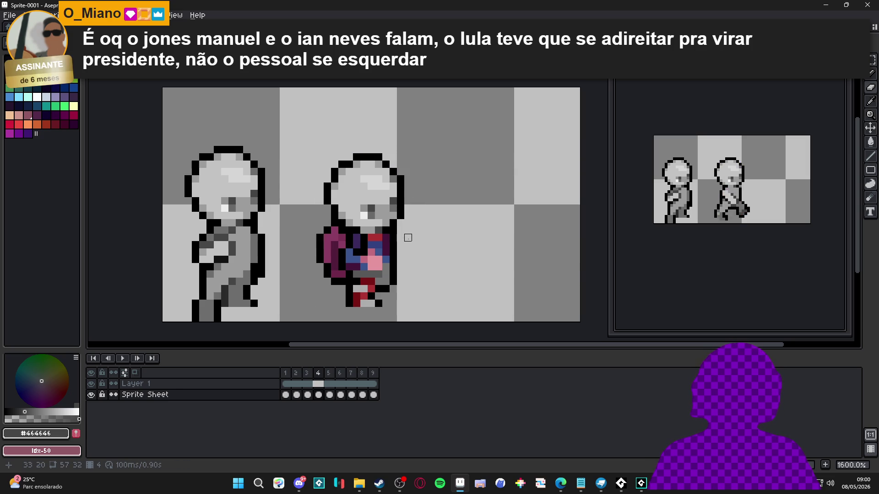
pyautogui.click(331, 226)
pyautogui.moveTo(331, 227)
pyautogui.mouseDown()
pyautogui.moveTo(326, 268)
pyautogui.moveTo(331, 256)
pyautogui.mouseUp()
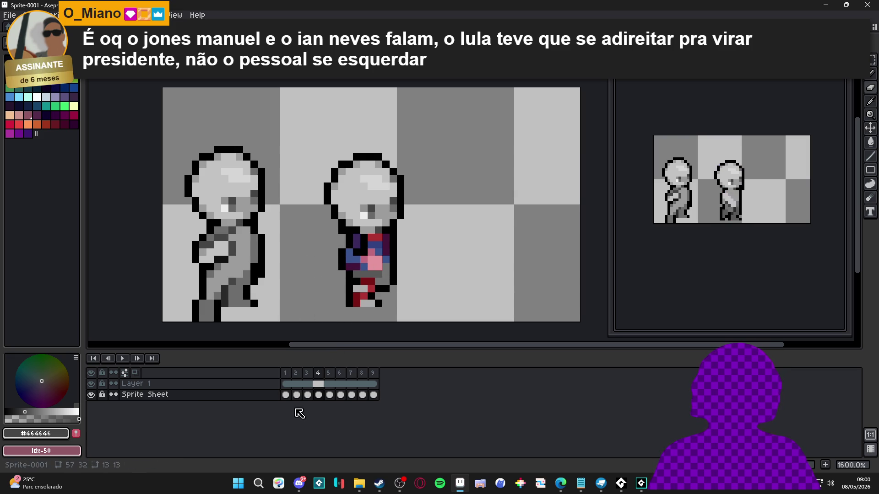
# Step: Select and clear frame 4's cel, then compare it with frame 3 before returning to frame 4
pyautogui.click(308, 387)
pyautogui.click(319, 394)
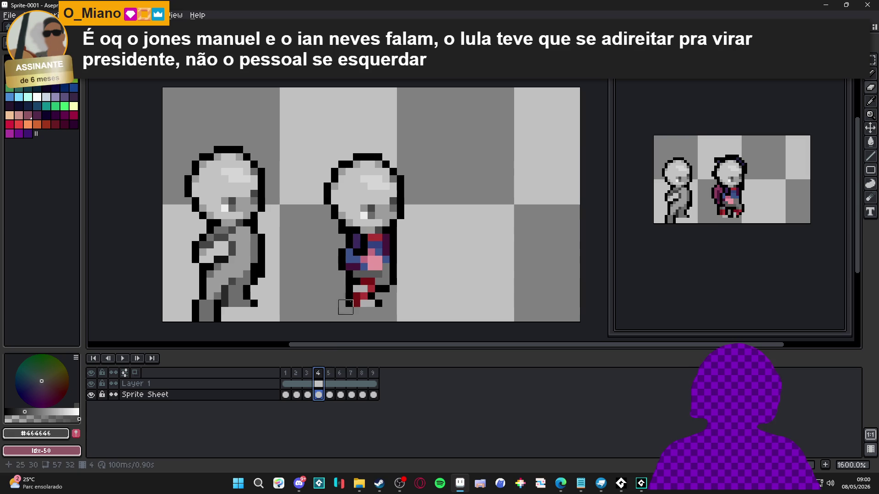
pyautogui.click(395, 212)
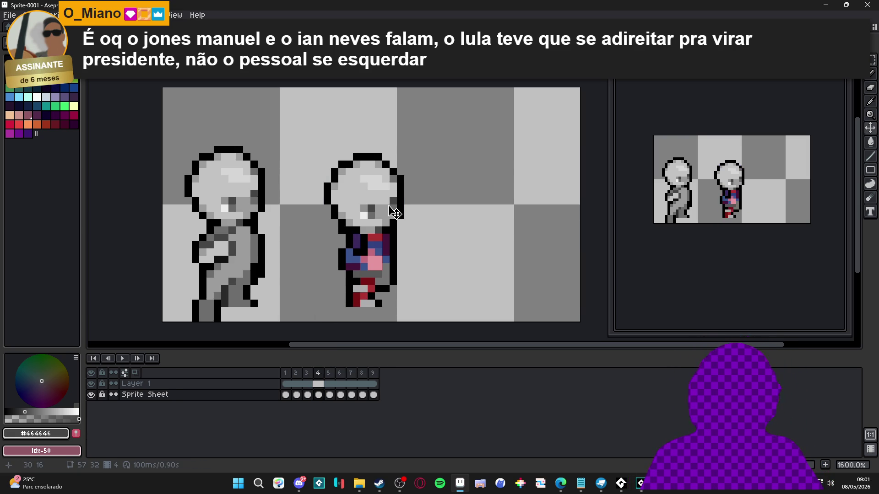
pyautogui.click(307, 395)
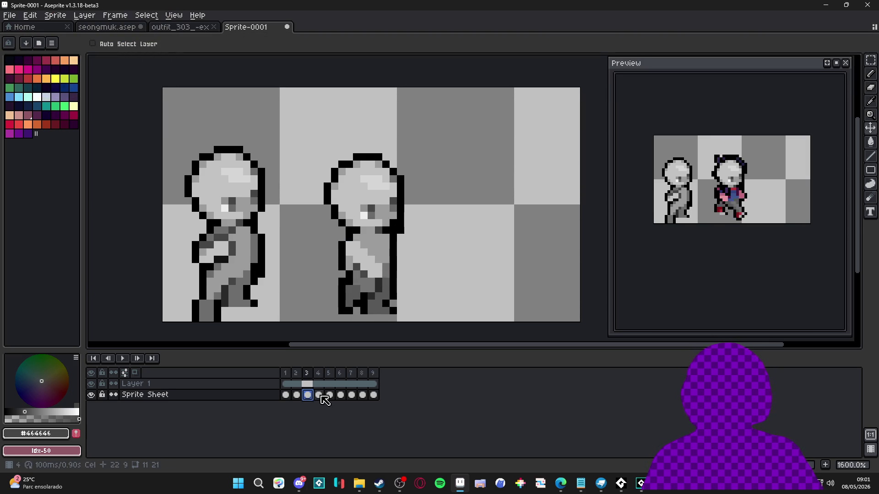
pyautogui.click(319, 396)
pyautogui.click(307, 395)
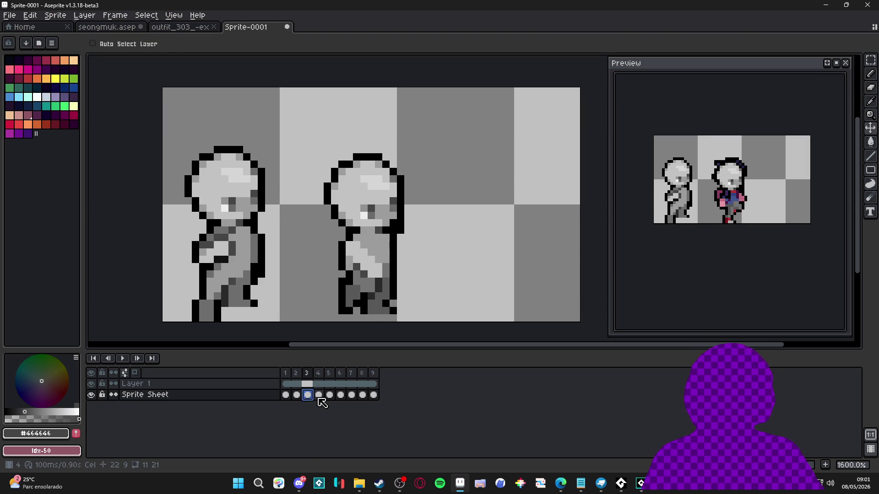
pyautogui.click(319, 396)
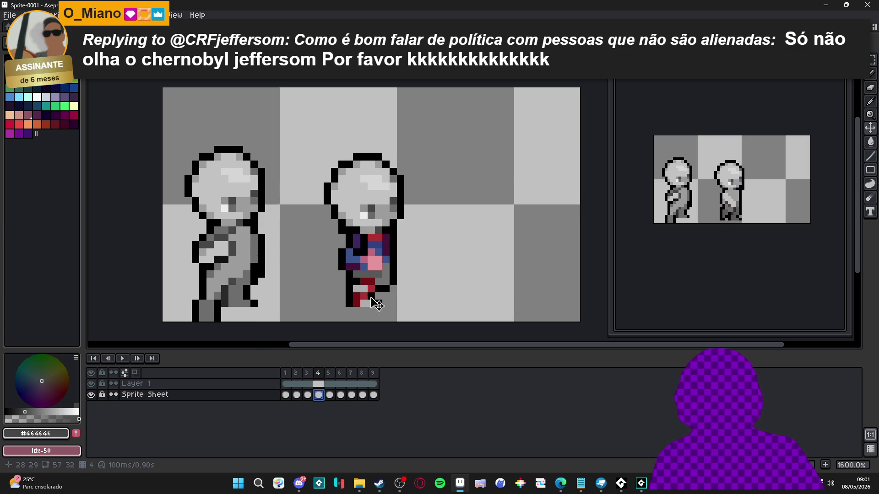
# Step: Repaint frame 4's pink chest pixels light grey and the blue chest column mid grey
pyautogui.moveTo(392, 275); pyautogui.dragTo(413, 264)
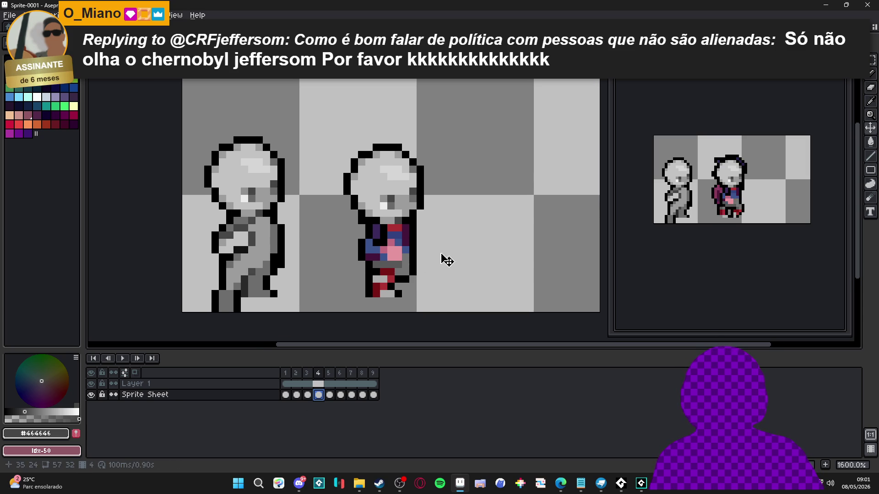
pyautogui.scroll(-3, 439, 252)
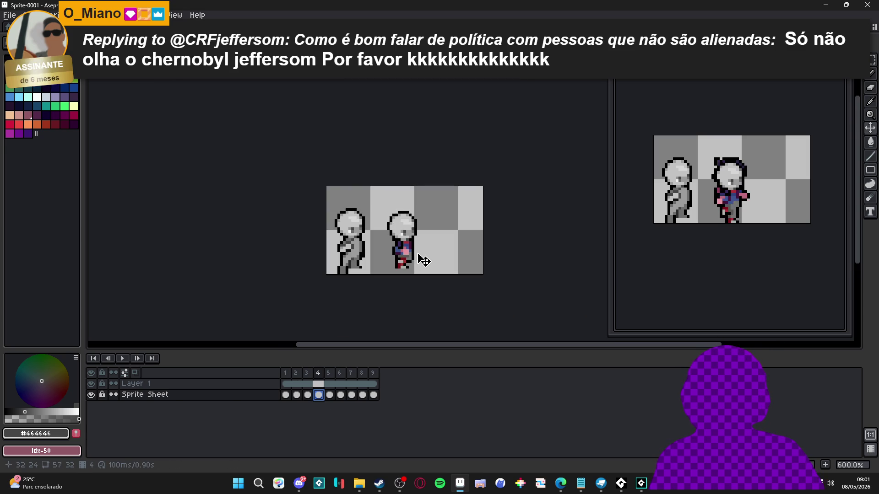
pyautogui.scroll(2, 418, 255)
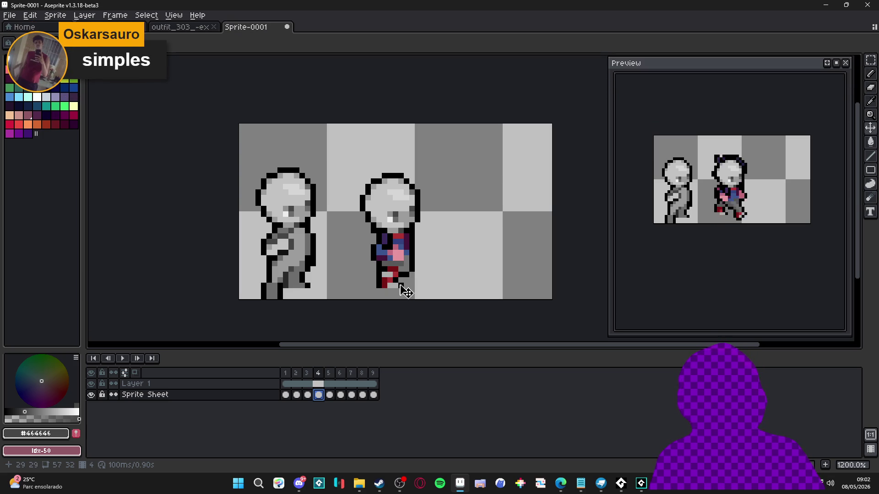
pyautogui.scroll(1, 399, 256)
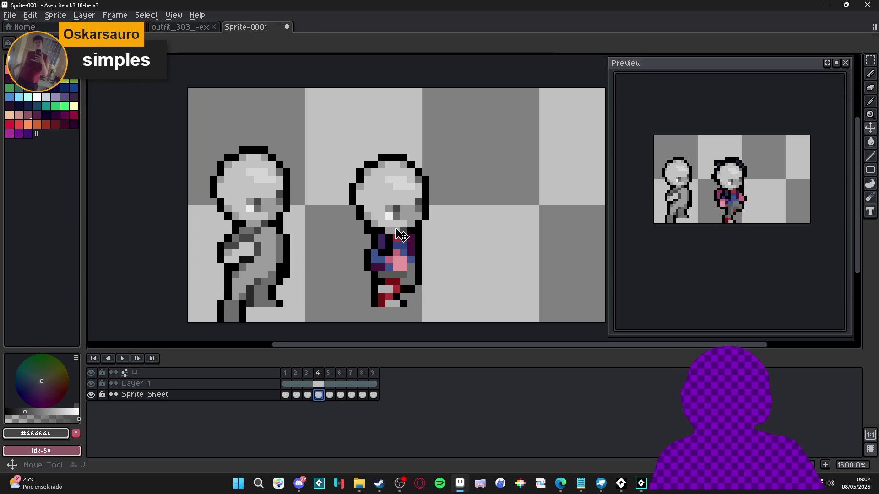
pyautogui.press('b')
pyautogui.keyDown('alt'); pyautogui.click(404, 266); pyautogui.keyUp('alt')
pyautogui.scroll(2, 405, 267)
pyautogui.moveTo(403, 270)
pyautogui.mouseDown()
pyautogui.moveTo(384, 250)
pyautogui.moveTo(403, 263)
pyautogui.moveTo(398, 225)
pyautogui.moveTo(411, 236)
pyautogui.mouseUp()
pyautogui.keyDown('alt'); pyautogui.click(403, 203); pyautogui.keyUp('alt')
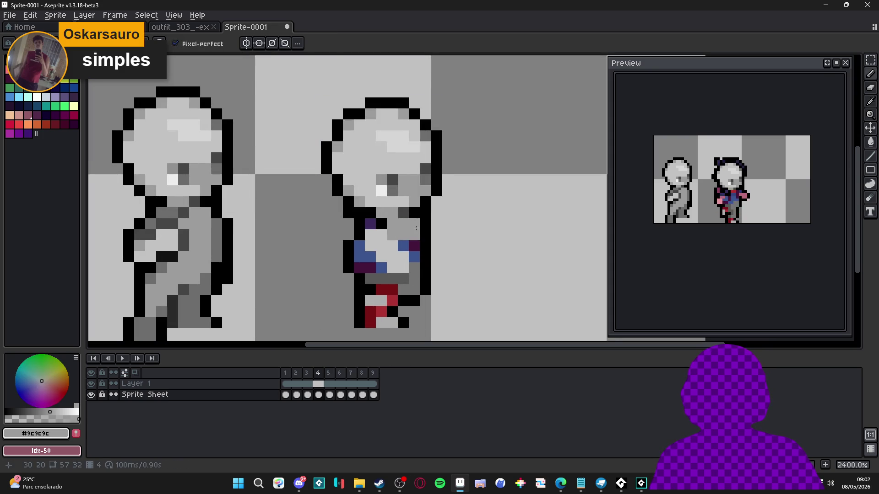
pyautogui.click(415, 257)
pyautogui.moveTo(359, 246); pyautogui.dragTo(386, 278)
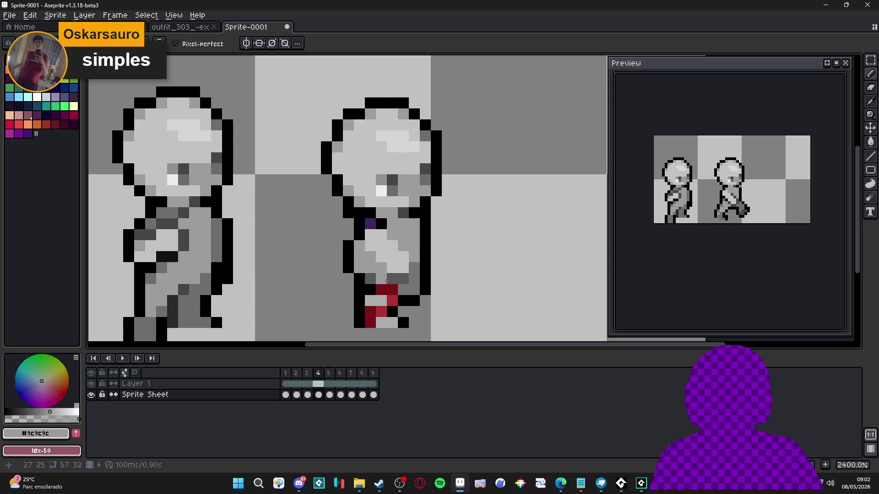
# Step: Add a darkest-grey shading pixel on the torso, trying then undoing grey strokes on the red feet
pyautogui.scroll(-3, 403, 284)
pyautogui.scroll(1, 402, 284)
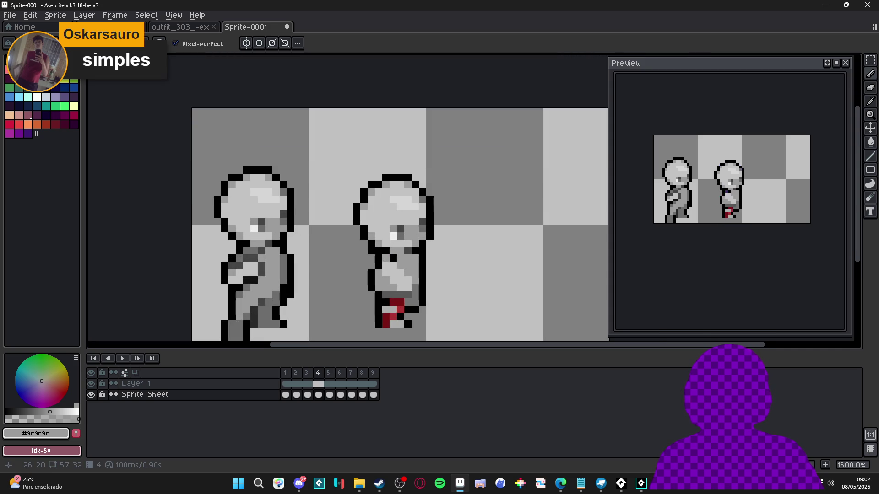
pyautogui.keyDown('alt'); pyautogui.click(407, 290); pyautogui.keyUp('alt')
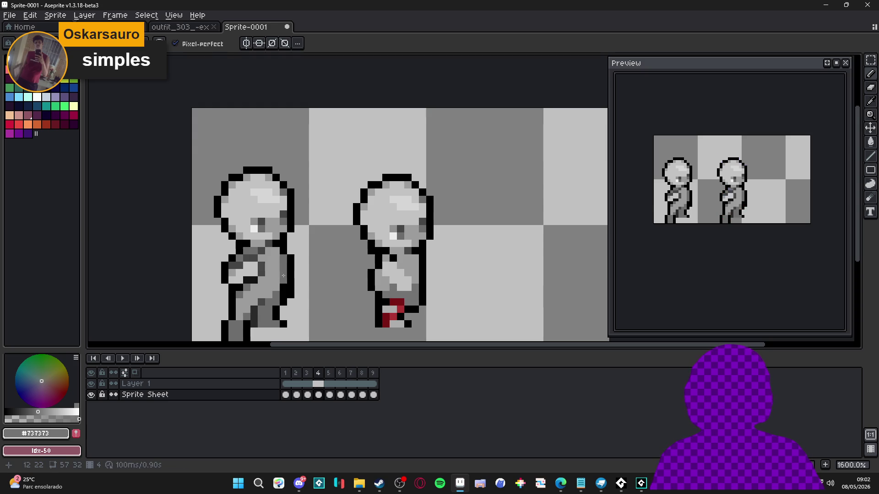
pyautogui.keyDown('alt'); pyautogui.click(339, 287); pyautogui.keyUp('alt')
pyautogui.click(386, 279)
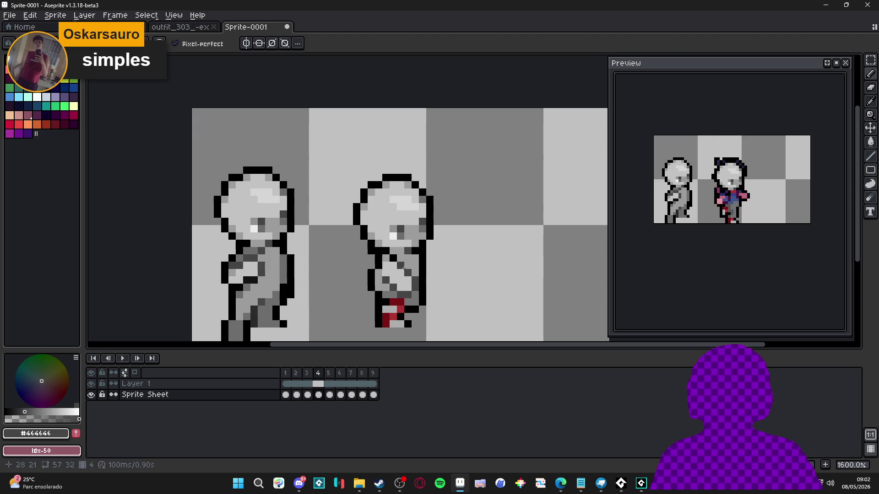
pyautogui.keyDown('alt'); pyautogui.click(400, 305); pyautogui.keyUp('alt')
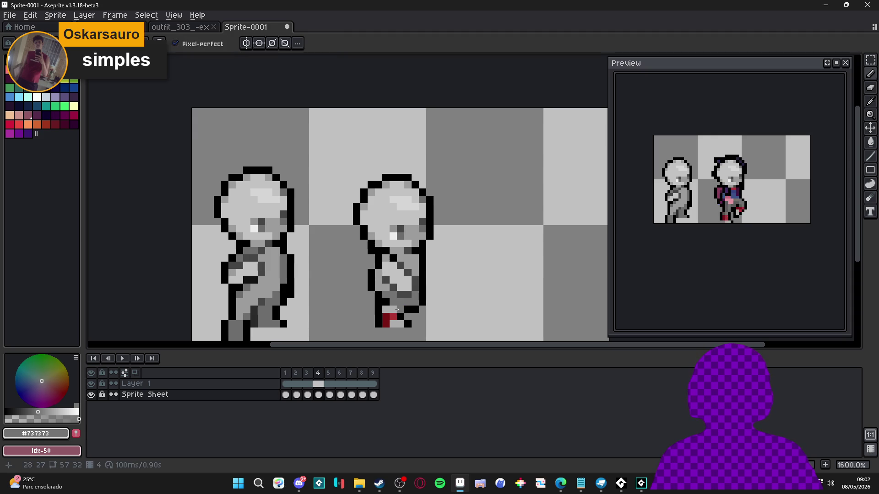
pyautogui.moveTo(397, 309)
pyautogui.mouseDown()
pyautogui.moveTo(386, 310)
pyautogui.moveTo(387, 319)
pyautogui.mouseUp()
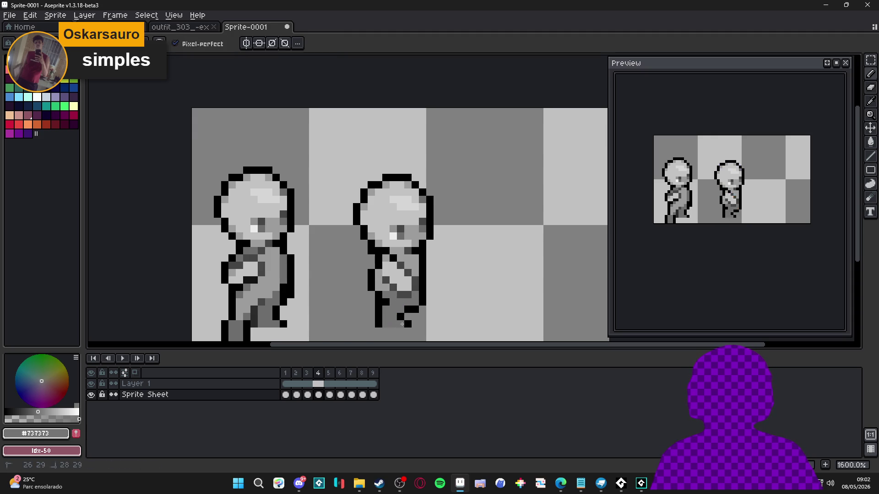
pyautogui.scroll(-3, 403, 329)
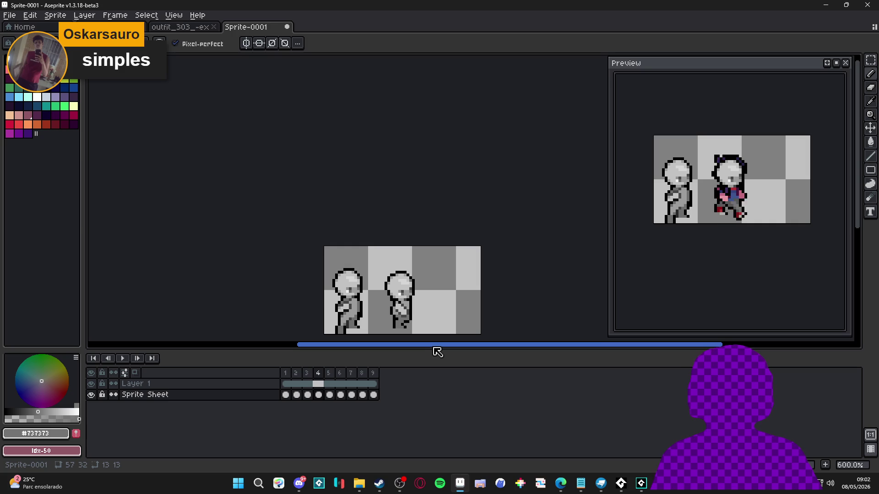
pyautogui.hotkey('ctrl', 'z')
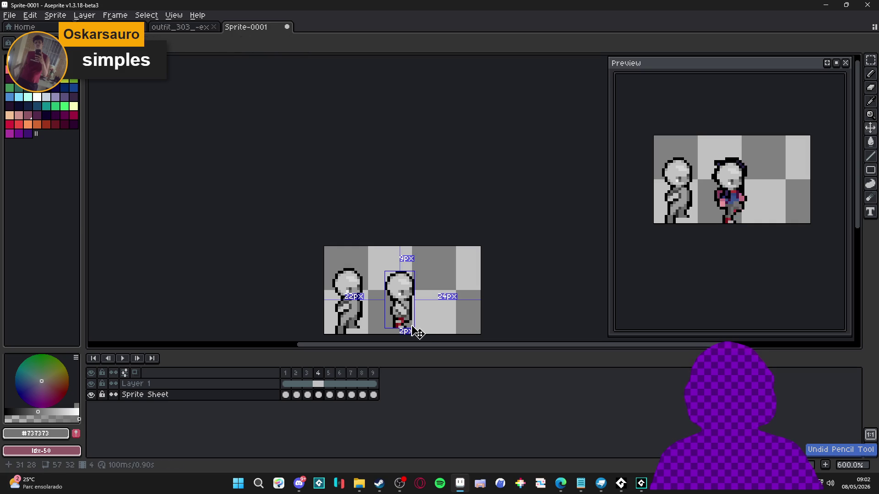
pyautogui.hotkey('ctrl', 'z')
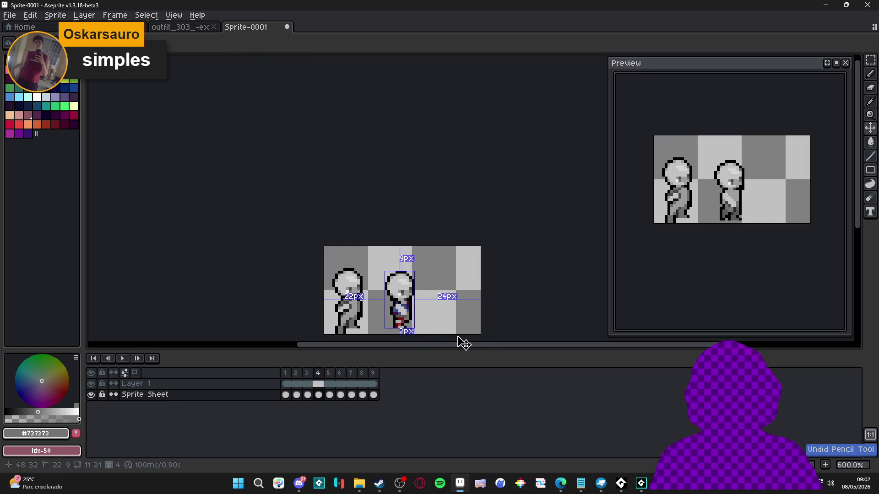
pyautogui.hotkey('ctrl', 'z')
pyautogui.hotkey('ctrl', 'z')
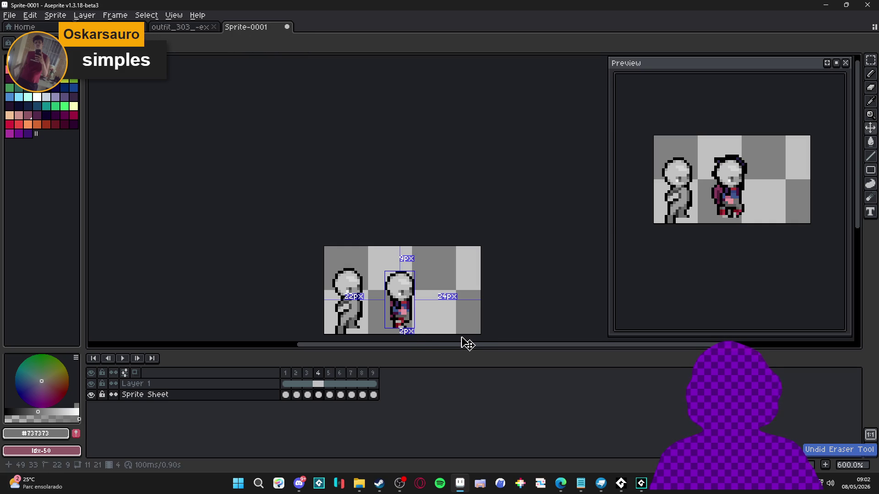
pyautogui.hotkey('ctrl', 'y')
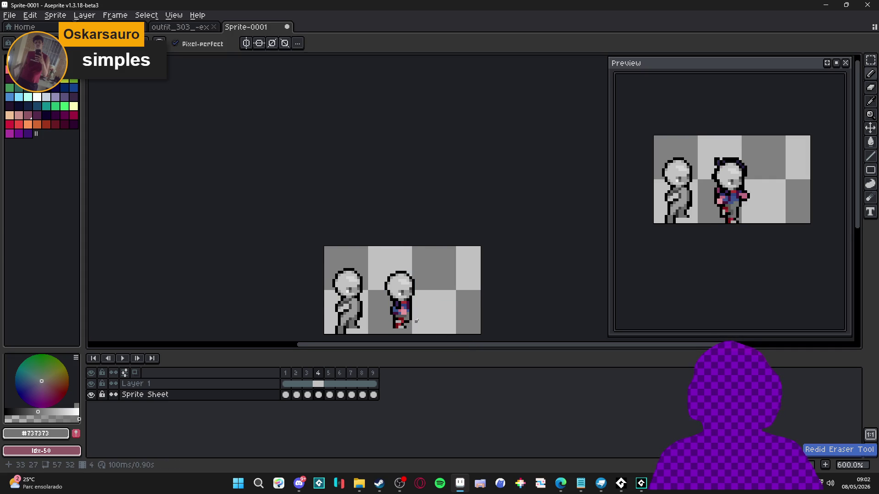
# Step: Flick between frames 4 and 5 to use frame 5 as reference
pyautogui.scroll(1, 418, 320)
pyautogui.click(330, 374)
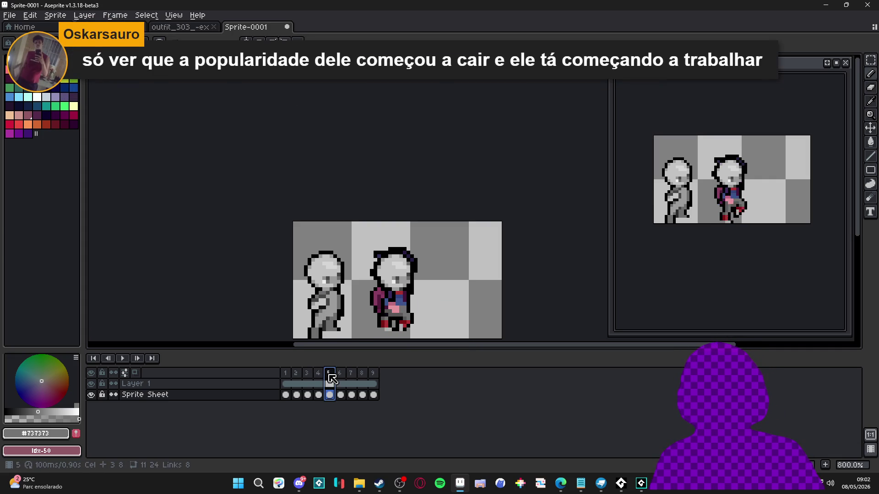
pyautogui.press('Left')
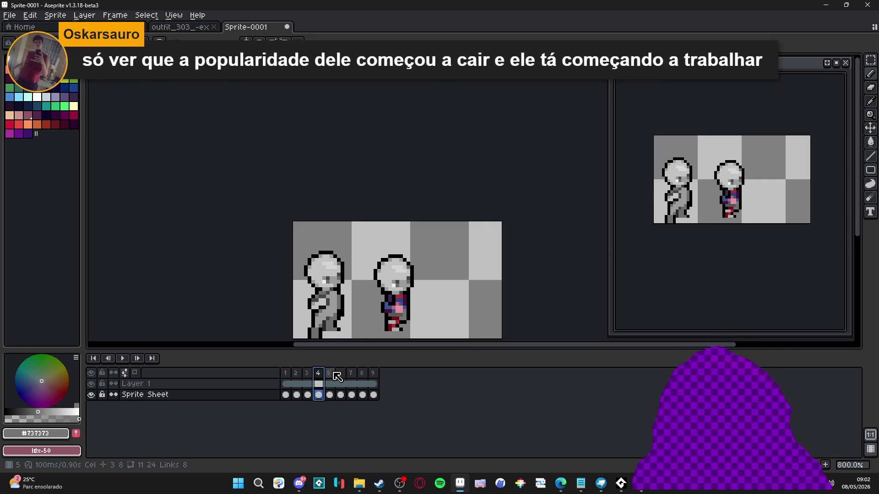
pyautogui.click(337, 377)
pyautogui.click(326, 375)
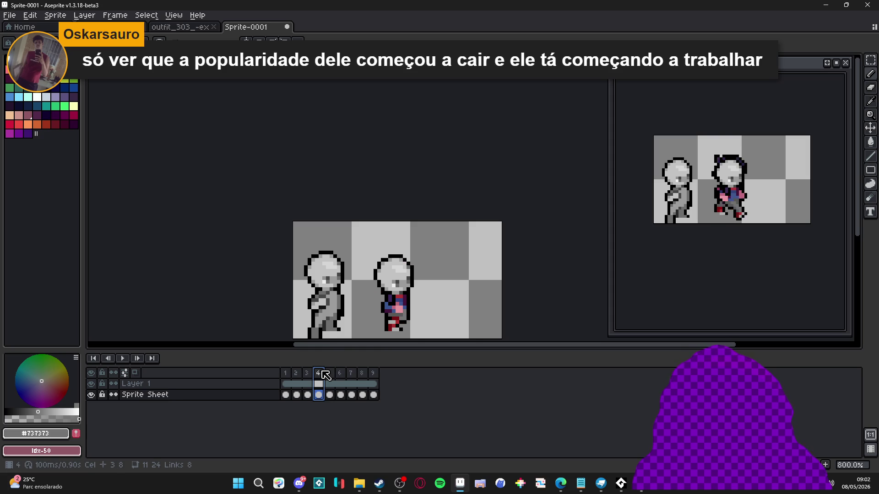
# Step: Sample light grey #c3c3c3 and #9c9c9c and paint the pink shirt pixels light grey
pyautogui.scroll(3, 395, 315)
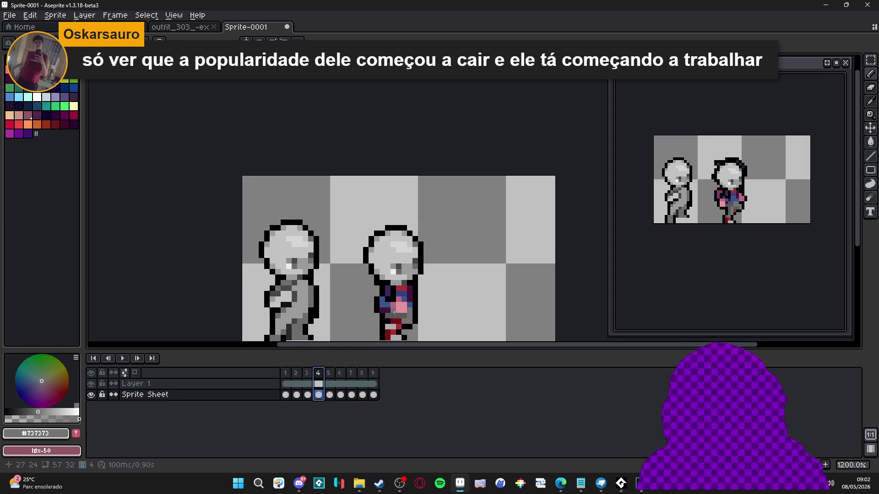
pyautogui.keyDown('alt'); pyautogui.click(407, 248); pyautogui.keyUp('alt')
pyautogui.scroll(-1, 403, 284)
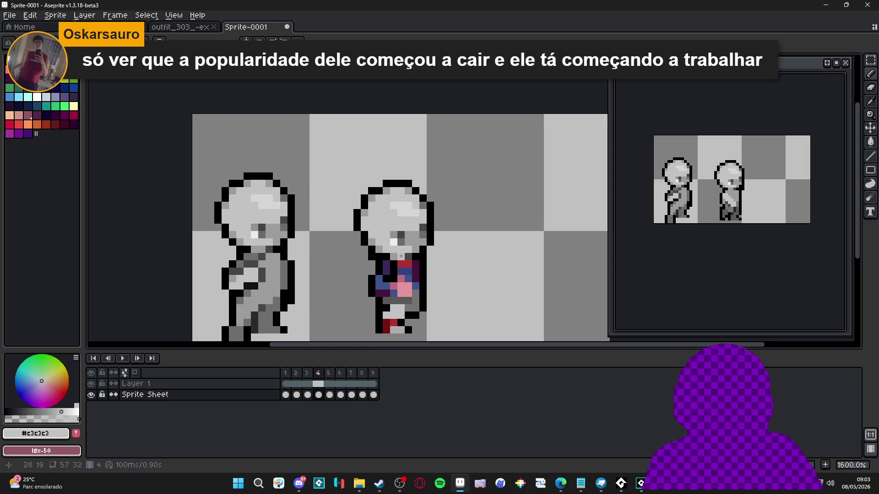
pyautogui.keyDown('alt'); pyautogui.click(415, 301); pyautogui.keyUp('alt')
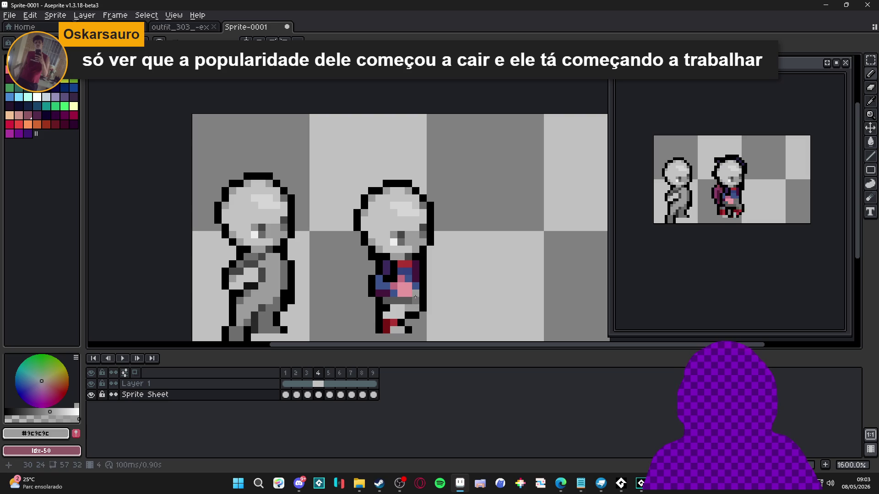
pyautogui.keyDown('alt'); pyautogui.click(404, 289); pyautogui.keyUp('alt')
pyautogui.moveTo(403, 290); pyautogui.dragTo(409, 294)
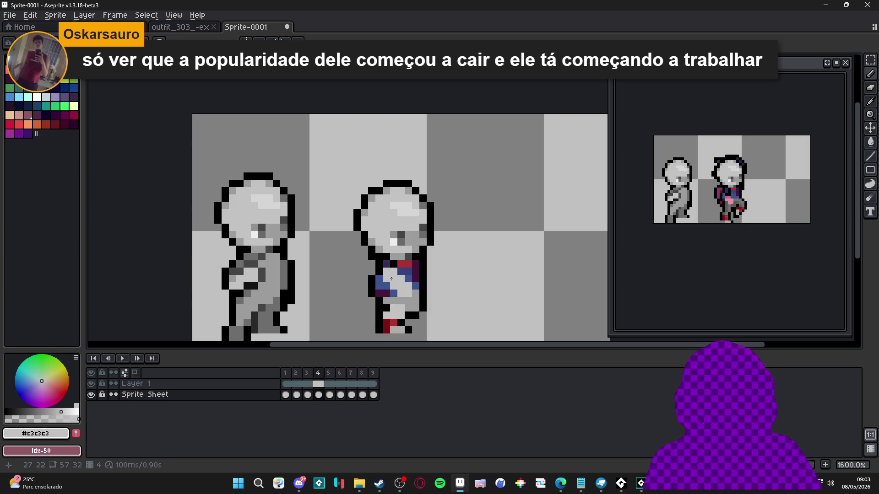
pyautogui.keyDown('alt'); pyautogui.click(409, 298); pyautogui.keyUp('alt')
pyautogui.moveTo(402, 300)
pyautogui.mouseDown()
pyautogui.moveTo(380, 288)
pyautogui.moveTo(383, 299)
pyautogui.mouseUp()
# Step: Undo the last few shirt edits and sample the light grey from the face
pyautogui.hotkey('ctrl', 'z')
pyautogui.scroll(-1, 372, 281)
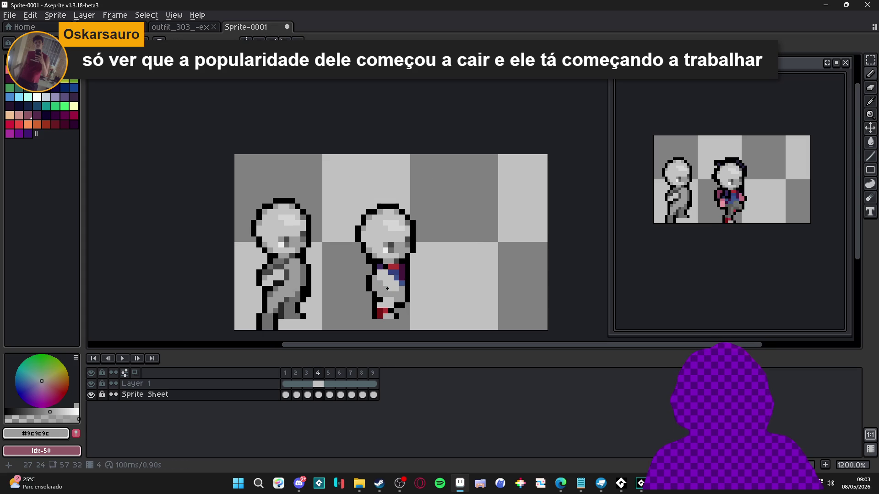
pyautogui.hotkey('ctrl', 'z')
pyautogui.hotkey('ctrl', 'z')
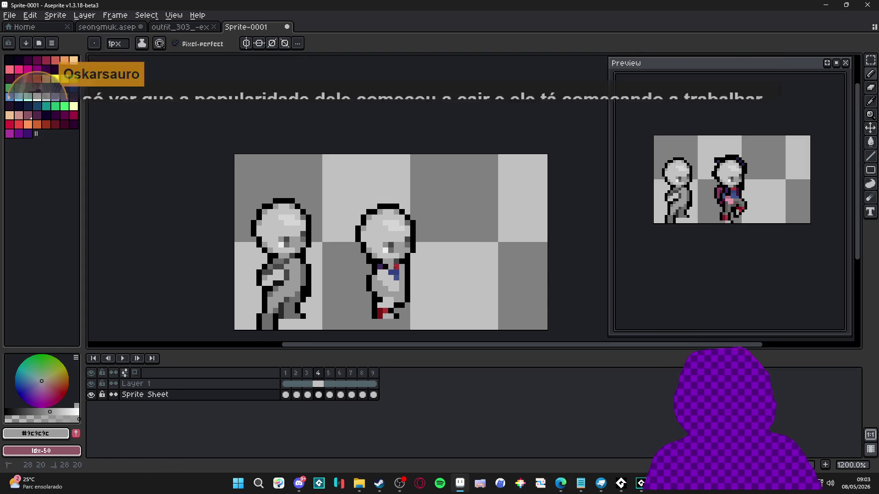
pyautogui.hotkey('ctrl', 'z')
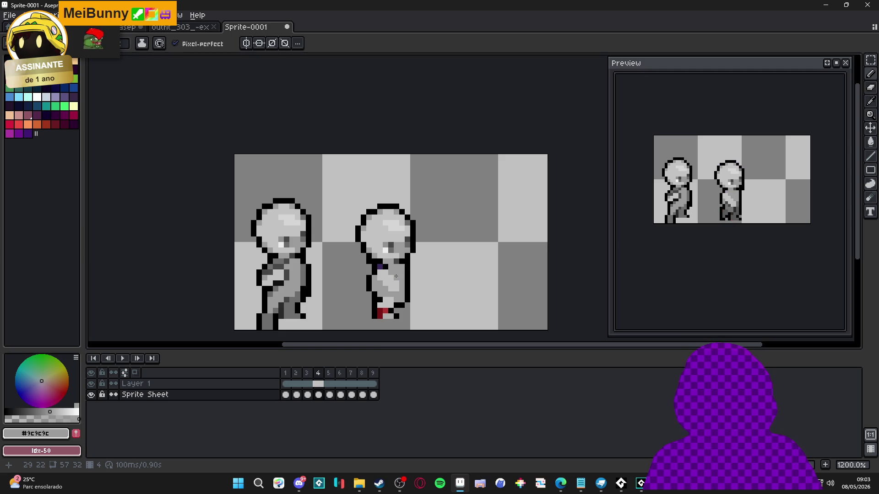
pyautogui.hotkey('ctrl', 'z')
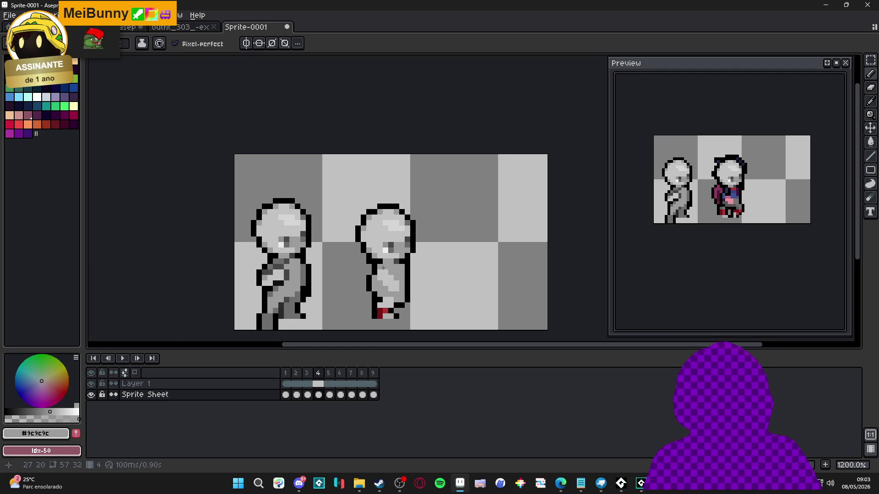
pyautogui.scroll(1, 383, 268)
pyautogui.keyDown('alt'); pyautogui.click(393, 250); pyautogui.keyUp('alt')
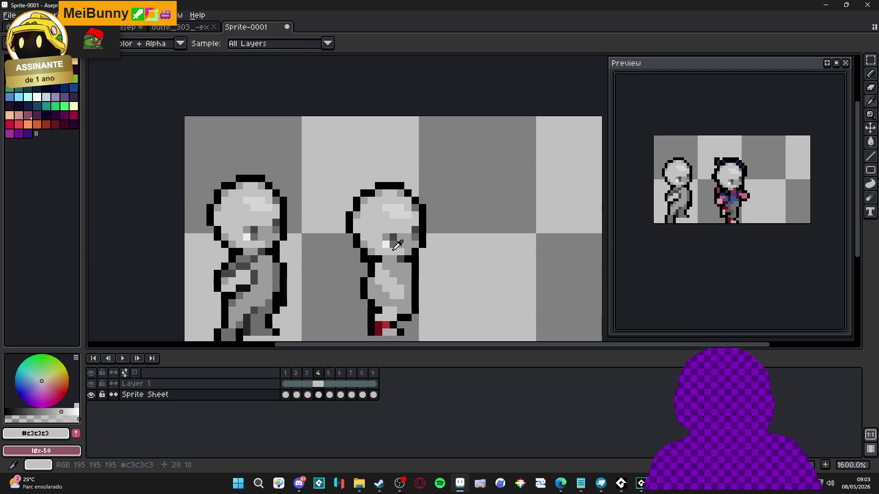
# Step: Shade the body's right edge #6b6b6b, grey over the red foot pixels and redraw the foot outline black
pyautogui.keyDown('alt'); pyautogui.click(389, 266); pyautogui.keyUp('alt')
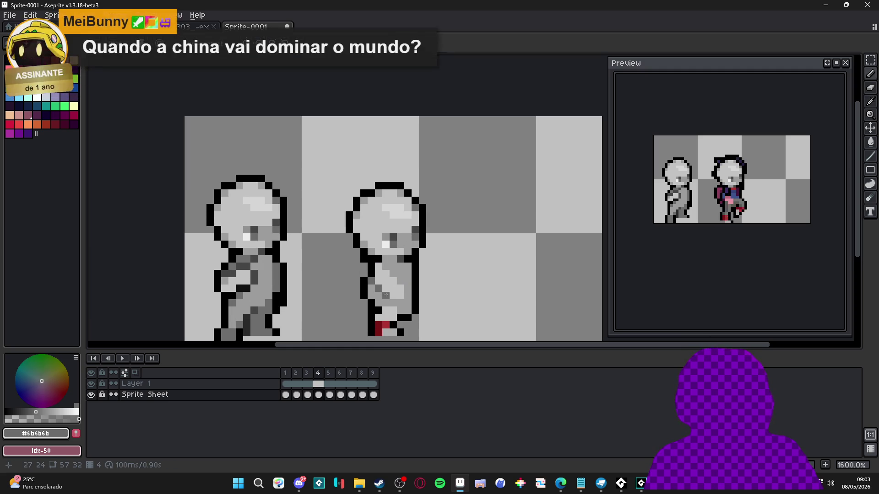
pyautogui.moveTo(408, 304); pyautogui.dragTo(406, 289)
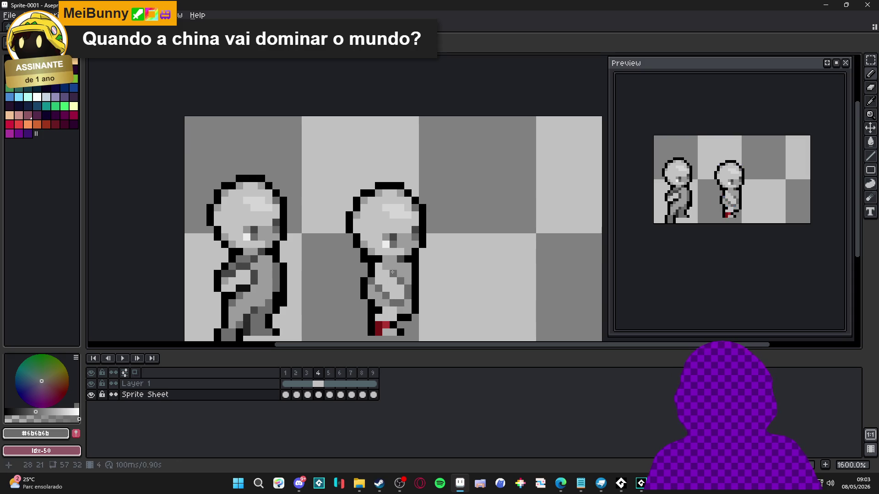
pyautogui.scroll(-2, 398, 301)
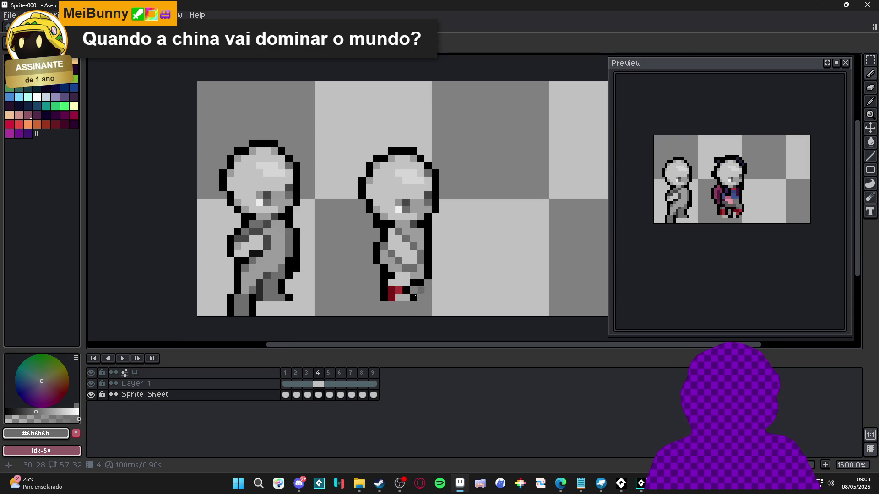
pyautogui.moveTo(391, 291)
pyautogui.mouseDown()
pyautogui.moveTo(402, 298)
pyautogui.moveTo(388, 293)
pyautogui.mouseUp()
pyautogui.keyDown('alt'); pyautogui.click(406, 291); pyautogui.keyUp('alt')
pyautogui.scroll(-2, 389, 293)
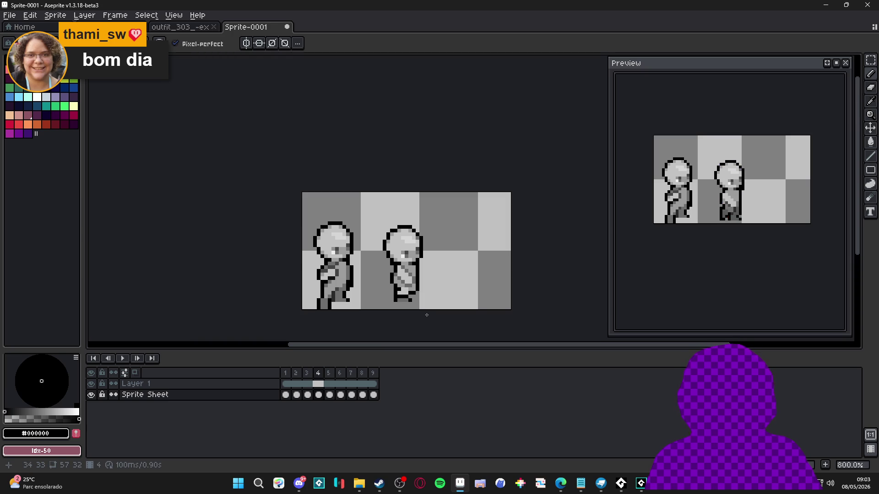
pyautogui.scroll(2, 417, 303)
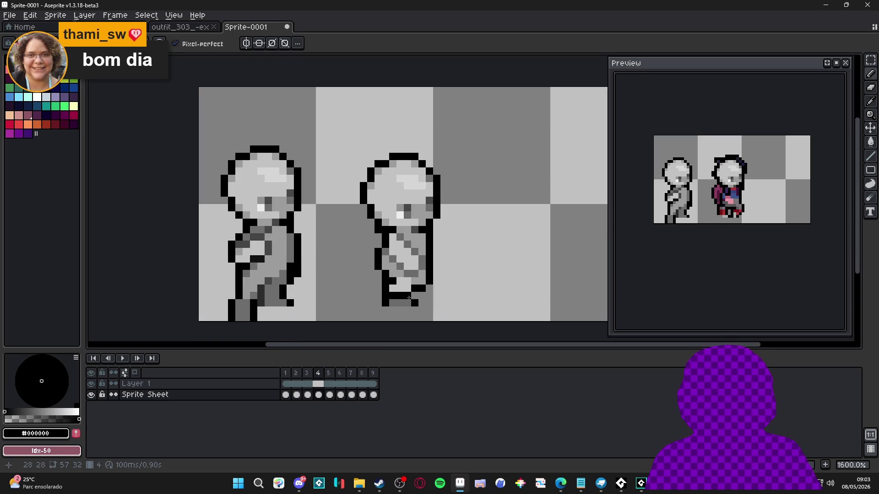
# Step: Pick black as drawing colour and zoom out and back in to review the shaded frame 4 figure
pyautogui.keyDown('alt'); pyautogui.click(408, 304); pyautogui.keyUp('alt')
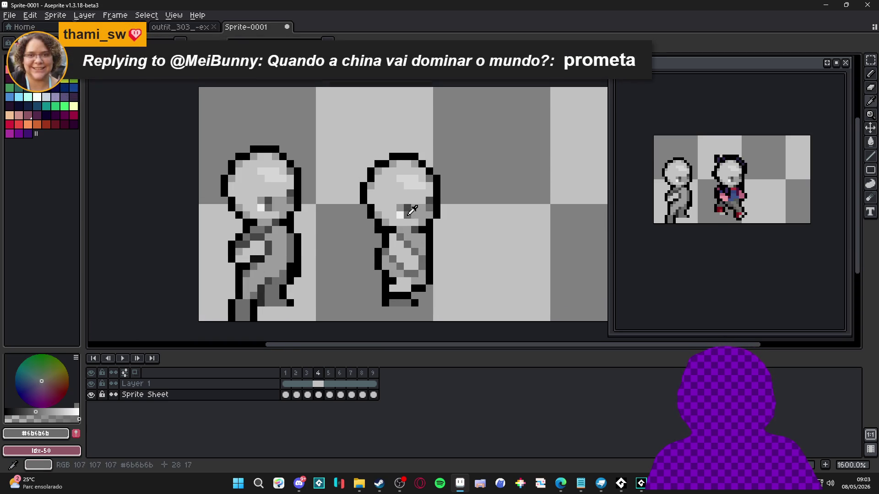
pyautogui.keyDown('alt'); pyautogui.click(388, 304); pyautogui.keyUp('alt')
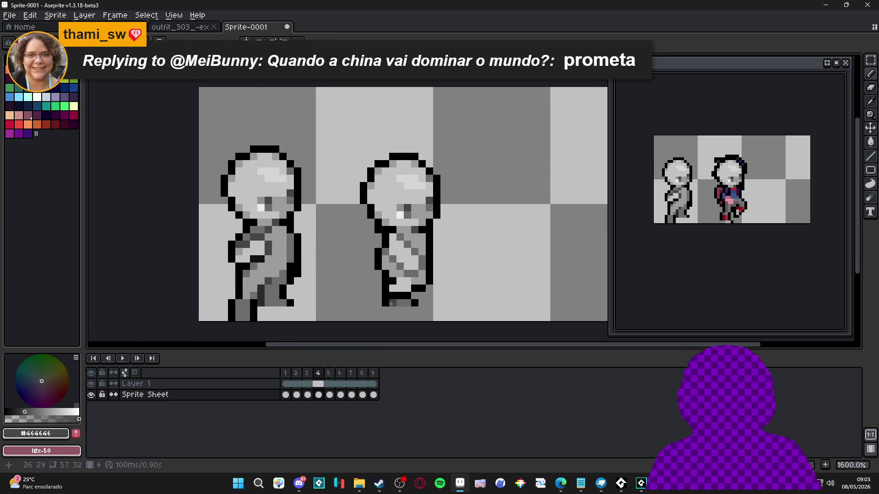
pyautogui.keyDown('alt'); pyautogui.click(422, 303); pyautogui.keyUp('alt')
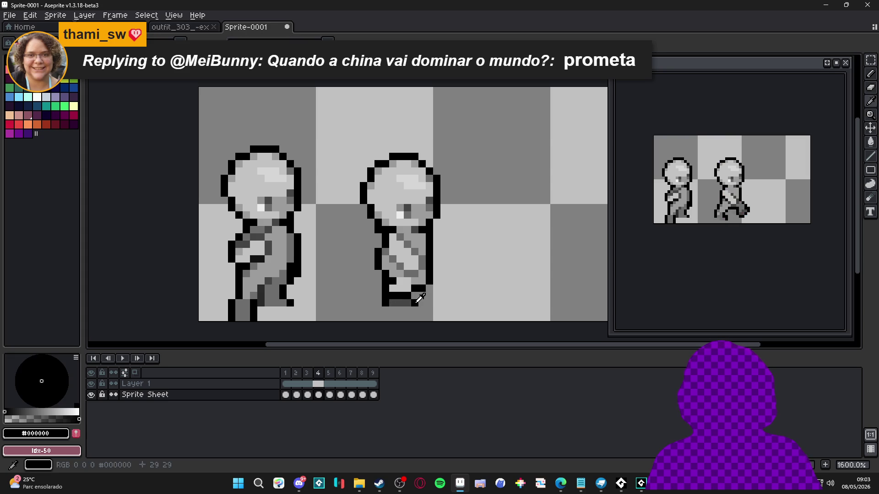
pyautogui.scroll(-3, 422, 310)
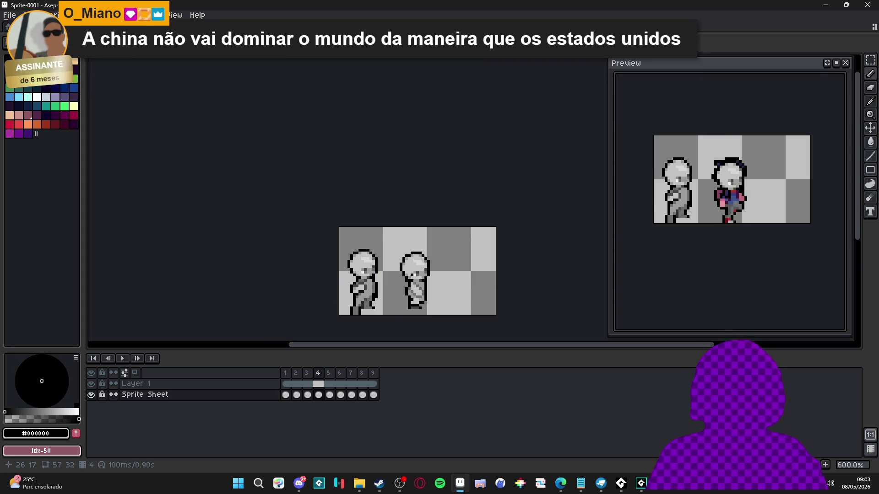
pyautogui.scroll(3, 403, 300)
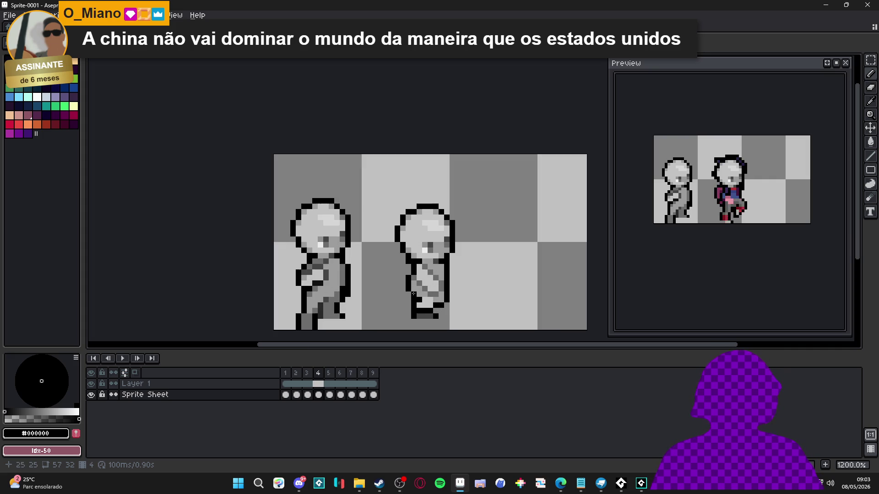
pyautogui.scroll(1, 420, 277)
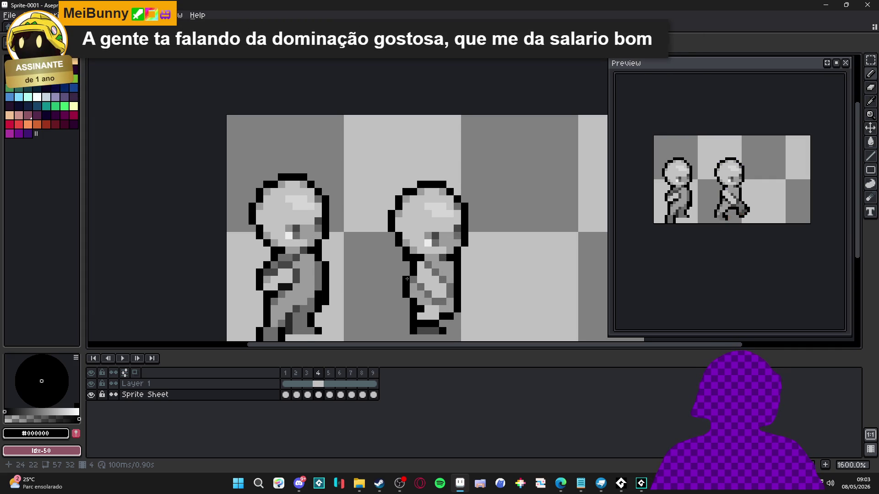
pyautogui.scroll(-2, 406, 286)
pyautogui.scroll(3, 413, 287)
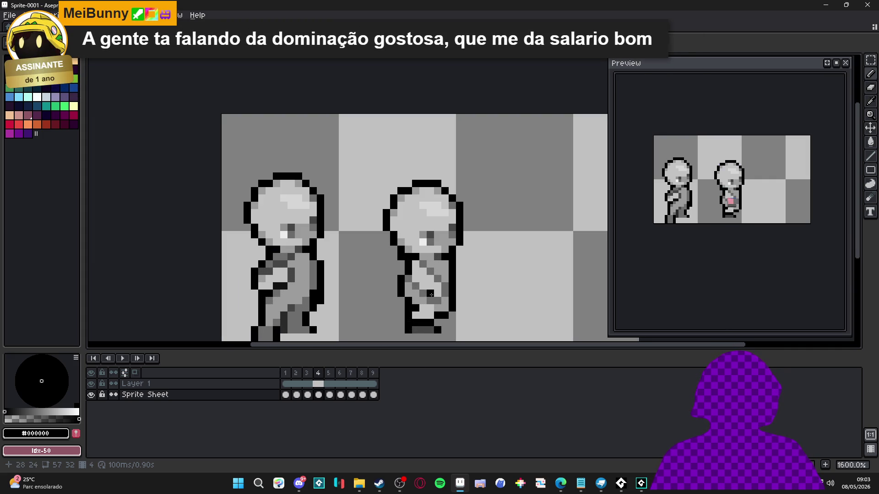
pyautogui.scroll(-2, 461, 244)
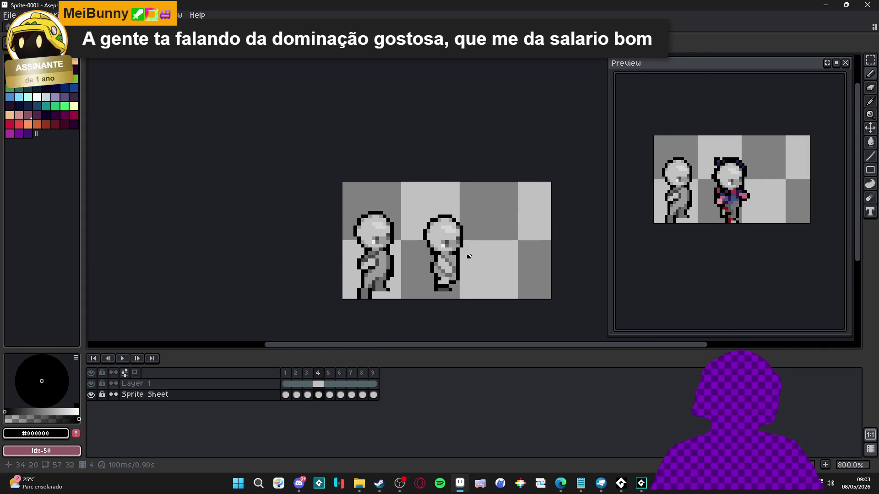
pyautogui.click(319, 376)
# Step: Flip between frames 2, 3 and 4 to compare the mannequin poses, ending on frame 3
pyautogui.click(306, 374)
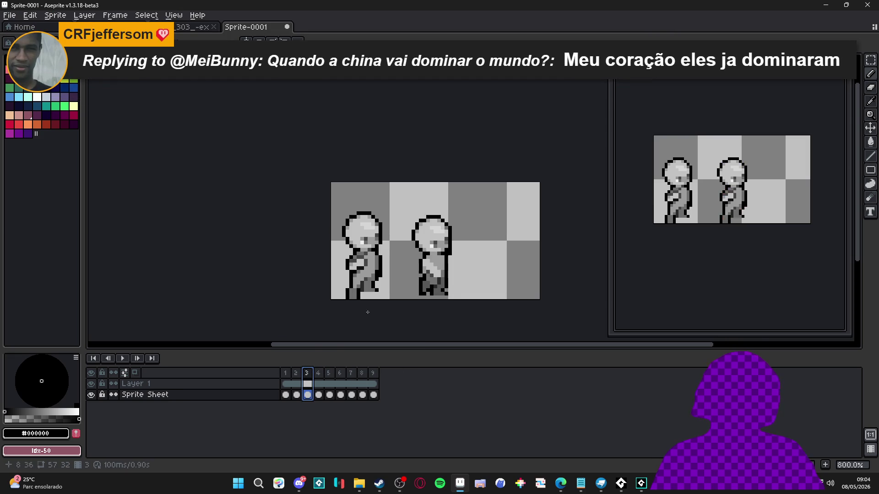
pyautogui.scroll(5, 414, 286)
pyautogui.press('b')
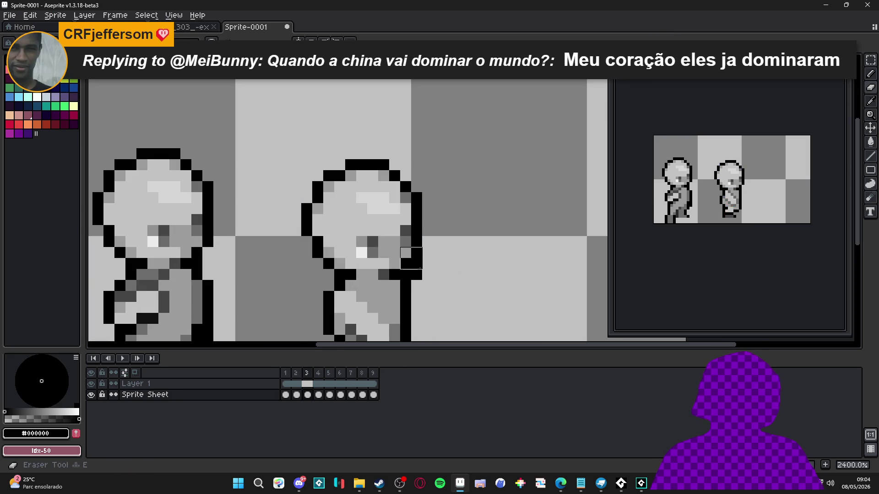
pyautogui.scroll(-3, 417, 275)
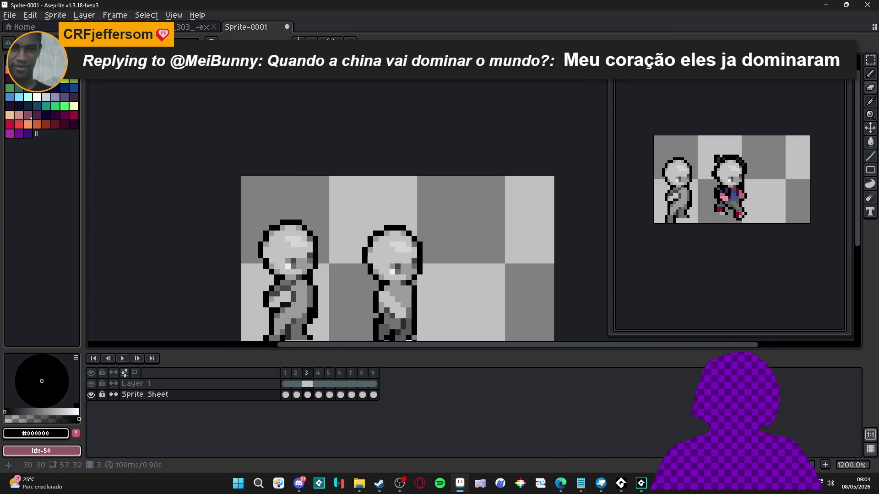
pyautogui.click(297, 375)
pyautogui.click(306, 373)
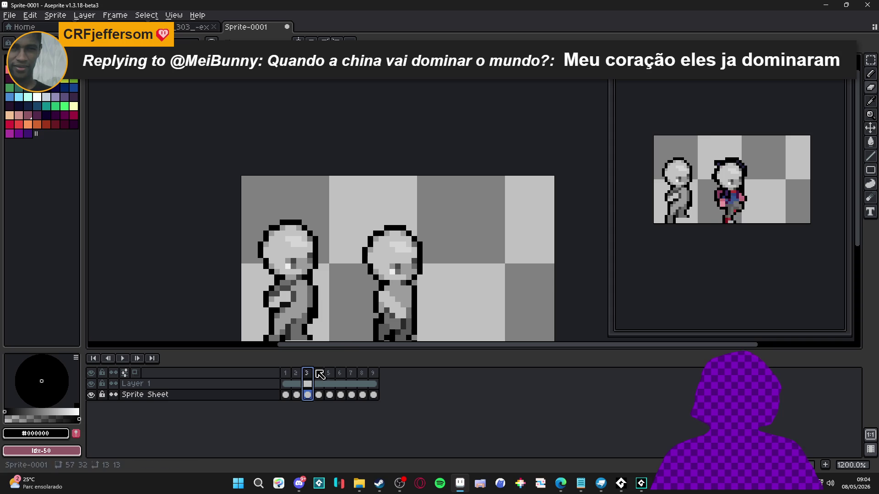
pyautogui.scroll(-3, 381, 245)
pyautogui.click(297, 383)
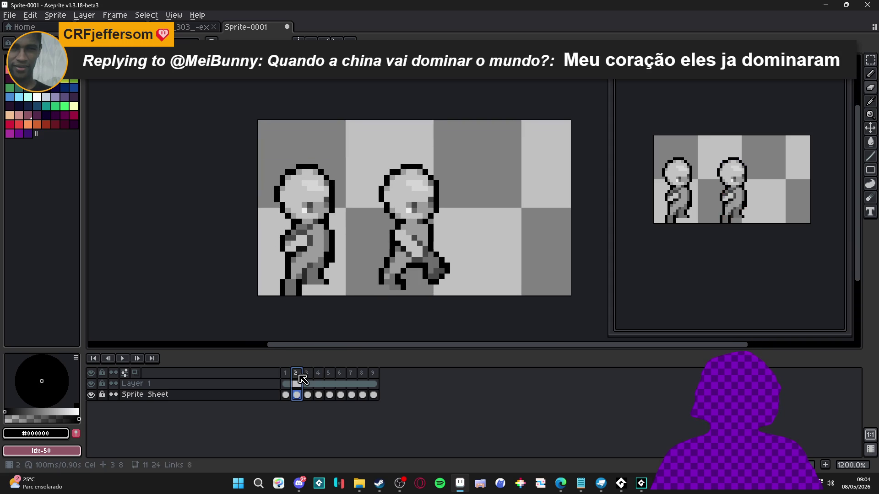
pyautogui.click(314, 382)
pyautogui.click(296, 373)
pyautogui.click(307, 374)
pyautogui.click(319, 374)
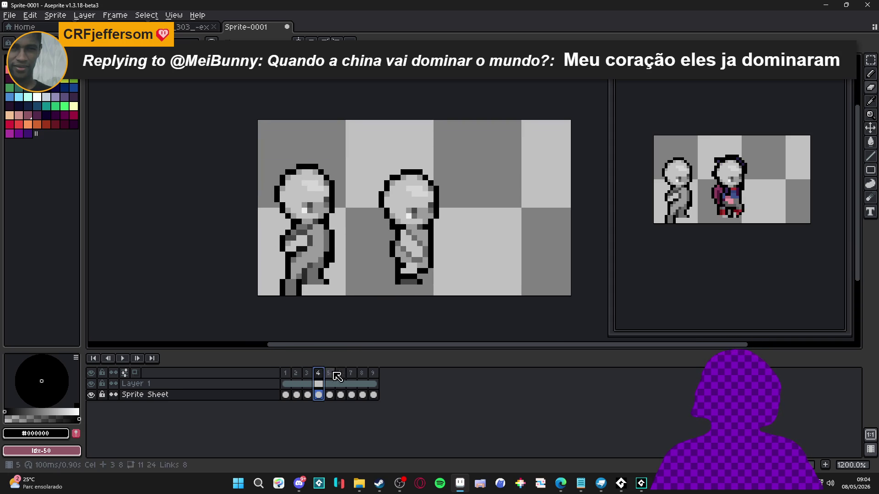
pyautogui.click(313, 382)
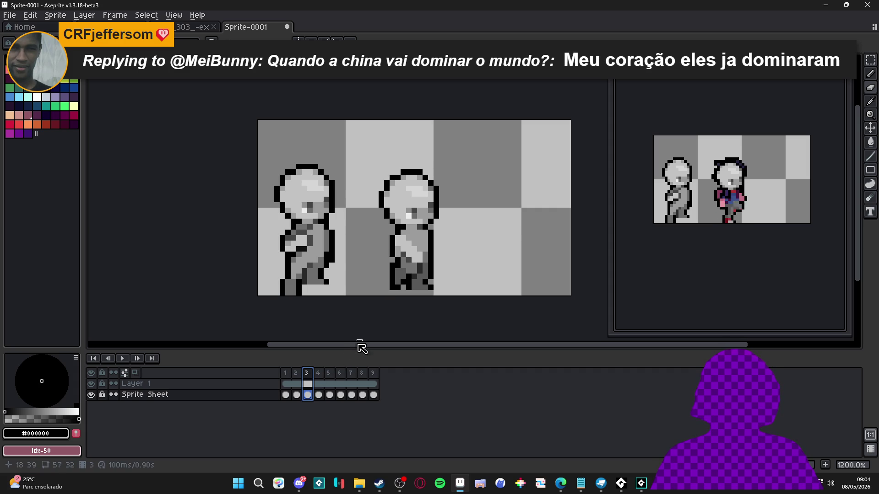
pyautogui.click(318, 373)
pyautogui.press('Left')
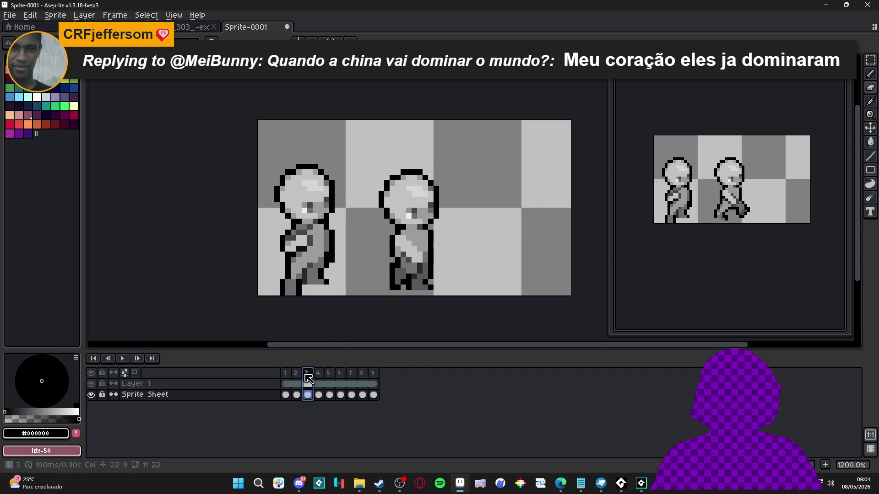
pyautogui.scroll(1, 404, 281)
# Step: Draw a light grey #9c9c9c line down the right figure's leg and darken one pixel with #595959
pyautogui.keyDown('alt'); pyautogui.click(412, 267); pyautogui.keyUp('alt')
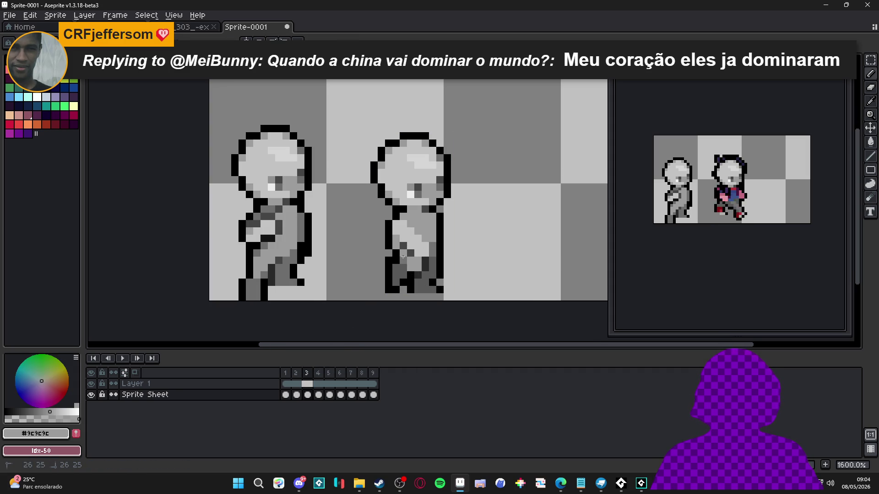
pyautogui.moveTo(433, 246)
pyautogui.mouseDown()
pyautogui.moveTo(433, 272)
pyautogui.moveTo(421, 268)
pyautogui.mouseUp()
pyautogui.keyDown('alt'); pyautogui.click(425, 255); pyautogui.keyUp('alt')
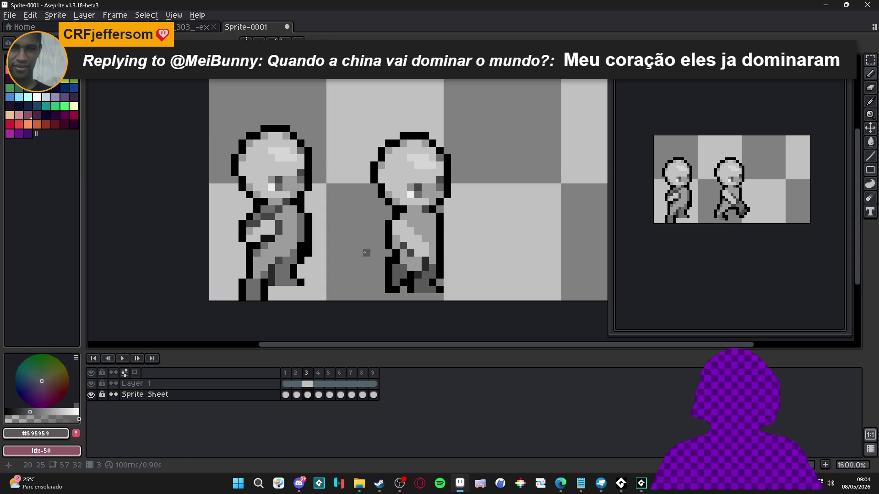
pyautogui.keyDown('alt'); pyautogui.click(427, 262); pyautogui.keyUp('alt')
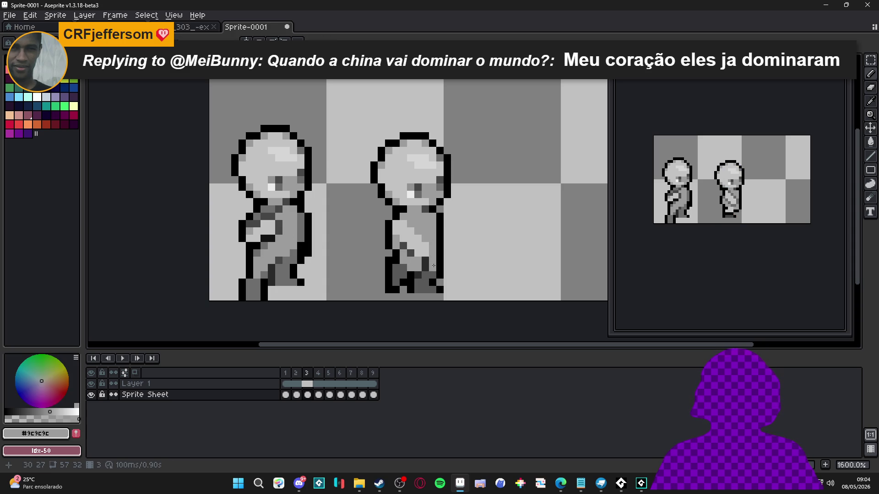
pyautogui.keyDown('alt'); pyautogui.click(418, 266); pyautogui.keyUp('alt')
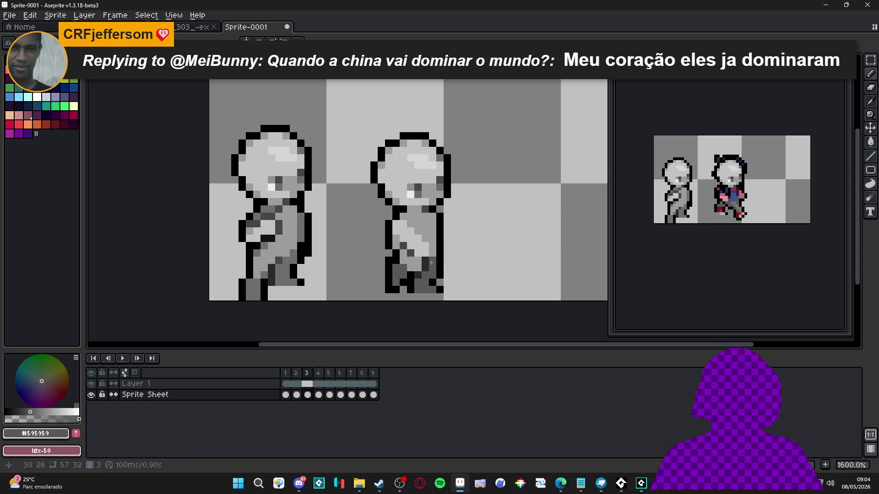
pyautogui.click(410, 270)
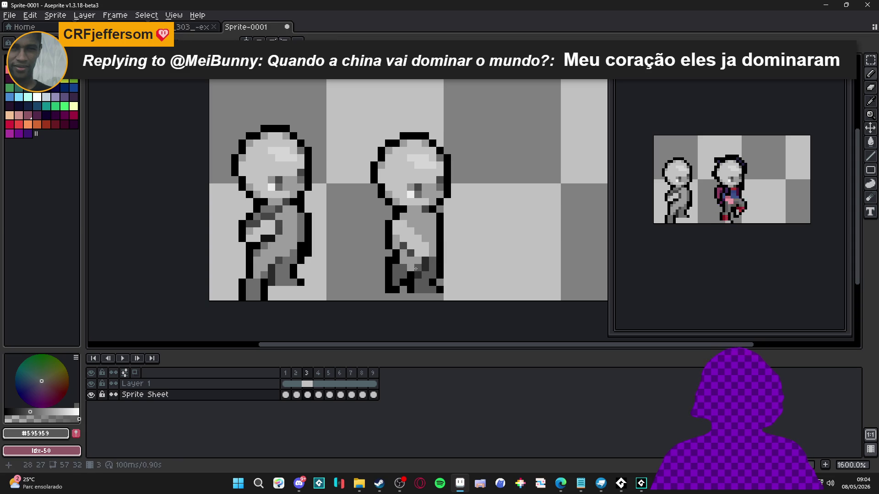
# Step: Sample darker greys (#6d6d6d, #2a2a2a, #464646) and paint dark grey pixels on the right figure's leg and torso
pyautogui.keyDown('alt'); pyautogui.click(396, 271); pyautogui.keyUp('alt')
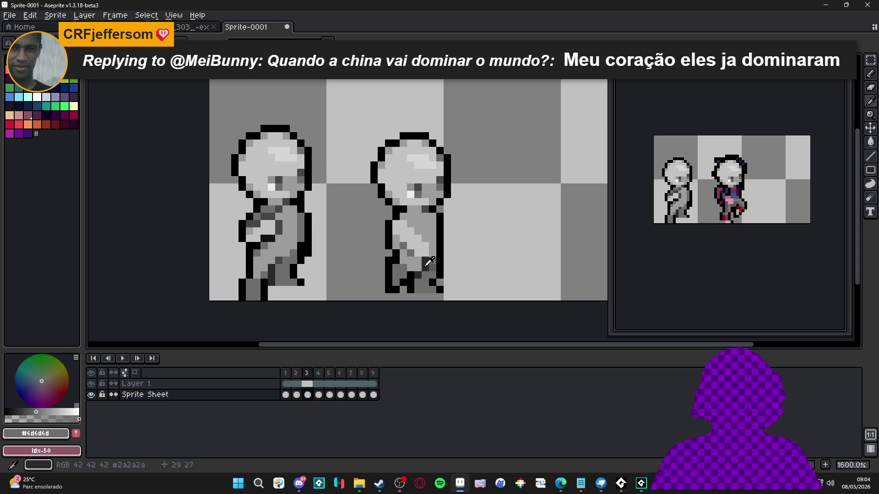
pyautogui.keyDown('alt'); pyautogui.click(424, 266); pyautogui.keyUp('alt')
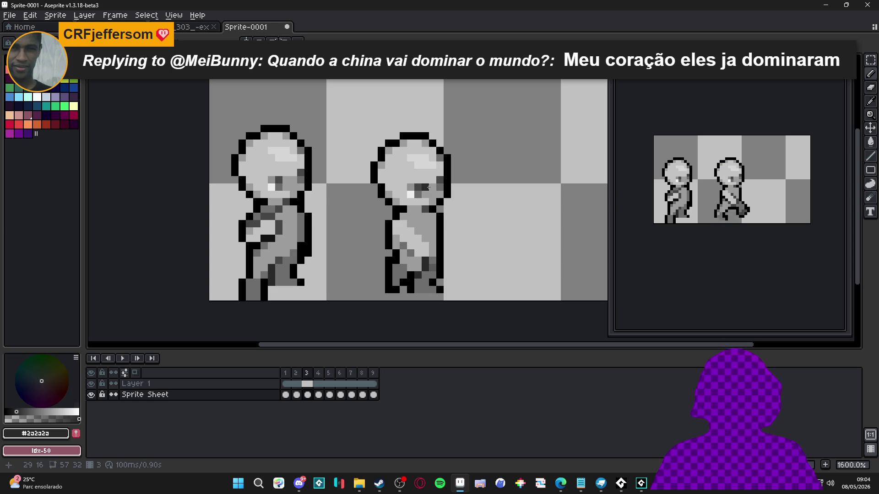
pyautogui.keyDown('alt'); pyautogui.click(382, 255); pyautogui.keyUp('alt')
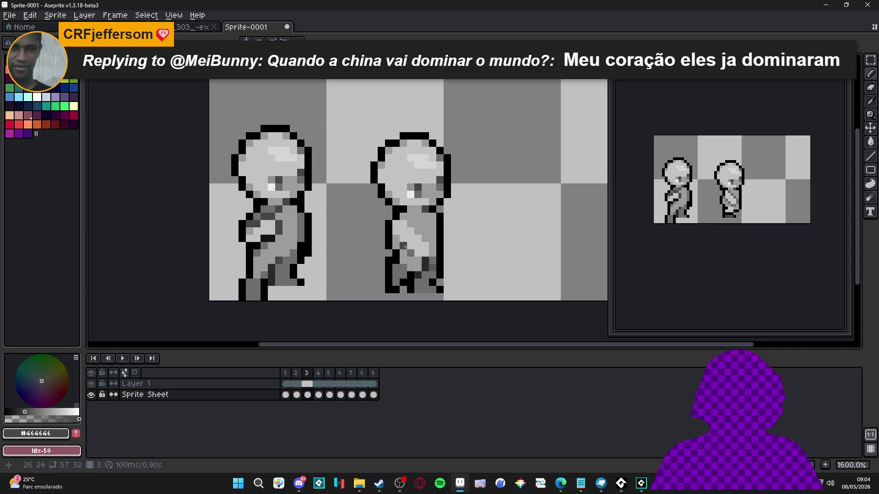
pyautogui.moveTo(410, 252); pyautogui.dragTo(412, 257)
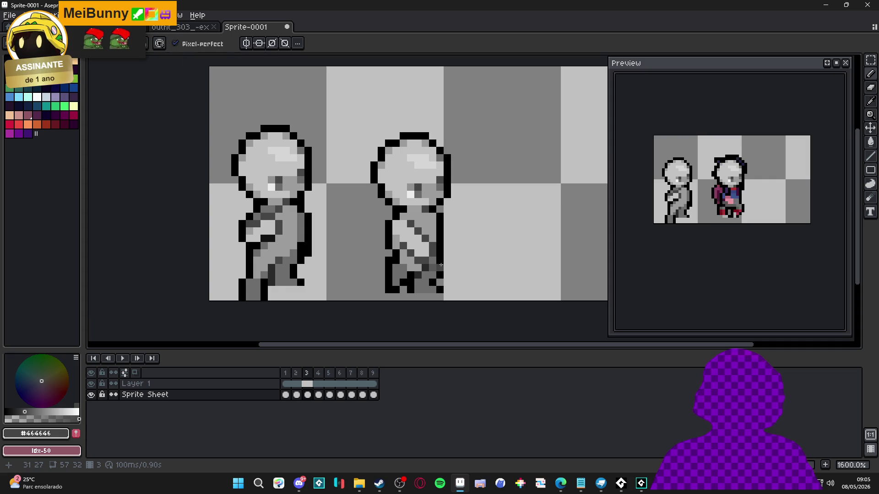
pyautogui.moveTo(429, 227); pyautogui.dragTo(433, 228)
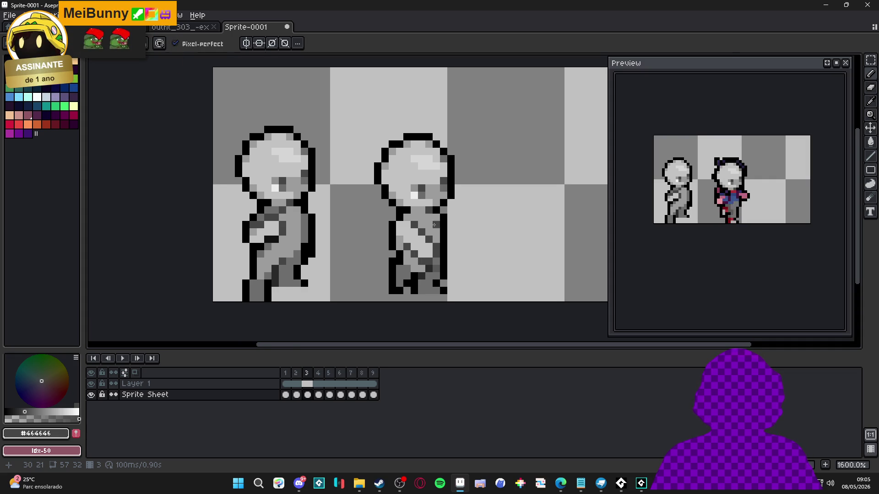
pyautogui.scroll(2, 433, 228)
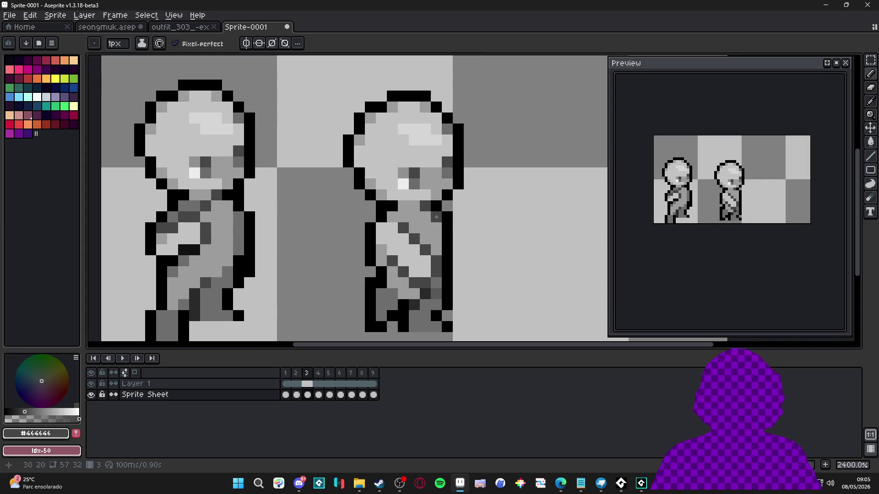
pyautogui.click(304, 374)
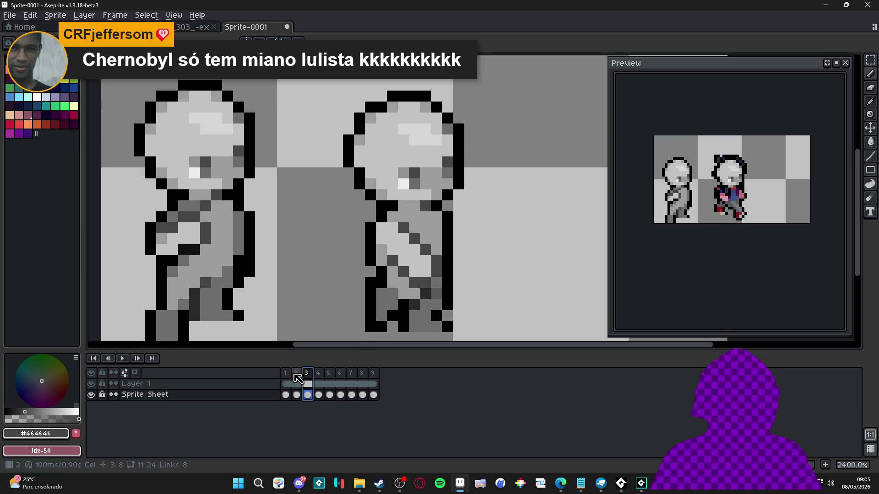
pyautogui.click(295, 375)
pyautogui.keyDown('alt'); pyautogui.click(437, 208); pyautogui.keyUp('alt')
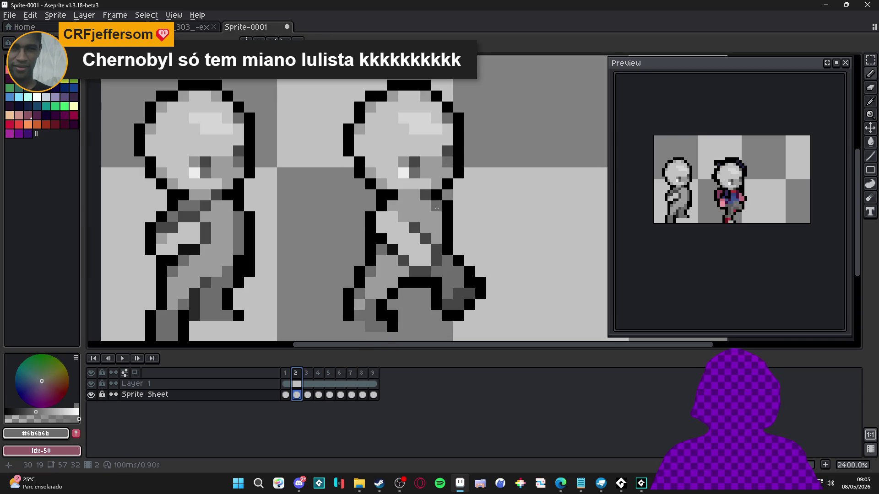
pyautogui.click(307, 373)
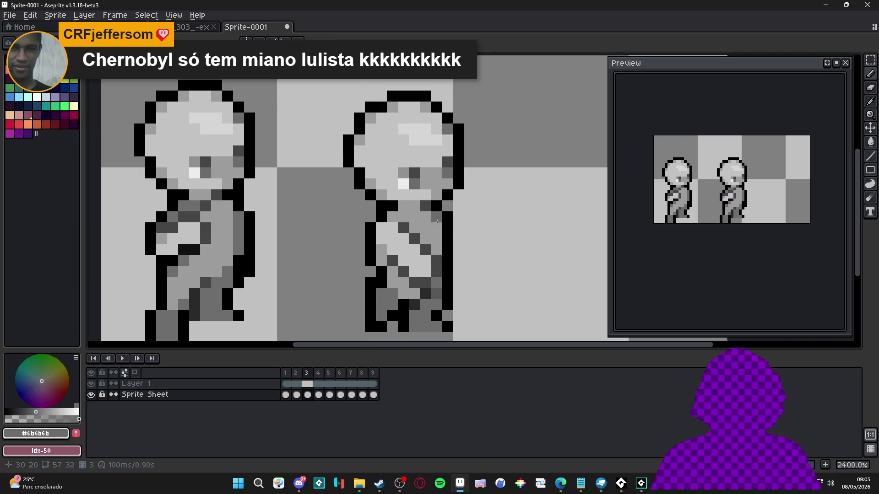
pyautogui.scroll(-3, 437, 222)
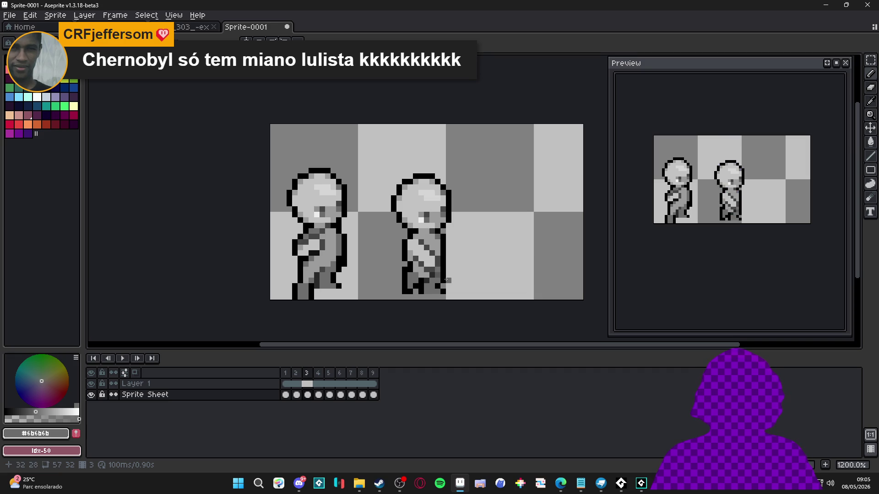
pyautogui.click(296, 374)
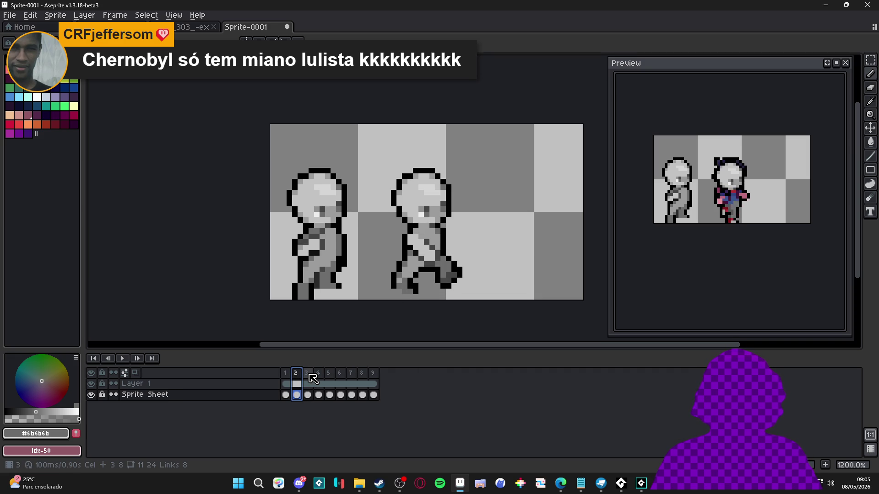
pyautogui.click(308, 374)
pyautogui.click(296, 374)
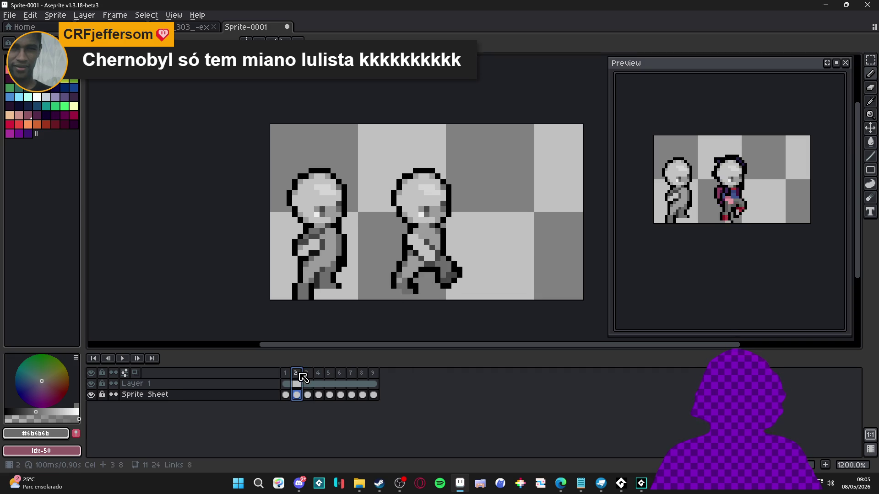
pyautogui.click(308, 373)
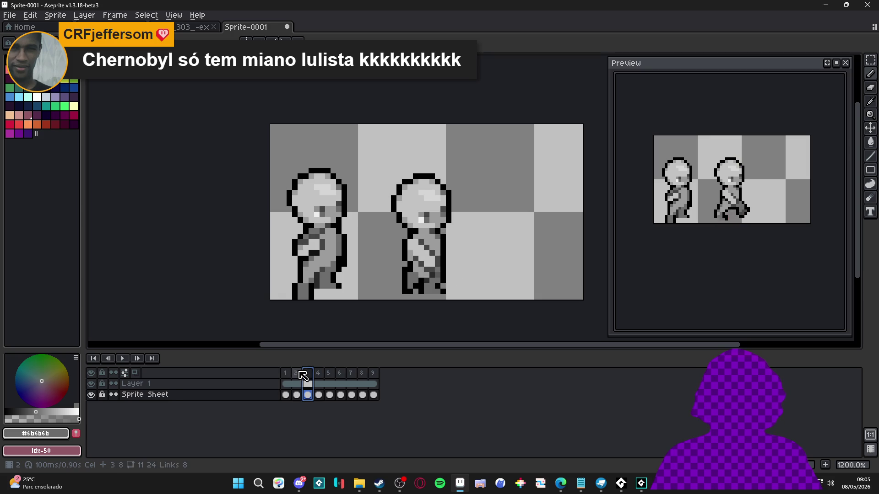
pyautogui.click(296, 374)
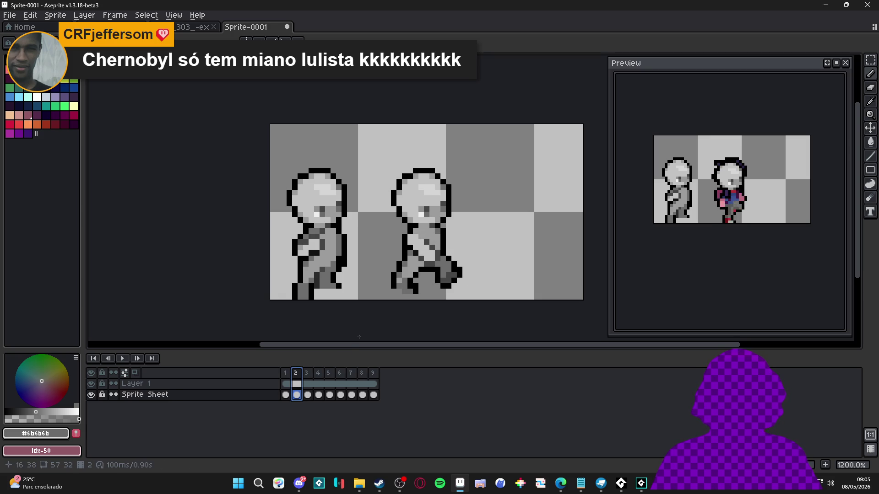
pyautogui.scroll(1, 406, 278)
pyautogui.scroll(-3, 410, 298)
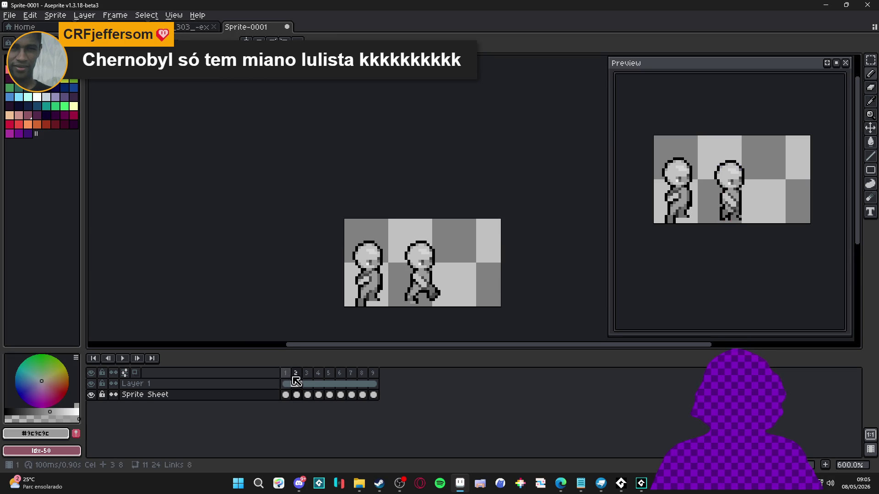
pyautogui.scroll(3, 361, 310)
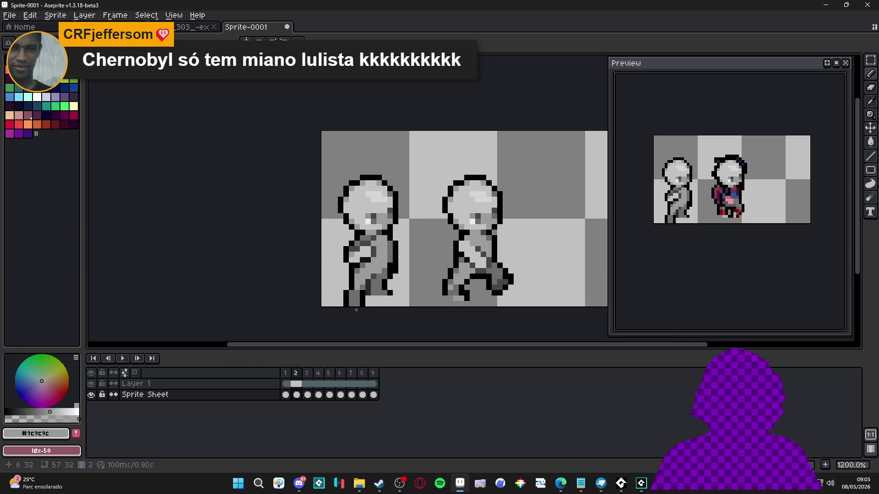
pyautogui.moveTo(443, 302); pyautogui.dragTo(364, 310)
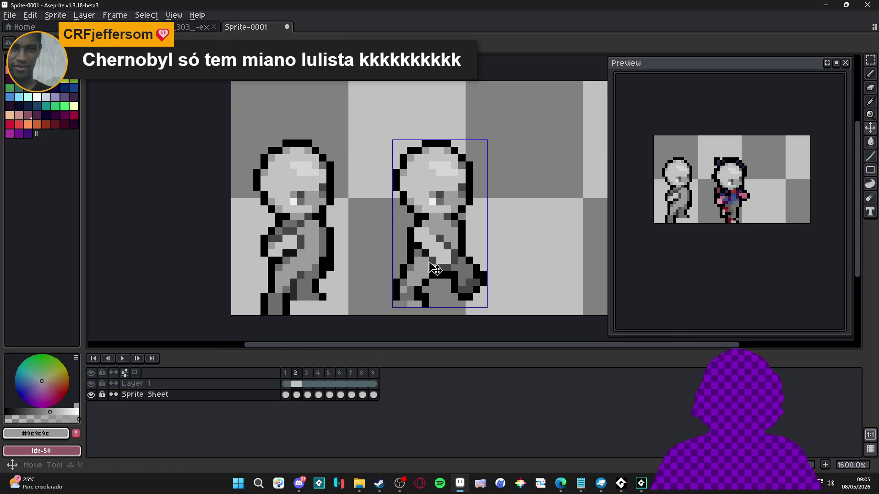
pyautogui.click(306, 373)
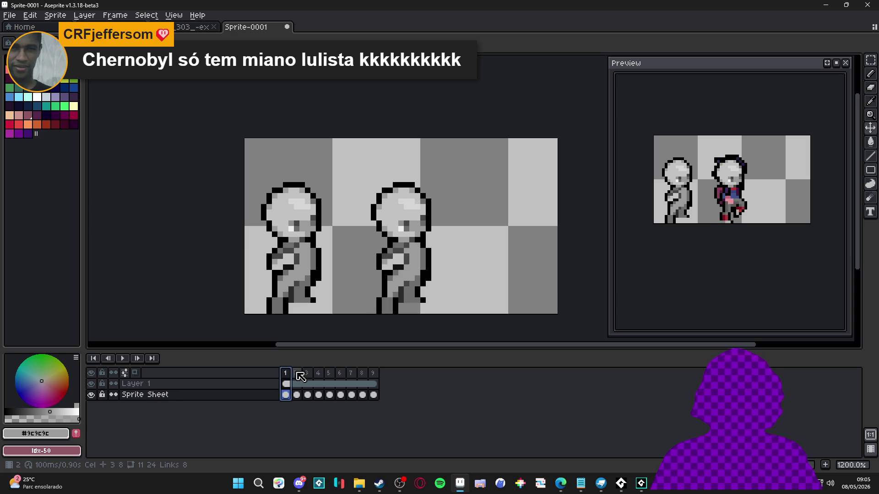
pyautogui.scroll(1, 401, 307)
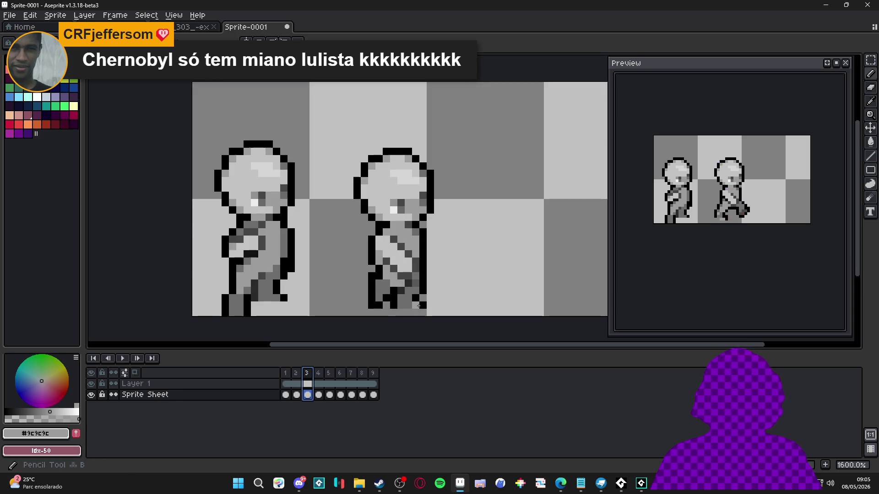
# Step: Toggle between frames 3 and 4, sampling the darker grey from frame 3's drawing
pyautogui.click(320, 373)
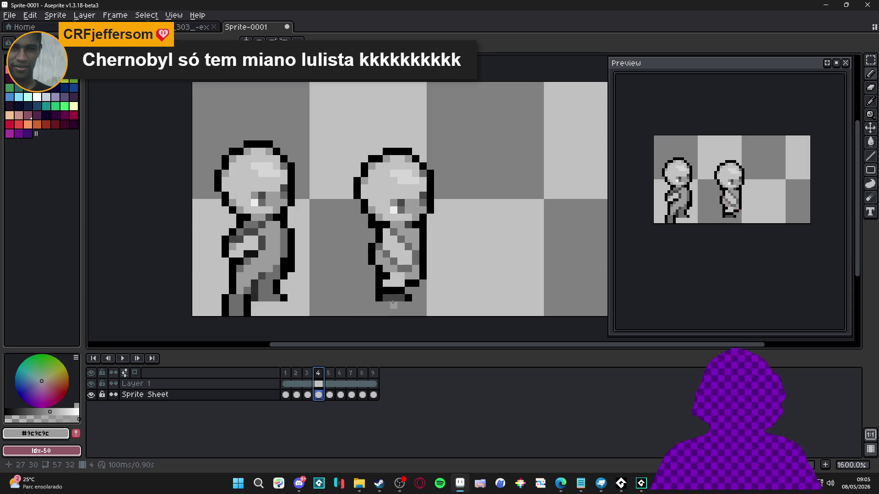
pyautogui.press('Left')
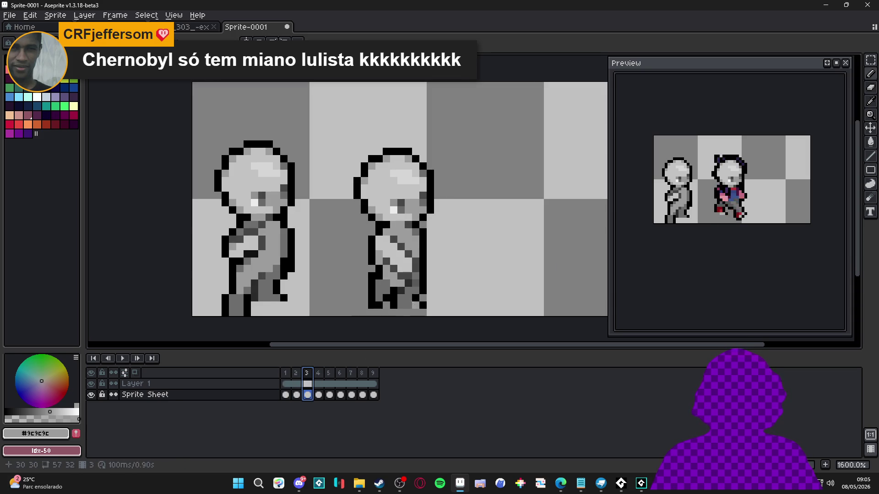
pyautogui.keyDown('alt'); pyautogui.click(414, 284); pyautogui.keyUp('alt')
pyautogui.press('Right')
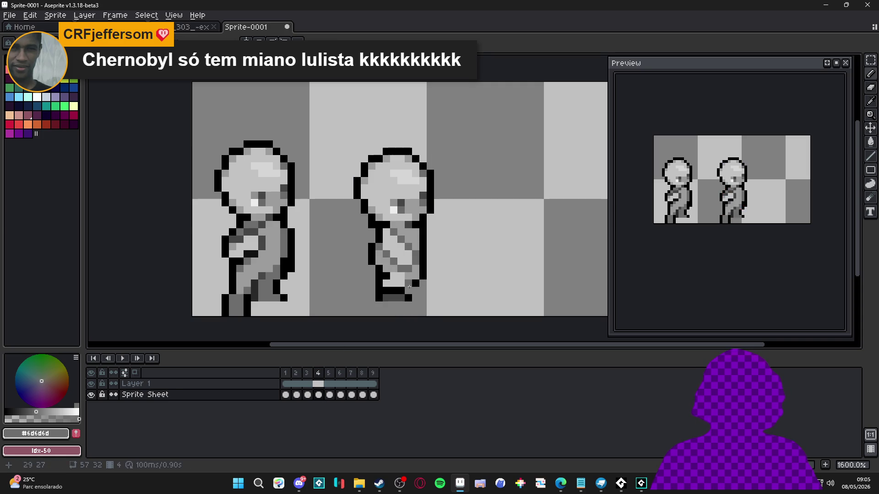
pyautogui.click(310, 374)
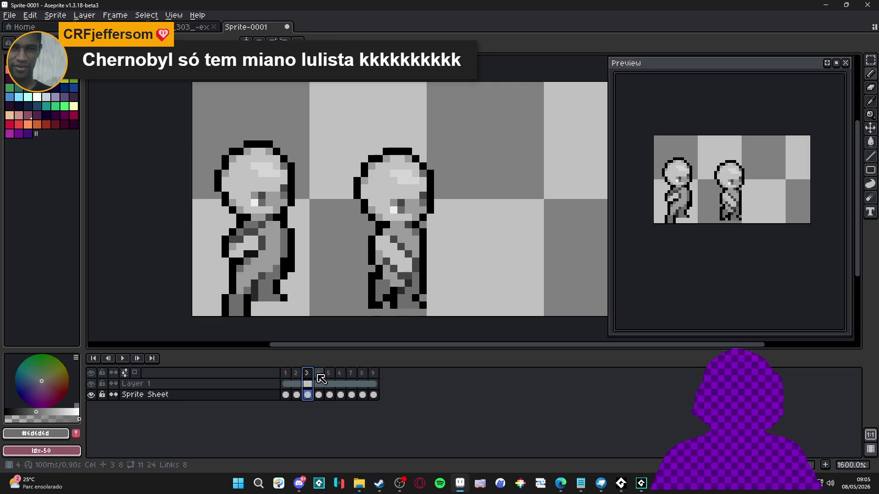
pyautogui.click(319, 384)
# Step: Shade frame 4's body with #9c9c9c, #6b6b6b and #464646 greys, then move to frame 5
pyautogui.press('alt')
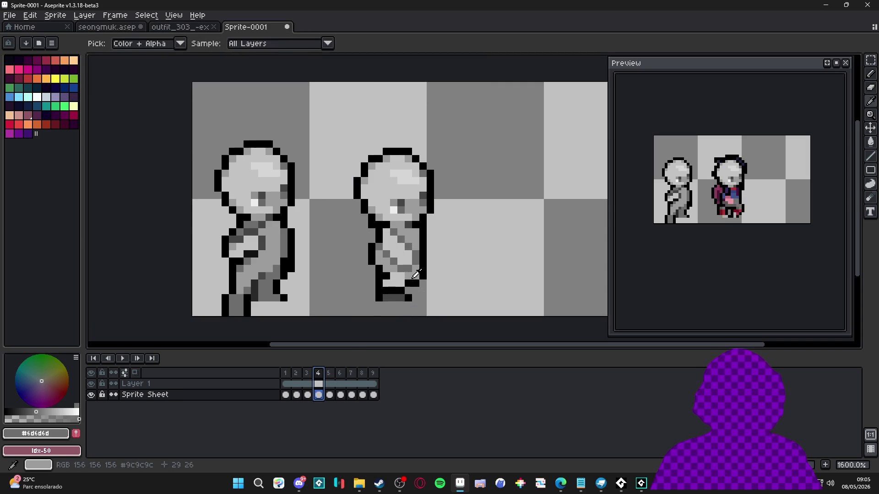
pyautogui.keyDown('alt'); pyautogui.click(416, 275); pyautogui.keyUp('alt')
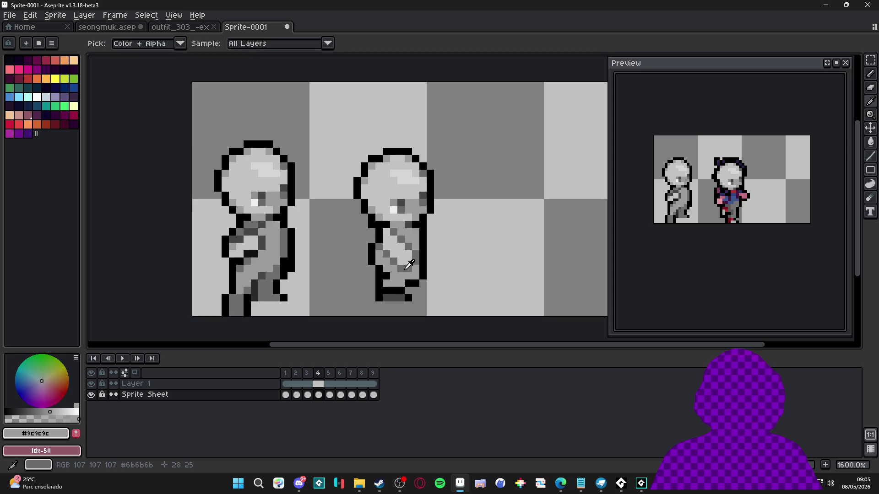
pyautogui.keyDown('alt'); pyautogui.click(405, 270); pyautogui.keyUp('alt')
pyautogui.click(403, 276)
pyautogui.scroll(-3, 392, 276)
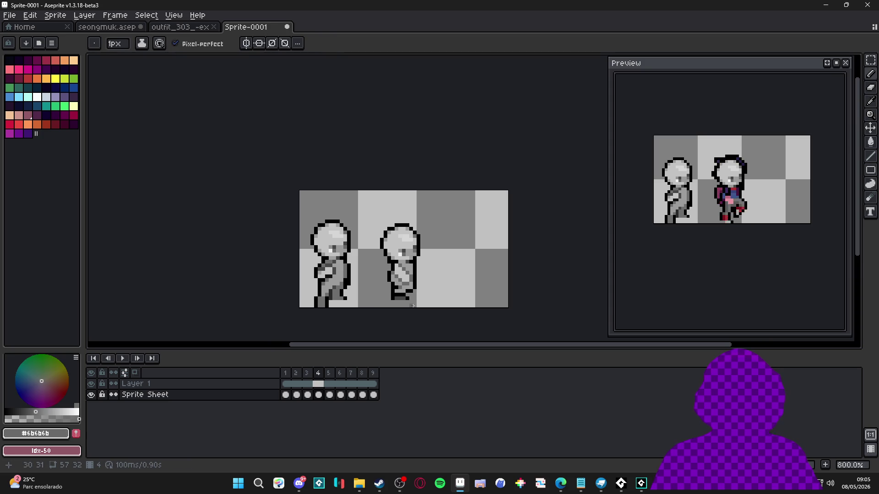
pyautogui.scroll(2, 397, 280)
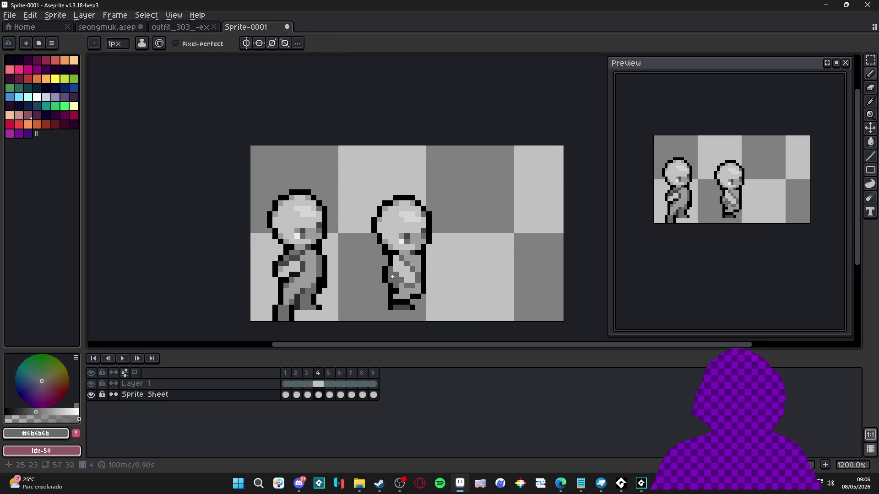
pyautogui.keyDown('alt'); pyautogui.click(393, 276); pyautogui.keyUp('alt')
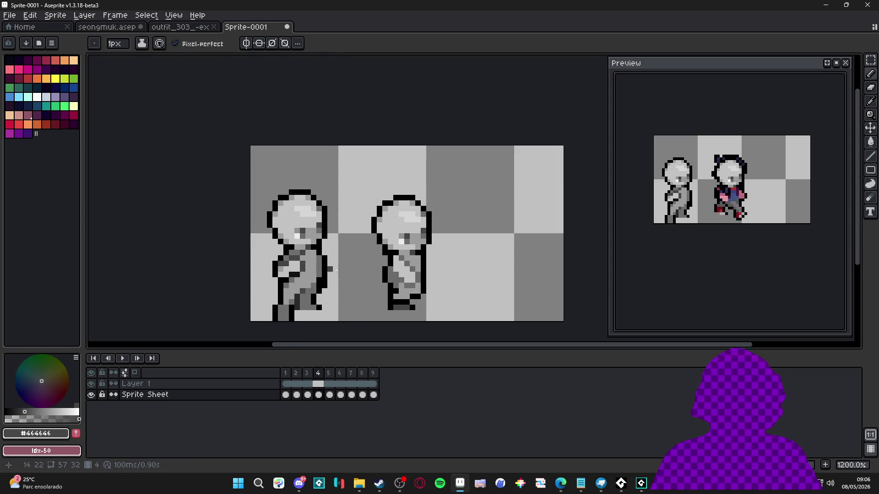
pyautogui.scroll(-3, 401, 280)
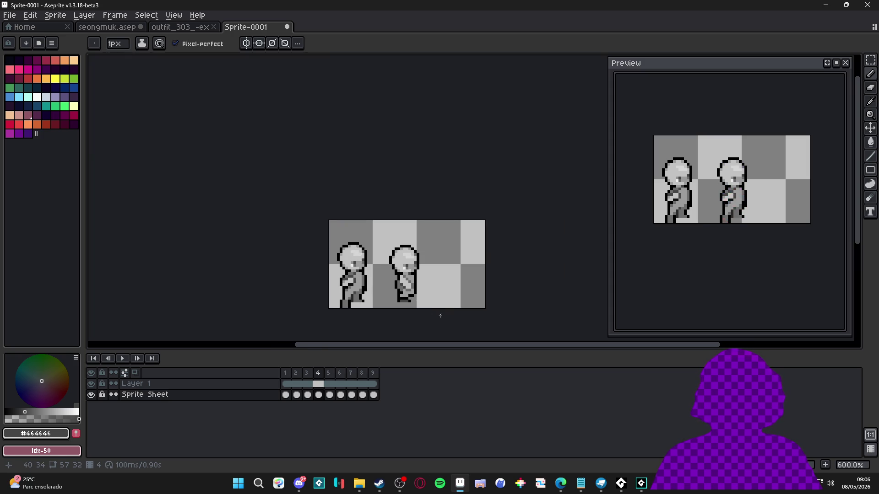
pyautogui.scroll(2, 418, 303)
pyautogui.click(328, 373)
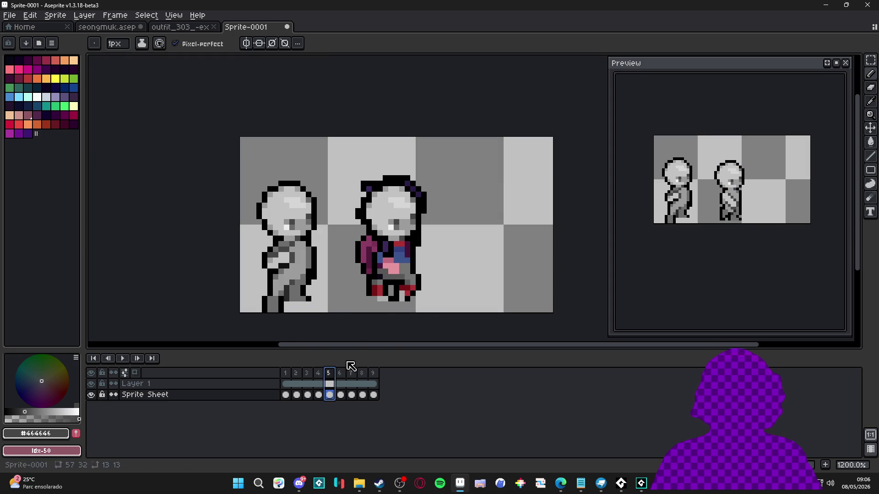
# Step: Paint background grey over frame 5's left arm and the purple hair around the head
pyautogui.keyDown('ctrl'); pyautogui.click(364, 257); pyautogui.keyUp('ctrl')
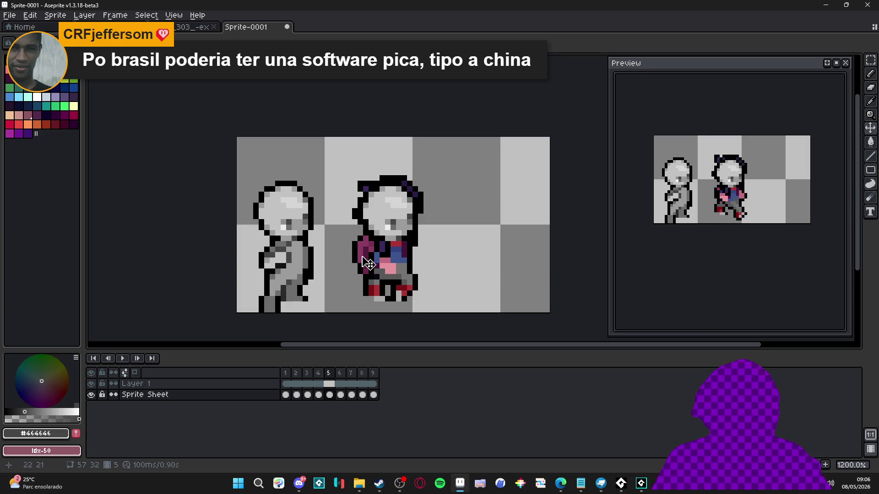
pyautogui.scroll(1, 367, 264)
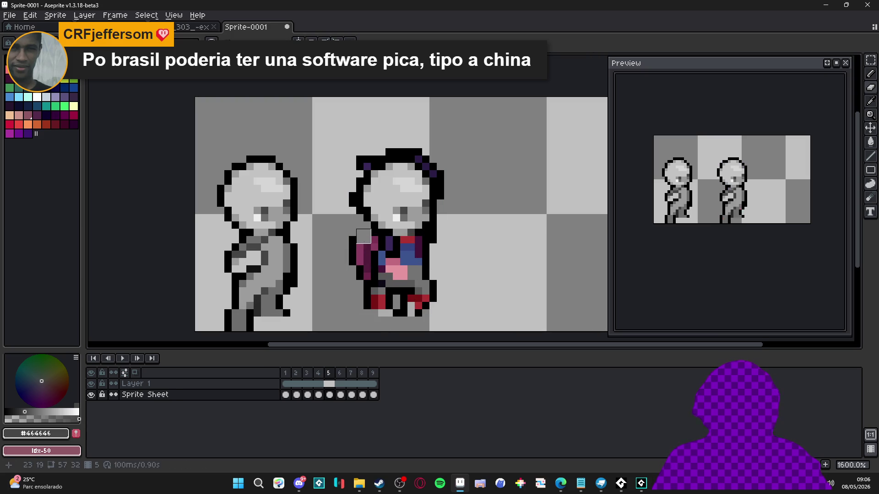
pyautogui.moveTo(371, 236)
pyautogui.mouseDown()
pyautogui.moveTo(371, 248)
pyautogui.moveTo(353, 243)
pyautogui.moveTo(364, 259)
pyautogui.moveTo(357, 265)
pyautogui.moveTo(349, 258)
pyautogui.mouseUp()
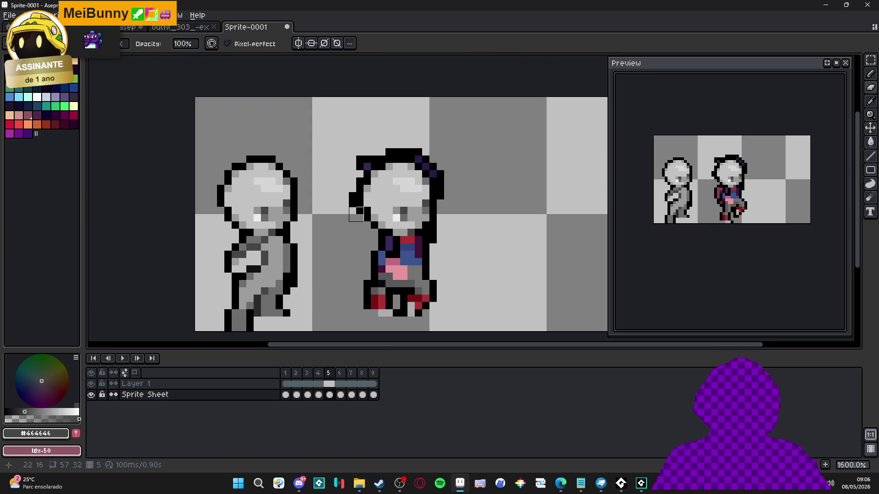
pyautogui.moveTo(360, 181)
pyautogui.mouseDown()
pyautogui.moveTo(359, 157)
pyautogui.moveTo(404, 142)
pyautogui.moveTo(435, 147)
pyautogui.moveTo(419, 159)
pyautogui.moveTo(437, 170)
pyautogui.moveTo(444, 237)
pyautogui.mouseUp()
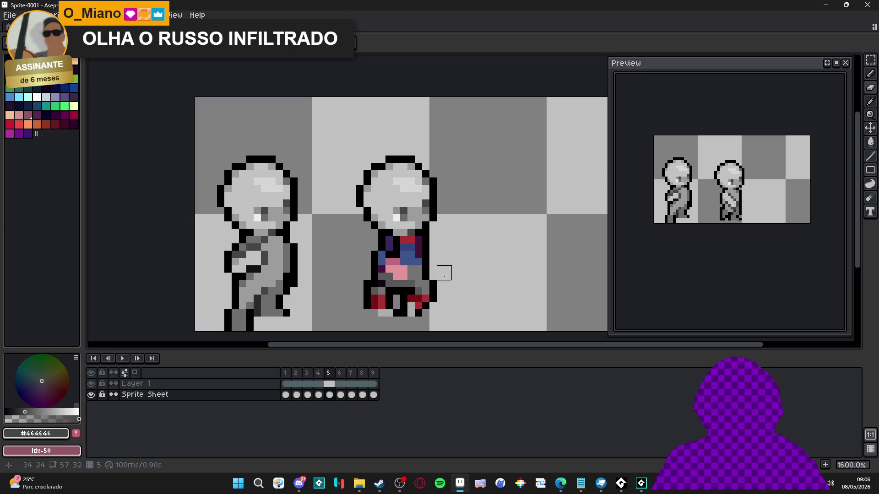
# Step: Undo and redo the last stroke on frame 5 to compare before and after
pyautogui.scroll(-3, 461, 272)
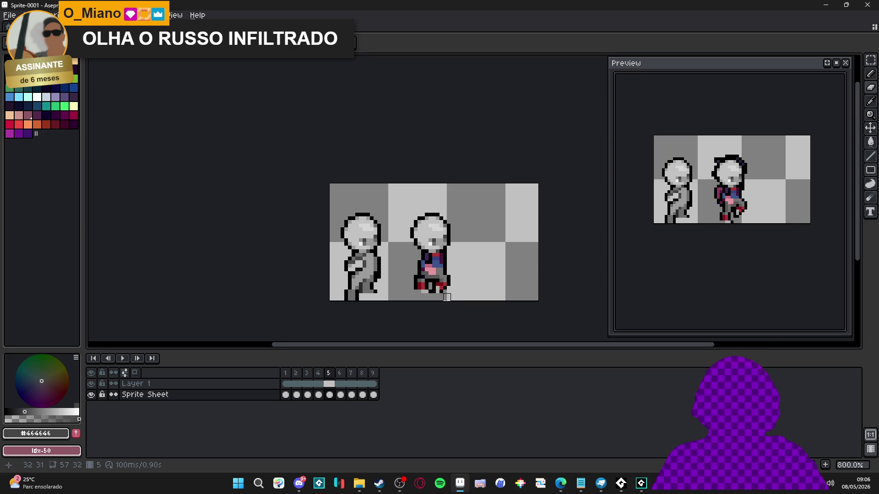
pyautogui.click(330, 384)
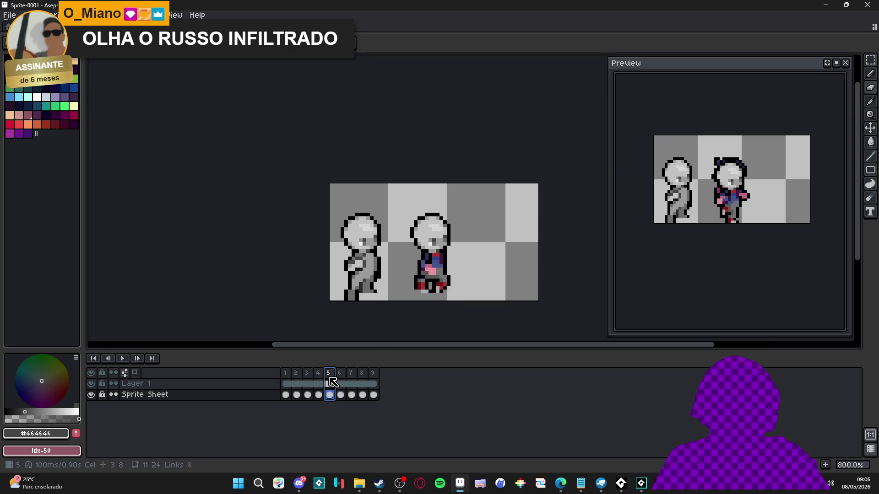
pyautogui.hotkey('ctrl', 'z')
pyautogui.hotkey('ctrl', 'y')
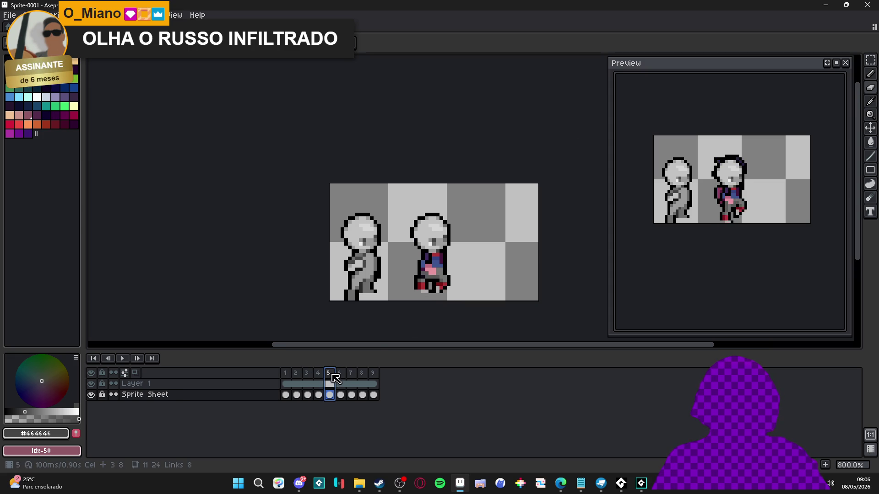
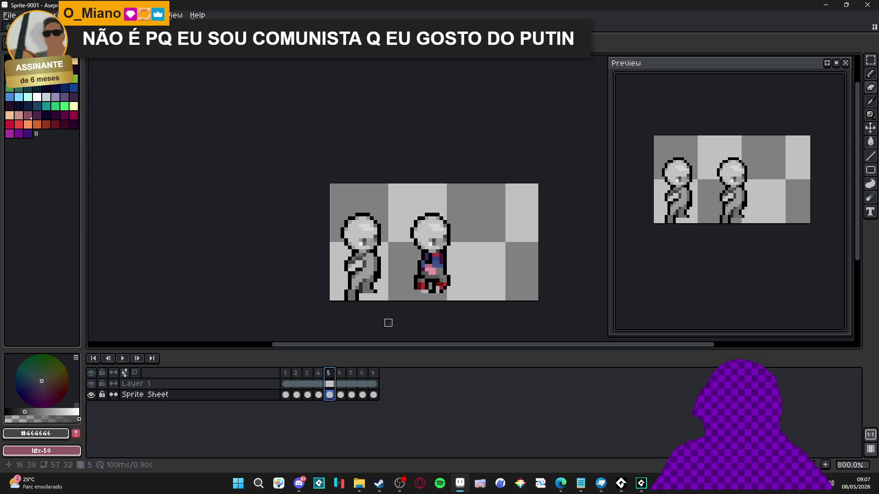
# Step: Compare against frame 4, then repaint the right figure's pink chest in light grey sampled from the head
pyautogui.click(318, 373)
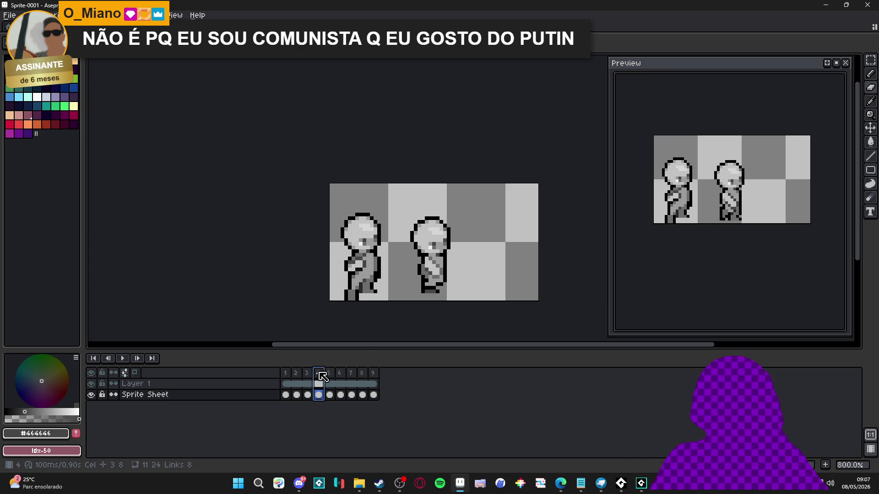
pyautogui.click(334, 373)
pyautogui.scroll(4, 442, 273)
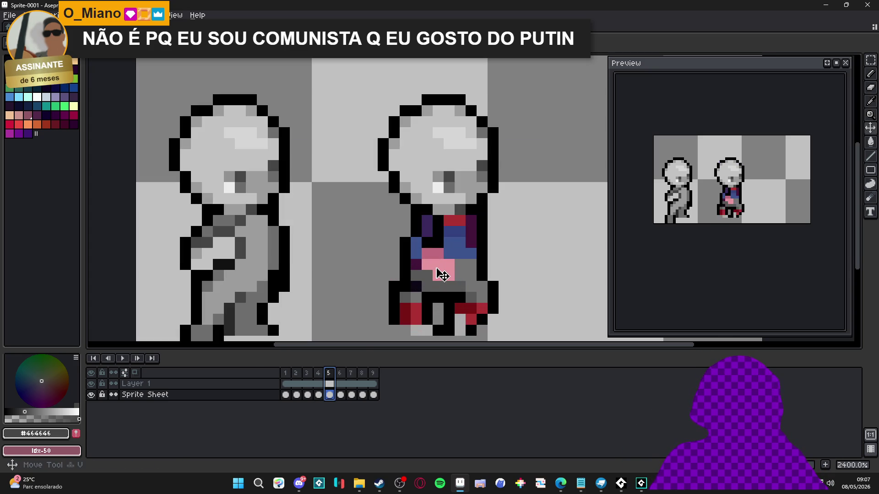
pyautogui.keyDown('alt'); pyautogui.click(435, 182); pyautogui.keyUp('alt')
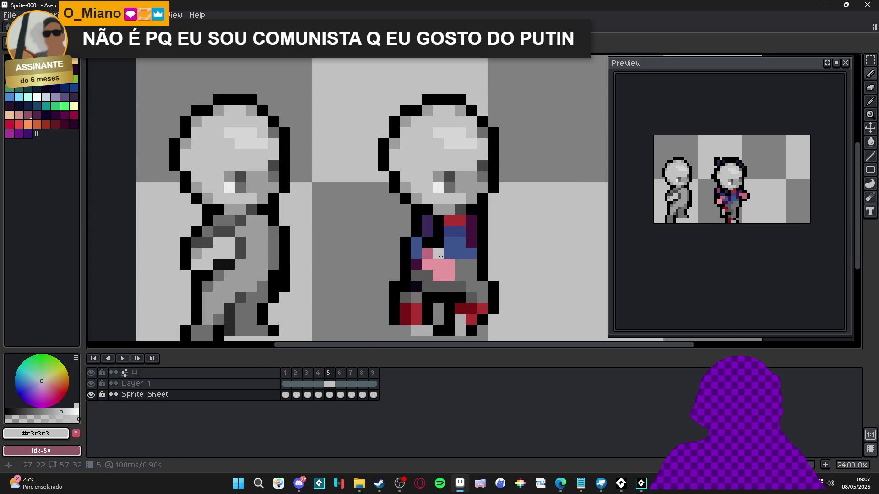
pyautogui.moveTo(450, 282); pyautogui.dragTo(433, 248)
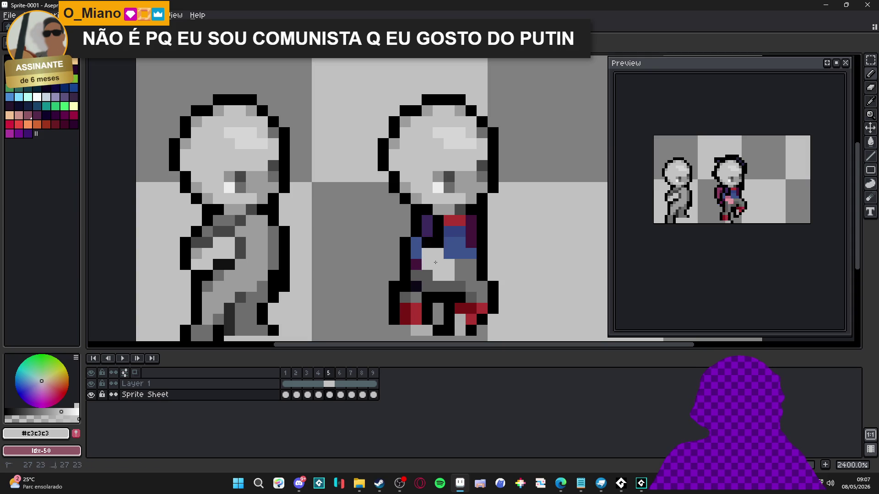
# Step: Repaint the red foot pixels with the darker grey sampled from the left figure
pyautogui.scroll(-3, 458, 284)
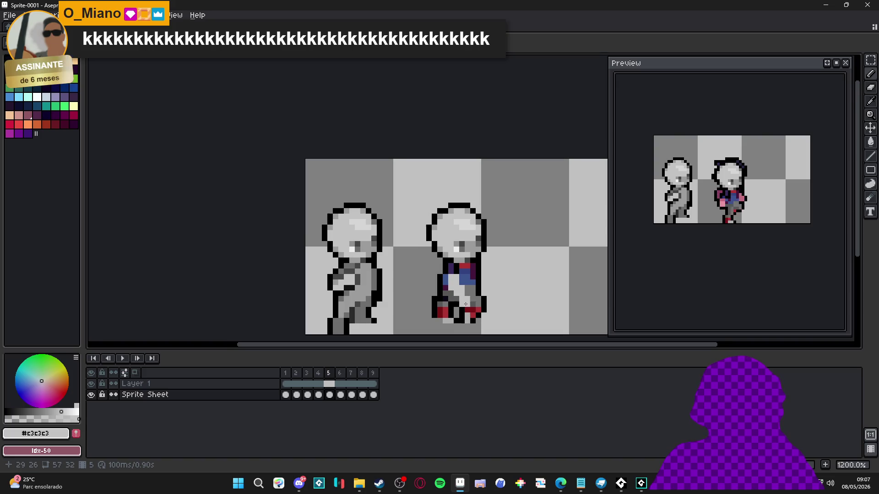
pyautogui.scroll(1, 466, 298)
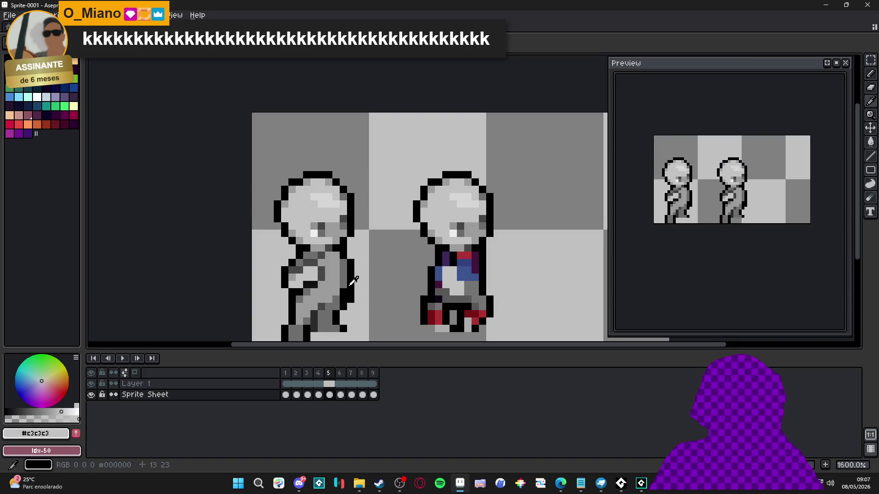
pyautogui.keyDown('alt'); pyautogui.click(375, 294); pyautogui.keyUp('alt')
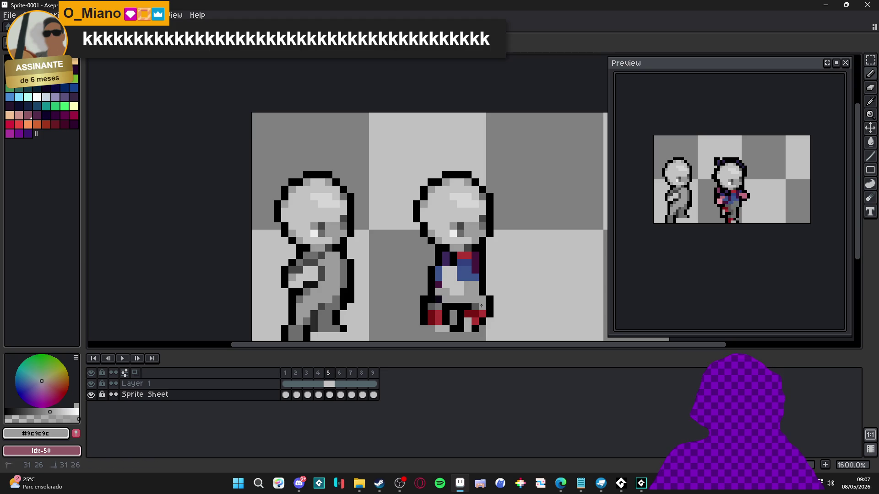
pyautogui.scroll(-1, 408, 304)
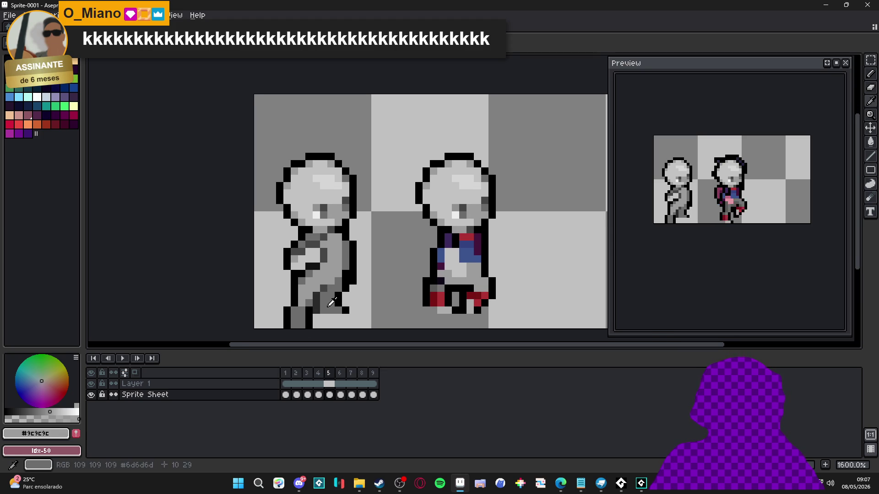
pyautogui.keyDown('alt'); pyautogui.click(334, 302); pyautogui.keyUp('alt')
pyautogui.click(479, 295)
pyautogui.click(471, 303)
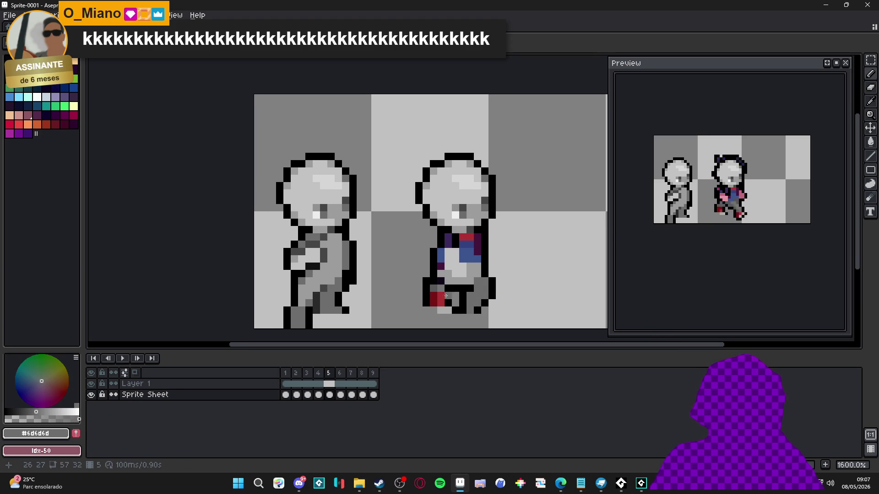
# Step: Sample the right figure's mid grey and flip between frames 4 and 5 to compare
pyautogui.keyDown('alt'); pyautogui.click(446, 274); pyautogui.keyUp('alt')
pyautogui.scroll(-1, 434, 310)
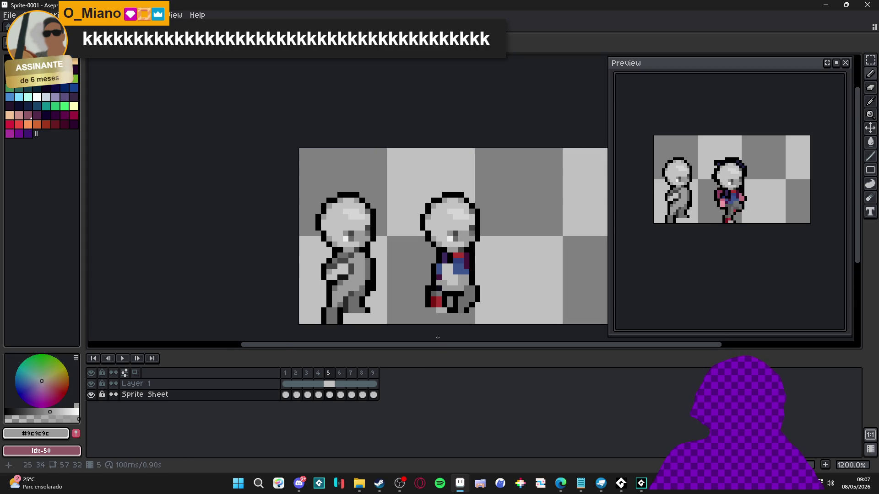
pyautogui.click(318, 375)
pyautogui.click(331, 379)
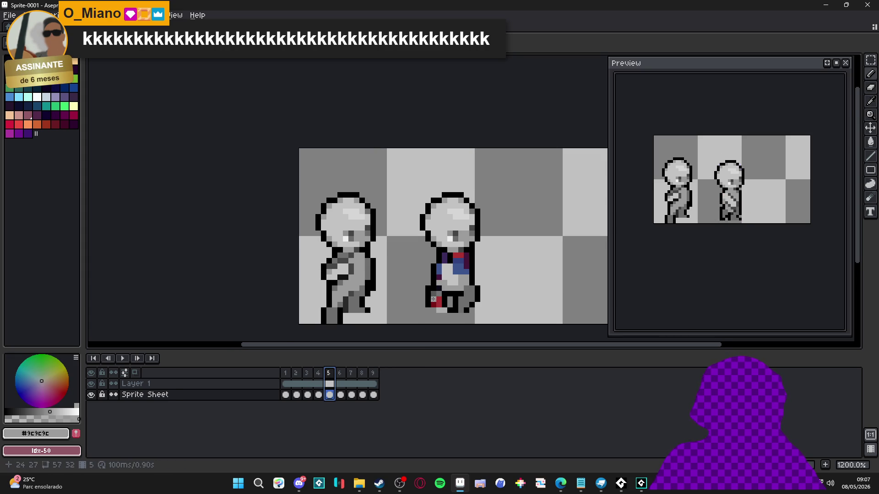
pyautogui.scroll(1, 435, 302)
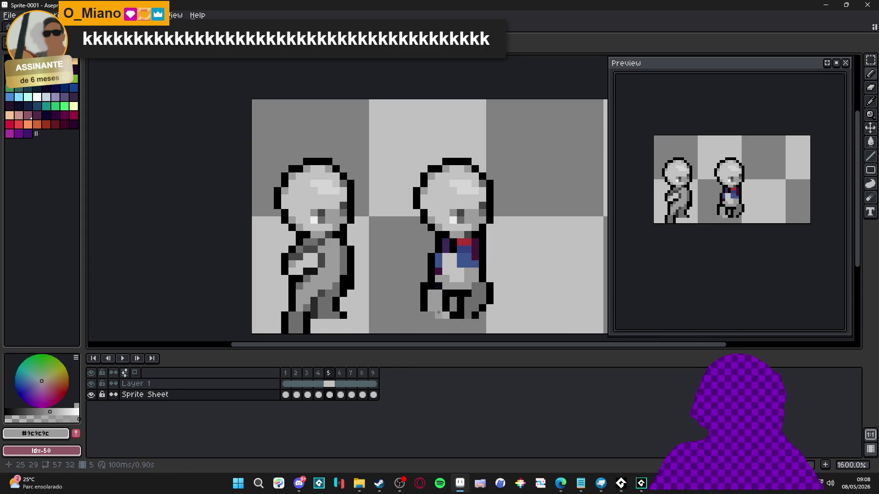
pyautogui.scroll(-3, 464, 307)
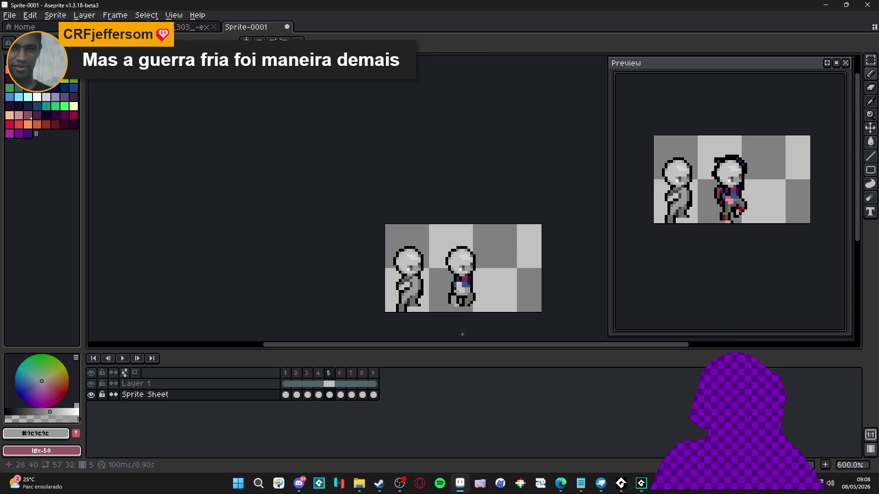
# Step: Darken spots on the right figure's body with dark grey #464646, sampling #2a2a2a and #6d6d6d along the way
pyautogui.scroll(3, 454, 308)
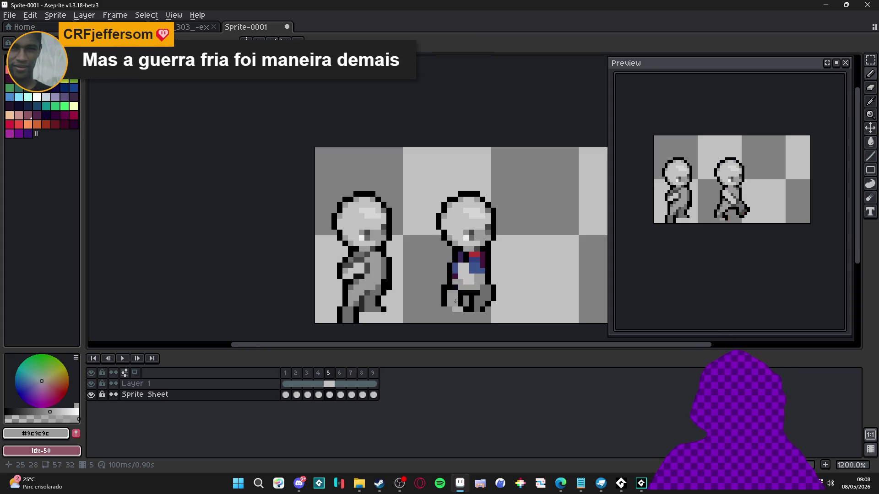
pyautogui.keyDown('alt'); pyautogui.click(484, 287); pyautogui.keyUp('alt')
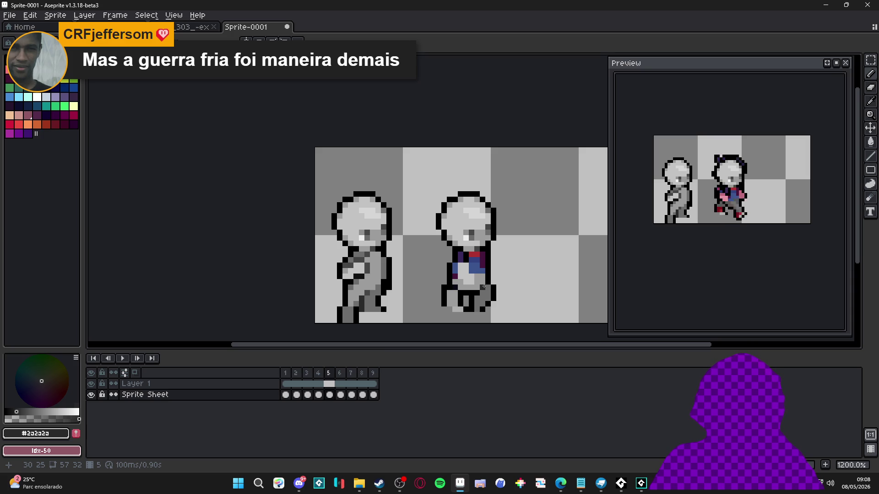
pyautogui.scroll(1, 447, 302)
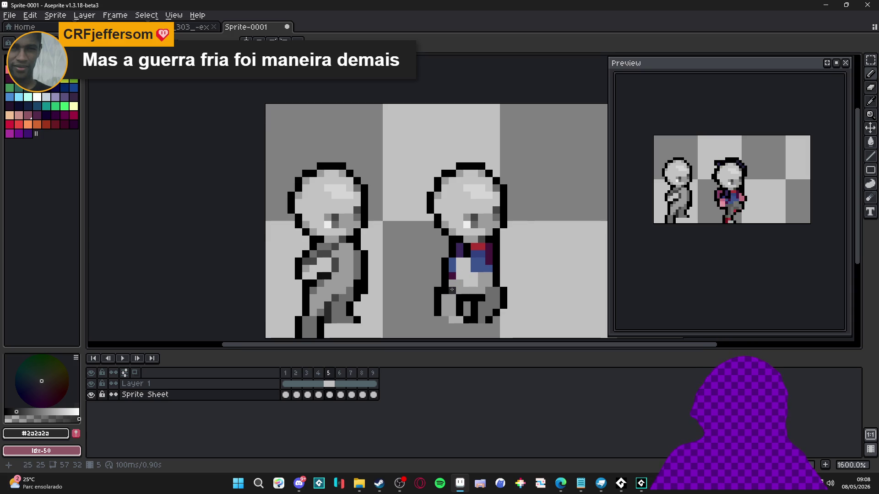
pyautogui.keyDown('alt'); pyautogui.click(452, 295); pyautogui.keyUp('alt')
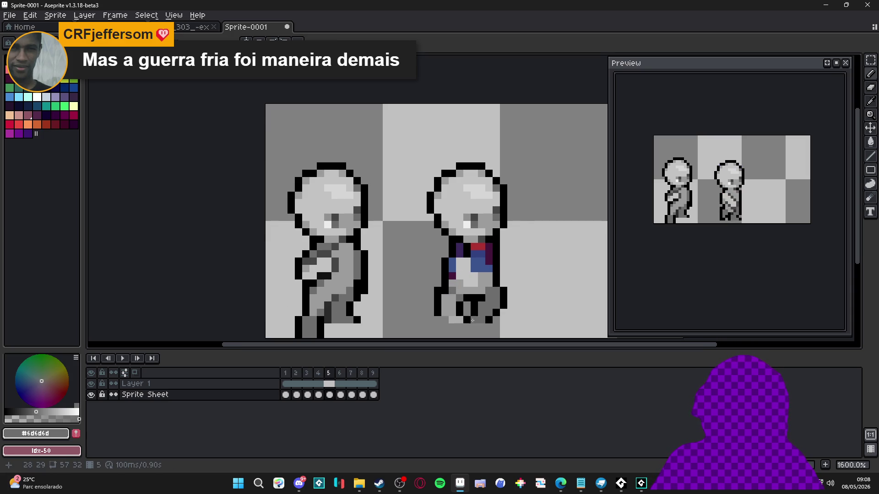
pyautogui.keyDown('alt'); pyautogui.click(457, 284); pyautogui.keyUp('alt')
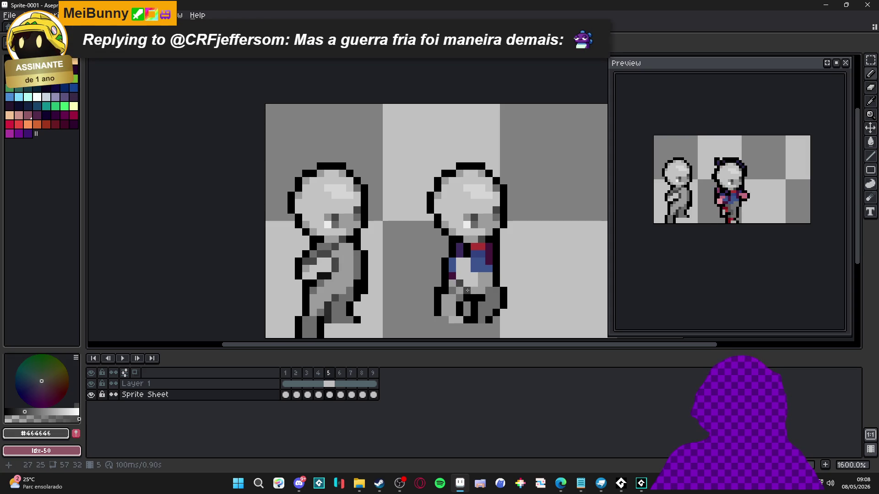
pyautogui.click(480, 275)
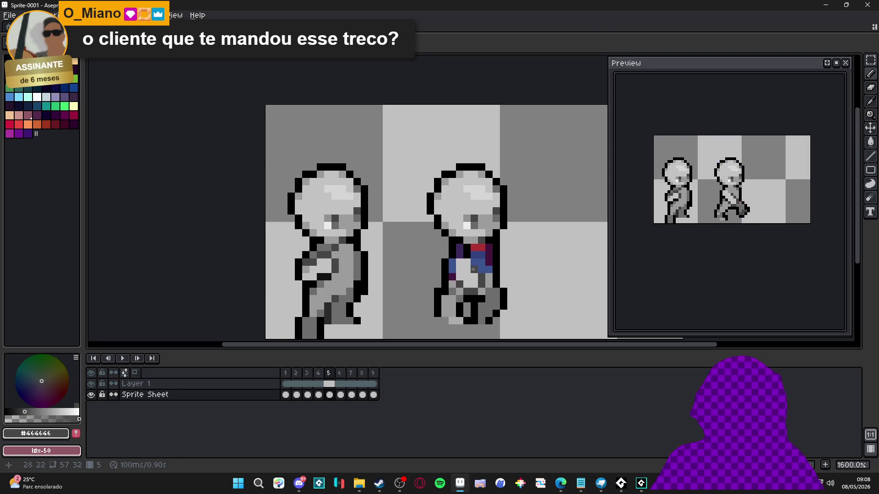
pyautogui.moveTo(451, 276); pyautogui.dragTo(451, 269)
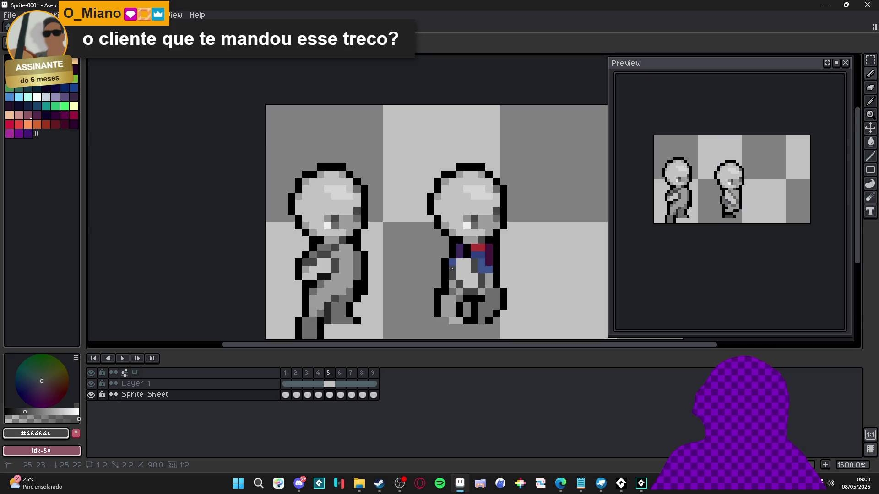
# Step: Paint the blue and purple shirt pixels in #464646 and the last purple pixel in light grey #c3c3c3
pyautogui.keyDown('alt'); pyautogui.click(492, 280); pyautogui.keyUp('alt')
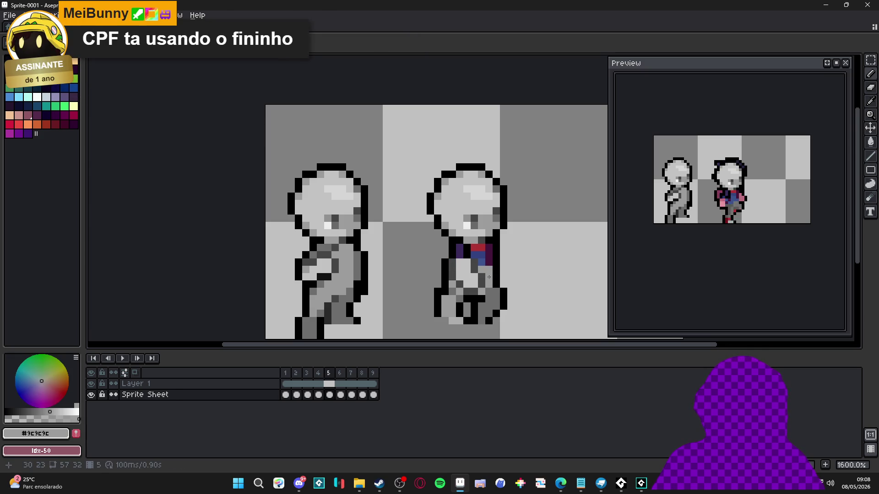
pyautogui.keyDown('alt'); pyautogui.click(490, 265); pyautogui.keyUp('alt')
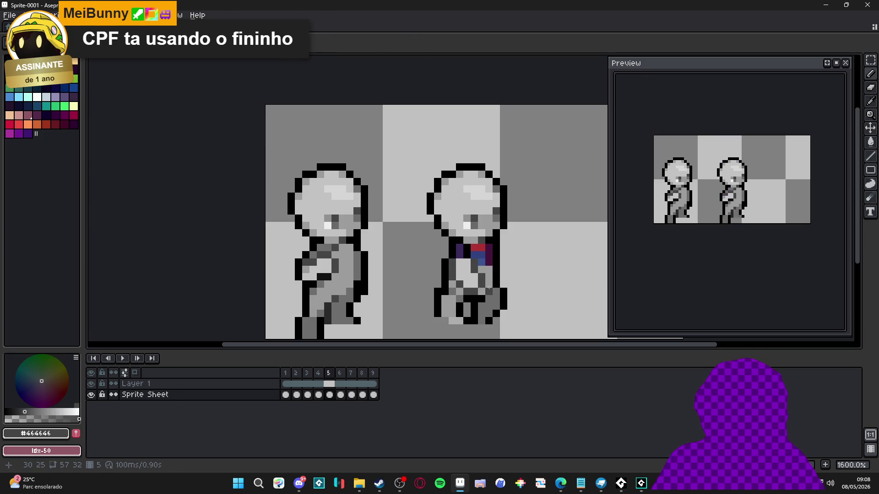
pyautogui.keyDown('alt'); pyautogui.click(489, 290); pyautogui.keyUp('alt')
pyautogui.moveTo(481, 254); pyautogui.dragTo(484, 258)
pyautogui.keyDown('alt'); pyautogui.click(463, 280); pyautogui.keyUp('alt')
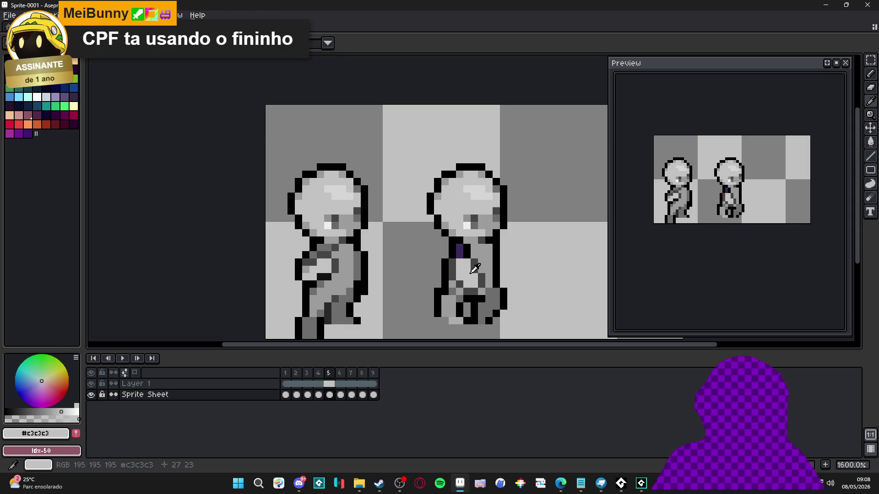
pyautogui.click(459, 249)
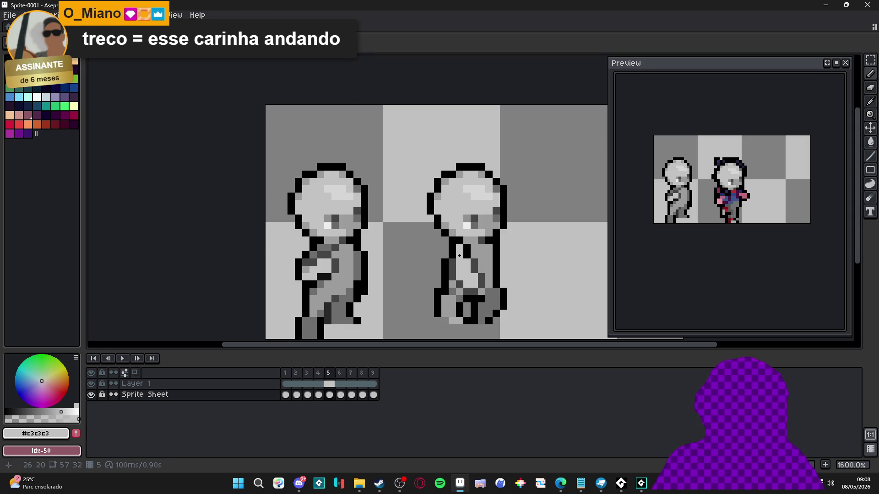
pyautogui.scroll(-1, 462, 260)
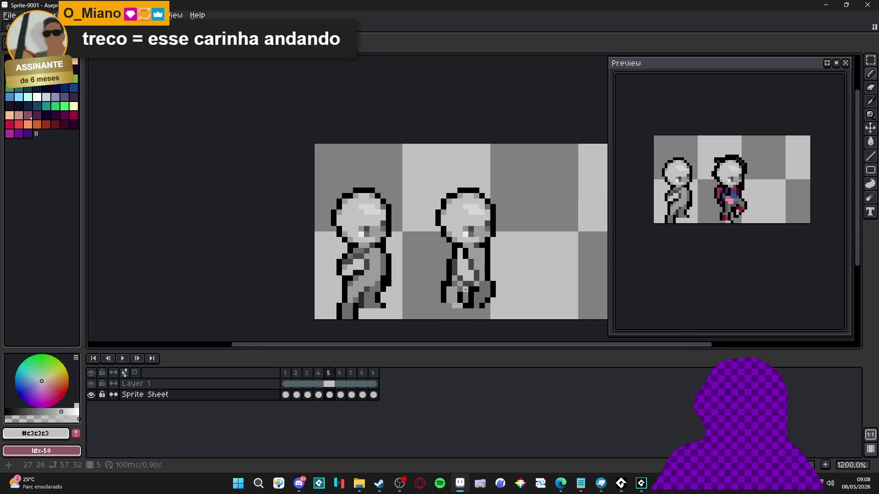
pyautogui.scroll(-1, 485, 307)
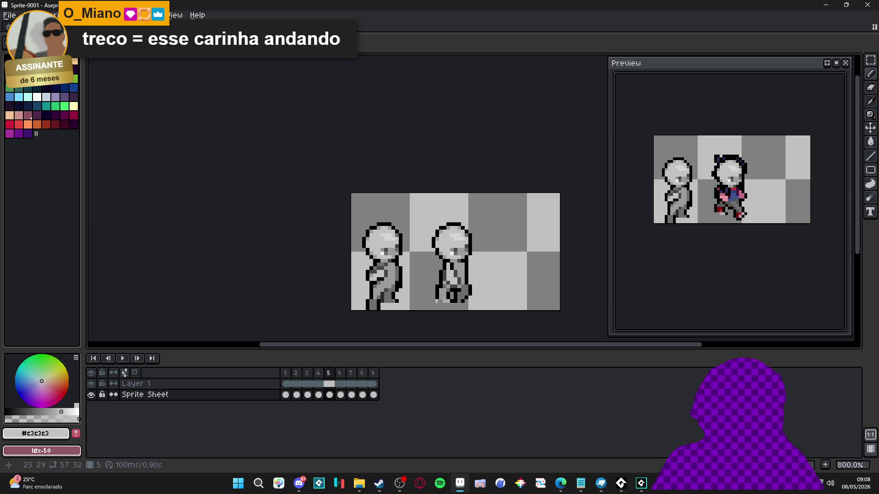
# Step: Tag frames 2 through 9 as 'walk'
pyautogui.moveTo(296, 373); pyautogui.dragTo(378, 377)
pyautogui.rightClick(378, 377)
pyautogui.click(428, 416)
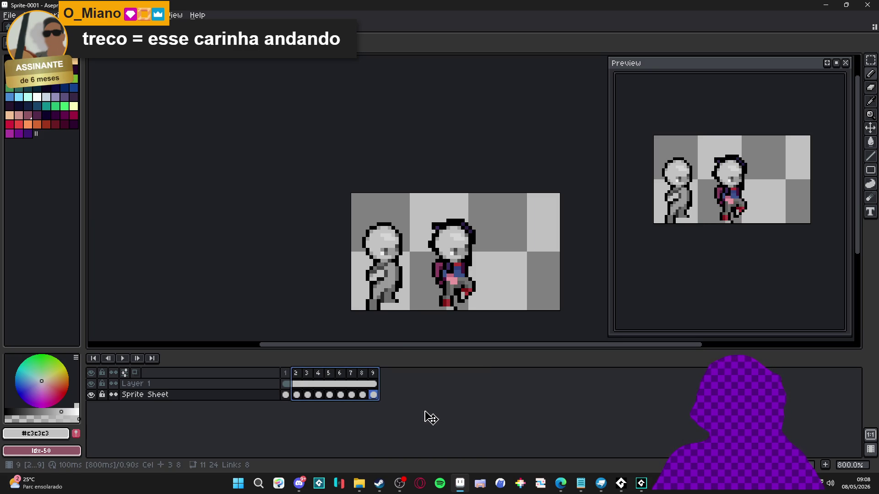
pyautogui.write('walk')
pyautogui.press('Return')
pyautogui.press('Return')
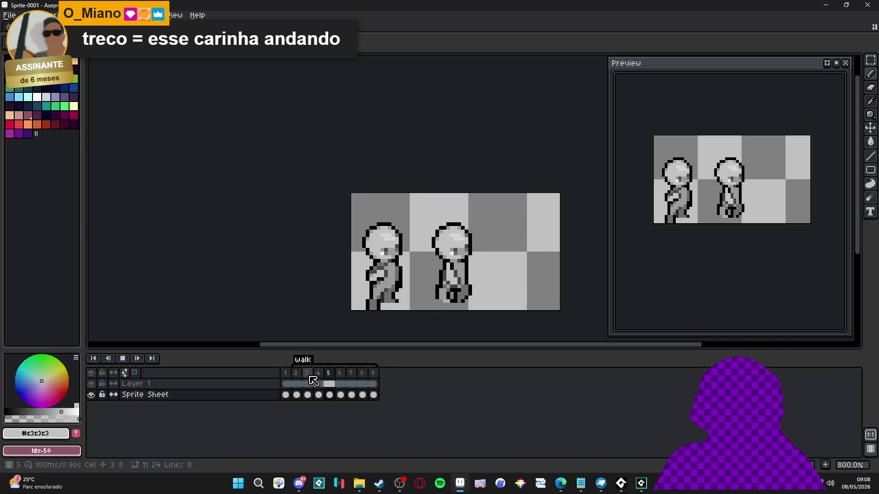
# Step: Stop playback and step through frames 2 to 6 to compare the walk poses
pyautogui.click(122, 358)
pyautogui.click(298, 383)
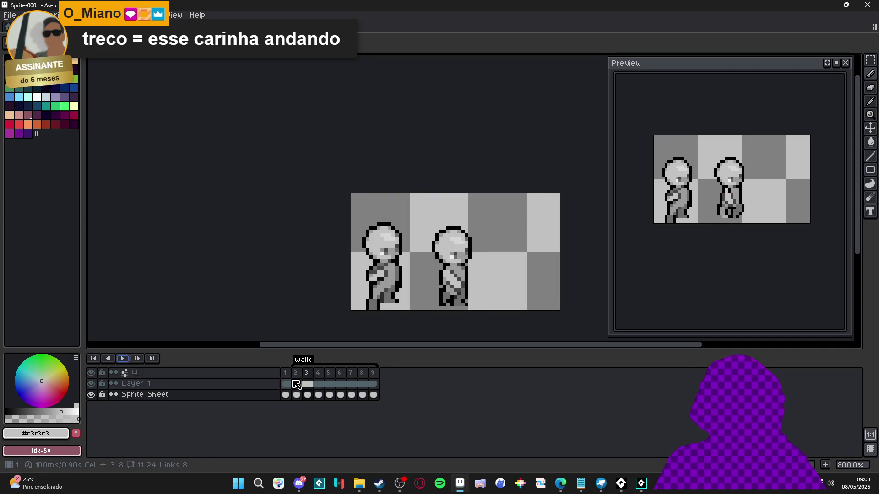
pyautogui.click(307, 373)
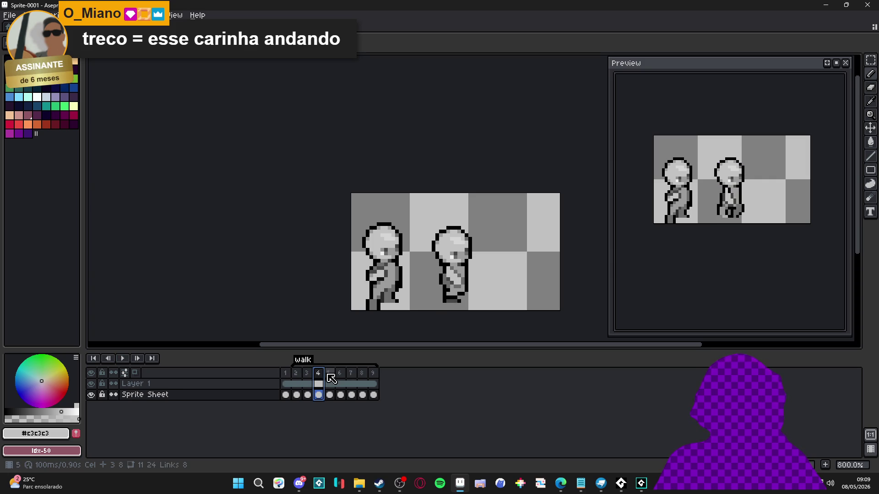
pyautogui.click(296, 375)
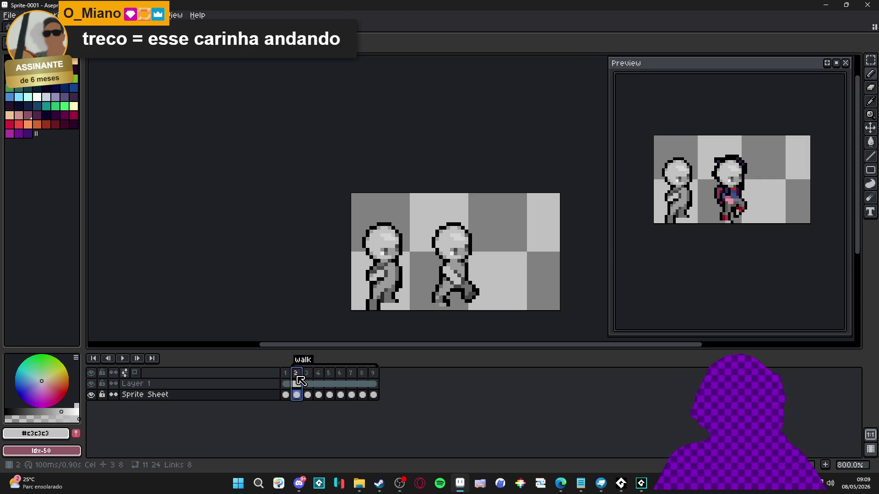
pyautogui.click(307, 377)
pyautogui.click(318, 376)
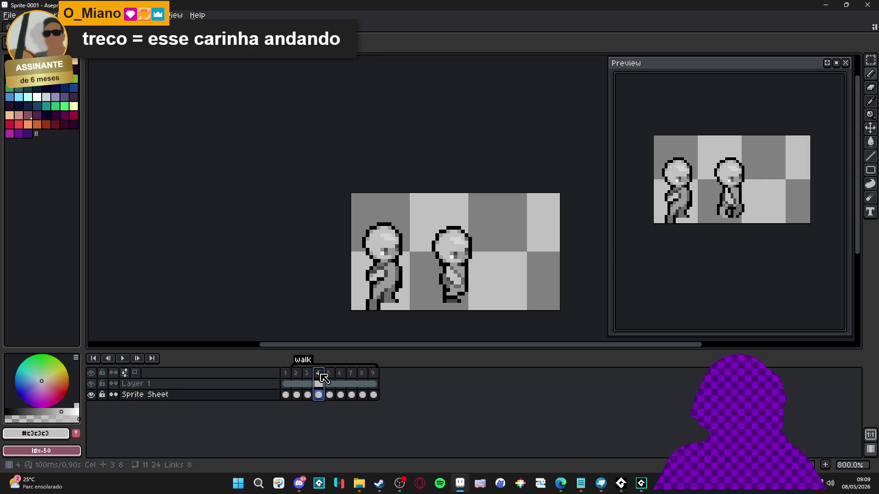
pyautogui.click(329, 376)
pyautogui.click(341, 376)
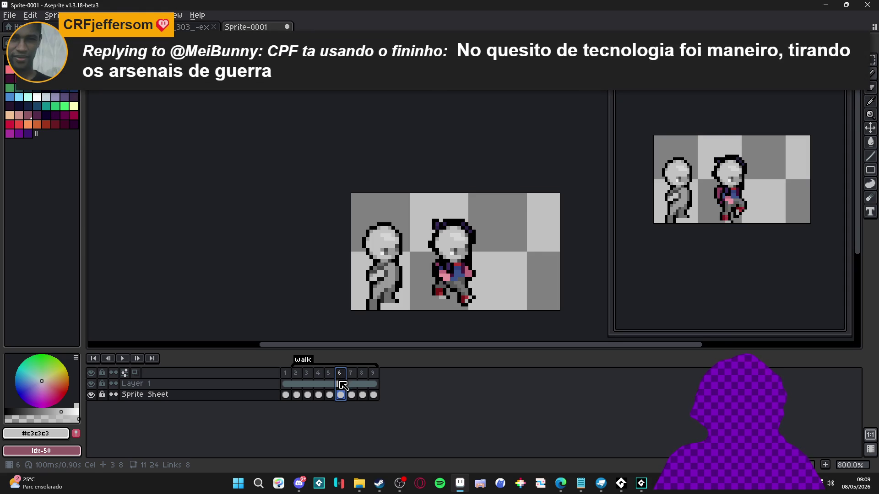
# Step: Zoom in on the figures, recheck grey frame 4, and settle on frame 6
pyautogui.press('+')
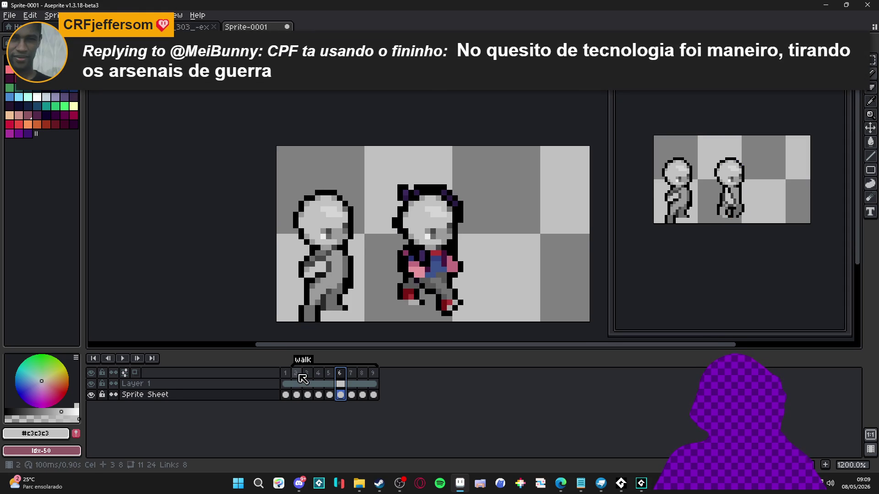
pyautogui.click(300, 376)
pyautogui.click(310, 376)
pyautogui.click(320, 376)
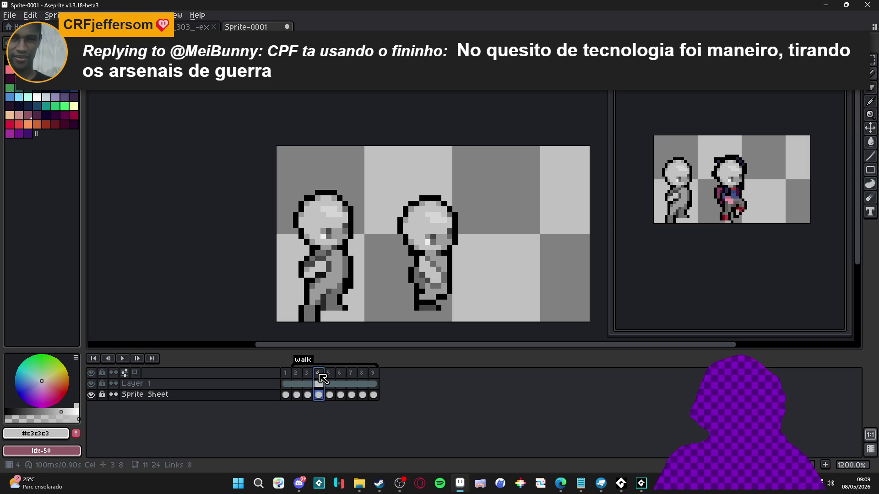
pyautogui.click(329, 376)
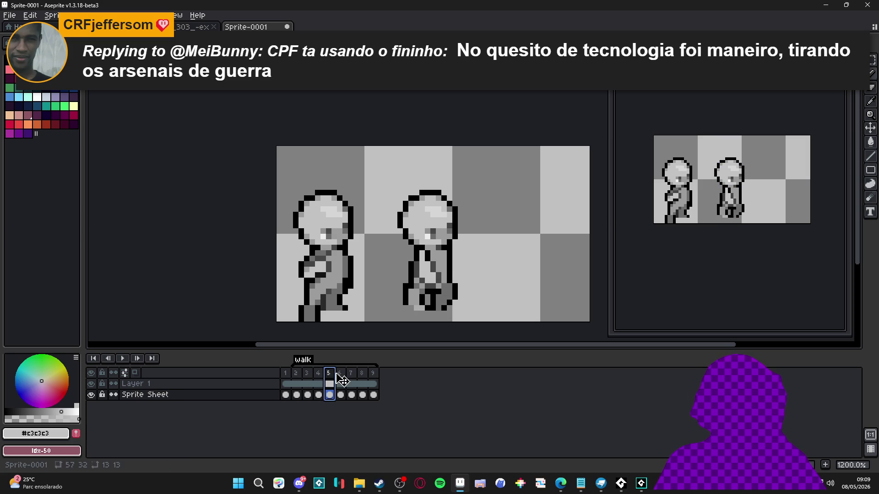
pyautogui.click(343, 376)
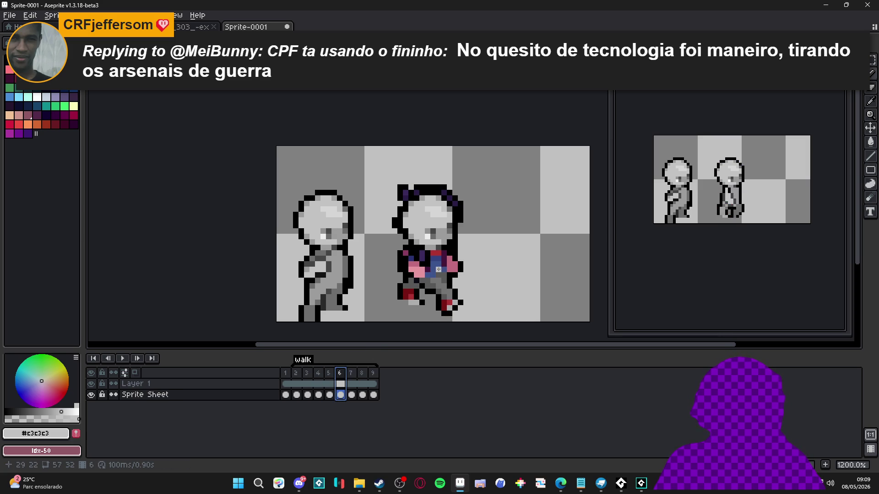
# Step: Repaint the pink hands, one in light grey and one in dark greys, plus a belt pixel
pyautogui.scroll(1, 438, 270)
pyautogui.keyDown('alt'); pyautogui.click(437, 191); pyautogui.keyUp('alt')
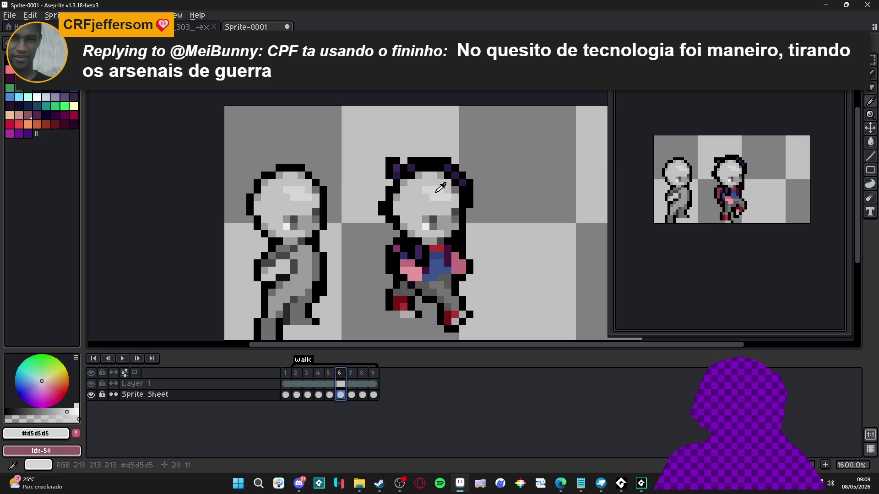
pyautogui.moveTo(419, 264); pyautogui.dragTo(415, 269)
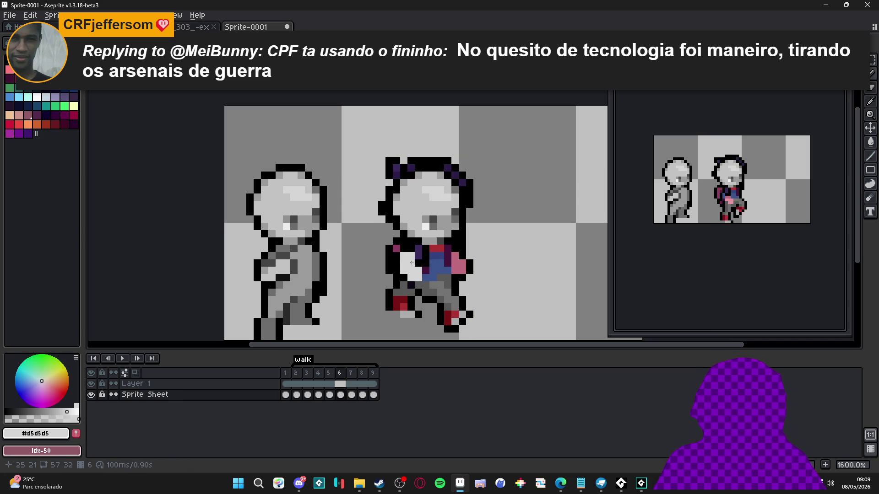
pyautogui.click(428, 292)
pyautogui.keyDown('alt'); pyautogui.click(300, 300); pyautogui.keyUp('alt')
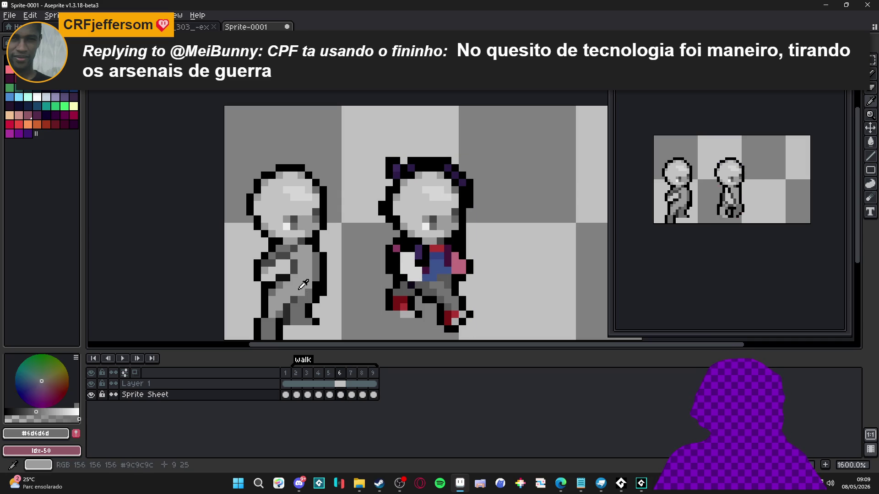
pyautogui.moveTo(458, 264); pyautogui.dragTo(466, 274)
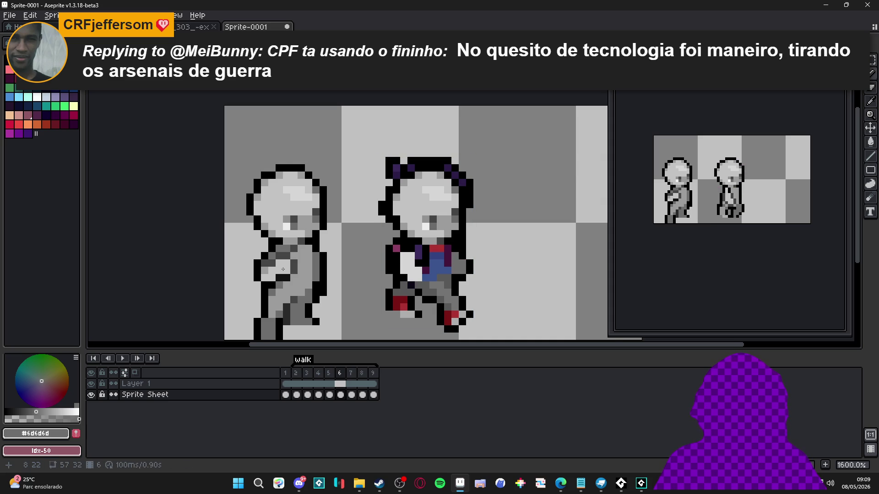
pyautogui.keyDown('alt'); pyautogui.click(456, 277); pyautogui.keyUp('alt')
pyautogui.click(462, 267)
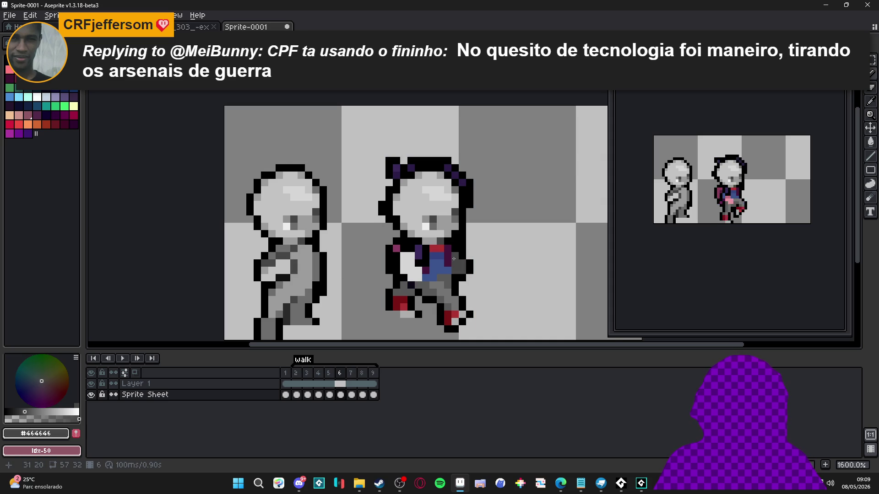
# Step: Cover the blue and red shirt with mid grey #9c9c9c
pyautogui.keyDown('alt'); pyautogui.click(349, 255); pyautogui.keyUp('alt')
pyautogui.moveTo(444, 270)
pyautogui.mouseDown()
pyautogui.moveTo(439, 247)
pyautogui.moveTo(448, 284)
pyautogui.mouseUp()
pyautogui.moveTo(433, 247); pyautogui.dragTo(426, 295)
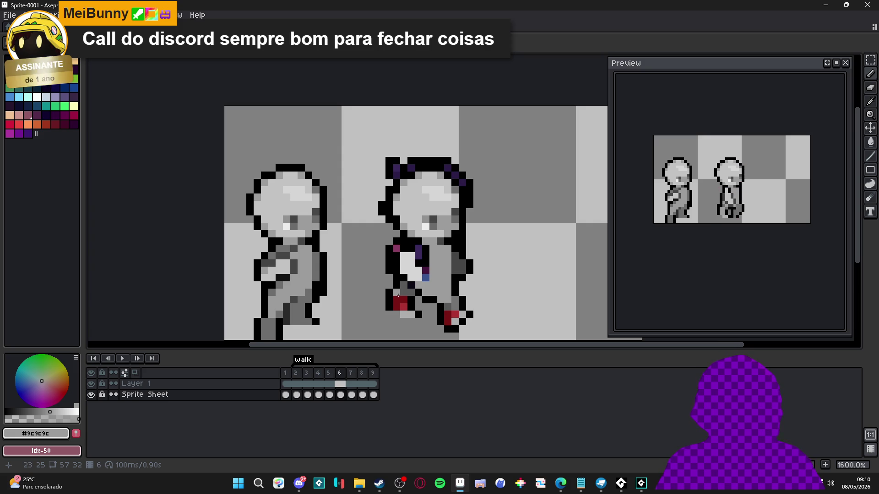
# Step: Paint the red foot pixels in #595959, then add a 2-pixel dark grey stroke along the foot
pyautogui.scroll(2, 398, 295)
pyautogui.keyDown('alt'); pyautogui.click(401, 293); pyautogui.keyUp('alt')
pyautogui.moveTo(394, 303); pyautogui.dragTo(404, 316)
pyautogui.click(405, 326)
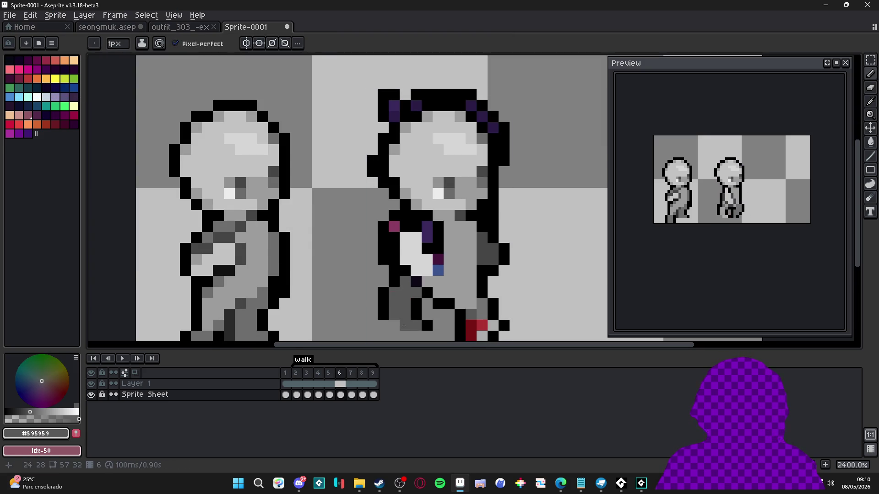
pyautogui.scroll(-2, 417, 325)
pyautogui.scroll(2, 437, 274)
pyautogui.press('+')
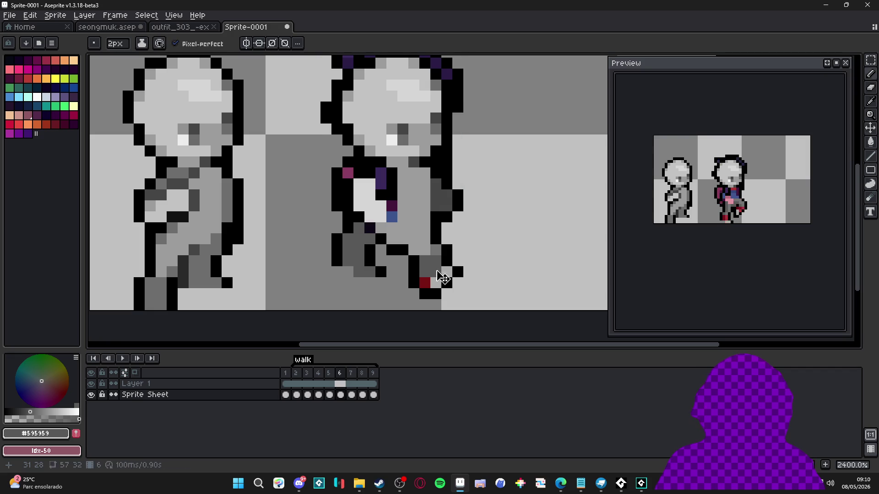
pyautogui.moveTo(436, 258); pyautogui.dragTo(401, 238)
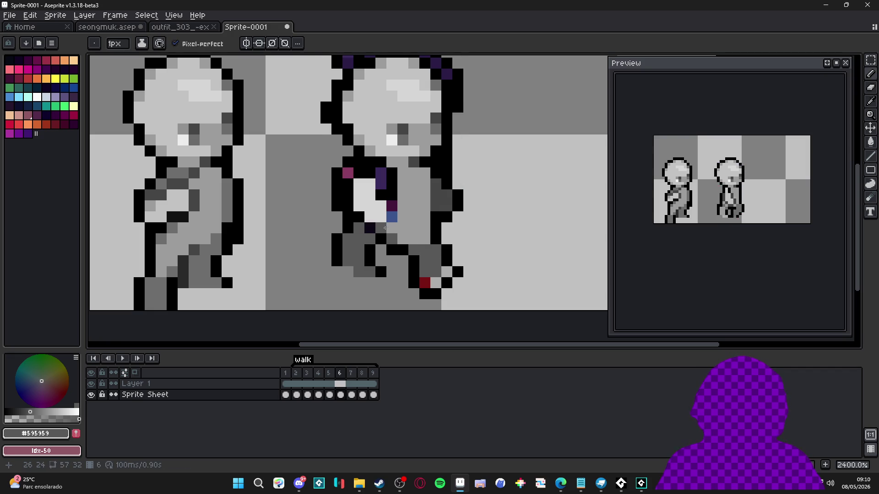
# Step: Fill the foot area with lighter grey #6d6d6d using the bucket
pyautogui.keyDown('alt'); pyautogui.click(206, 255); pyautogui.keyUp('alt')
pyautogui.click(351, 254)
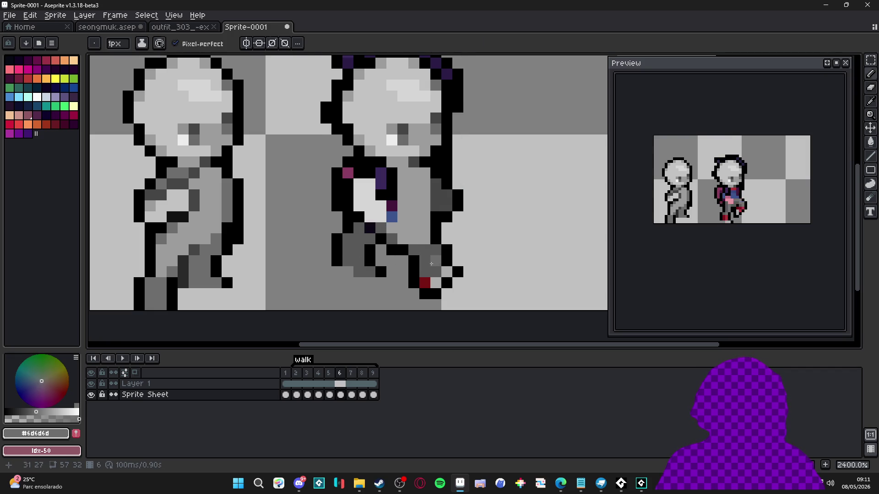
pyautogui.press('g')
pyautogui.click(431, 264)
pyautogui.scroll(-3, 422, 234)
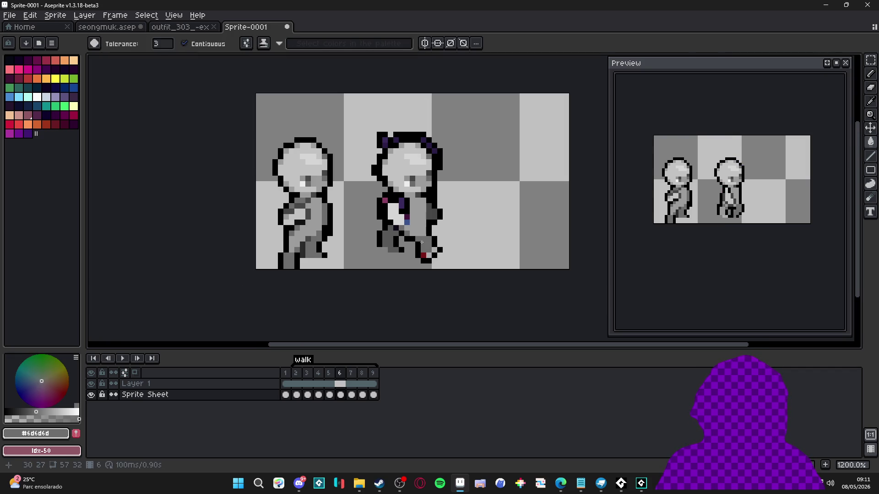
# Step: Repaint the purple and magenta torso pixels in mid grey #9c9c9c and light grey #d5d5d5
pyautogui.keyDown('alt'); pyautogui.click(416, 206); pyautogui.keyUp('alt')
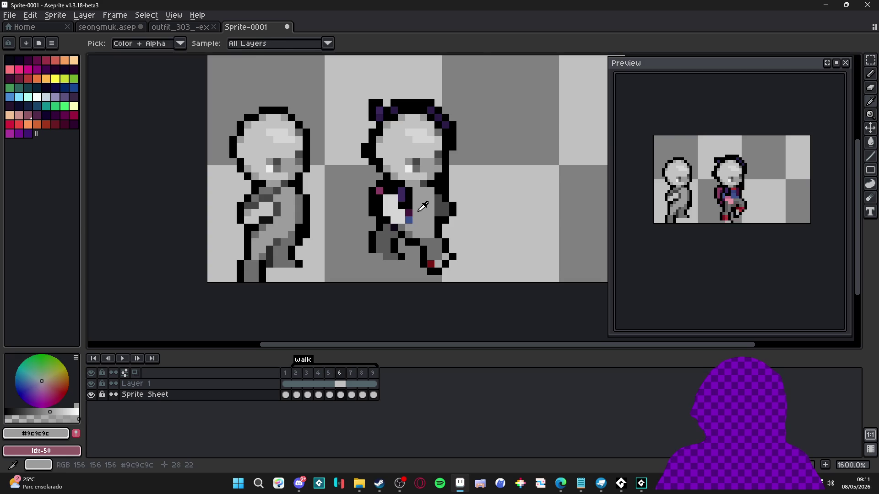
pyautogui.press('b')
pyautogui.moveTo(401, 191); pyautogui.dragTo(401, 198)
pyautogui.keyDown('alt'); pyautogui.click(394, 184); pyautogui.keyUp('alt')
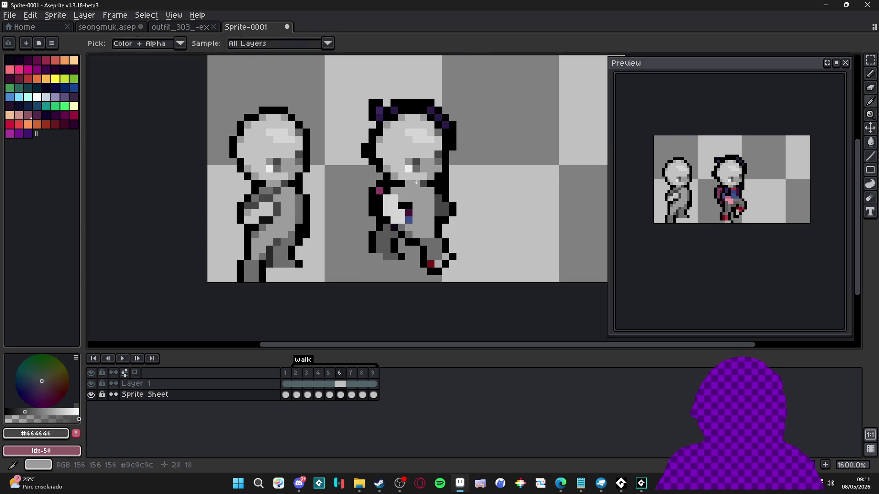
pyautogui.keyDown('alt'); pyautogui.click(385, 198); pyautogui.keyUp('alt')
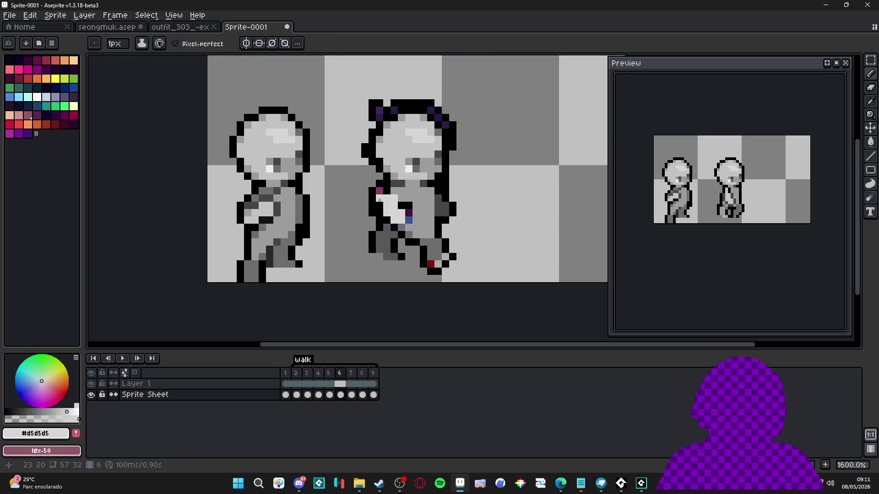
pyautogui.moveTo(379, 204); pyautogui.dragTo(386, 191)
pyautogui.click(383, 190)
pyautogui.click(409, 212)
# Step: Cover the black and blue torso pixels with #9c9c9c and dark grey #464646
pyautogui.keyDown('alt'); pyautogui.click(410, 209); pyautogui.keyUp('alt')
pyautogui.moveTo(410, 207); pyautogui.dragTo(409, 218)
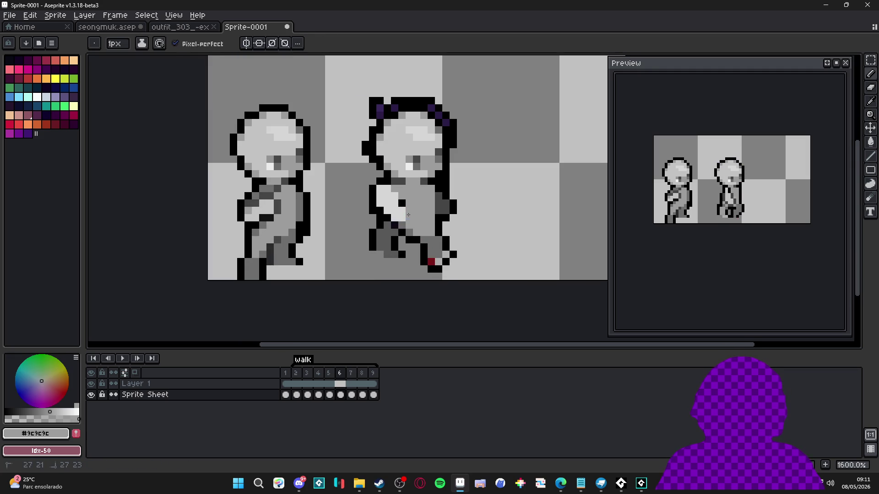
pyautogui.keyDown('alt'); pyautogui.click(407, 213); pyautogui.keyUp('alt')
pyautogui.click(407, 214)
pyautogui.click(402, 203)
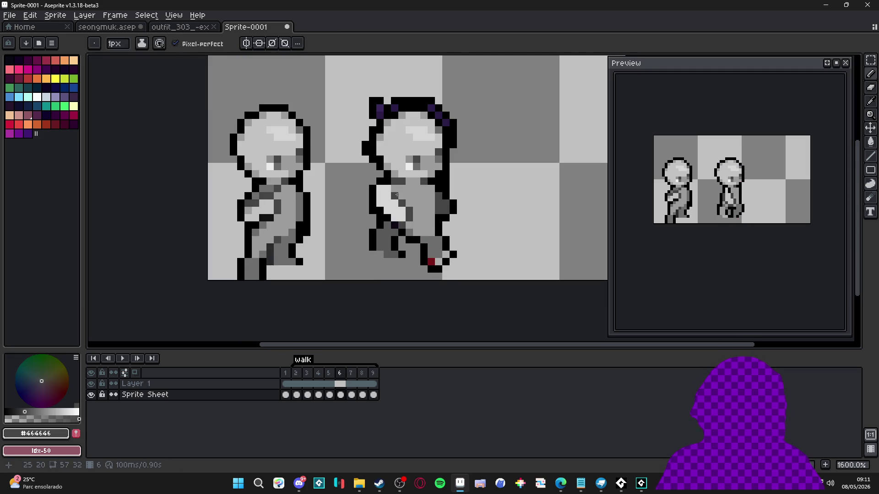
pyautogui.scroll(-3, 433, 266)
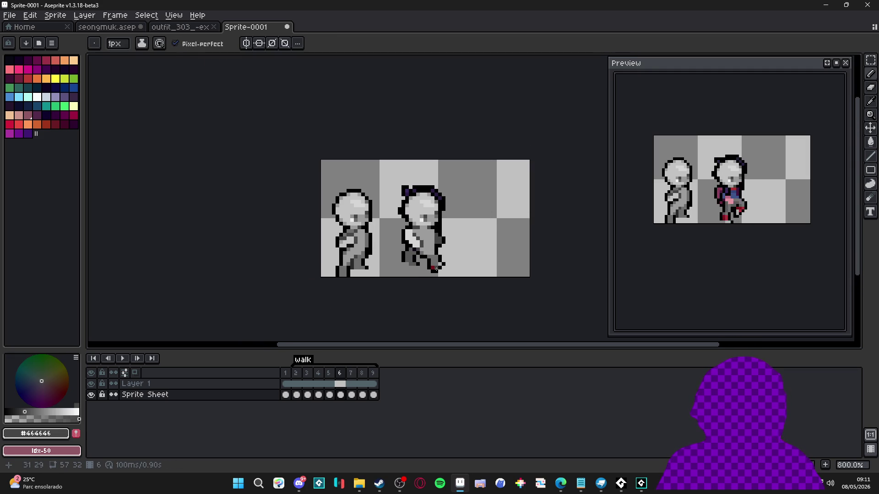
pyautogui.scroll(3, 416, 238)
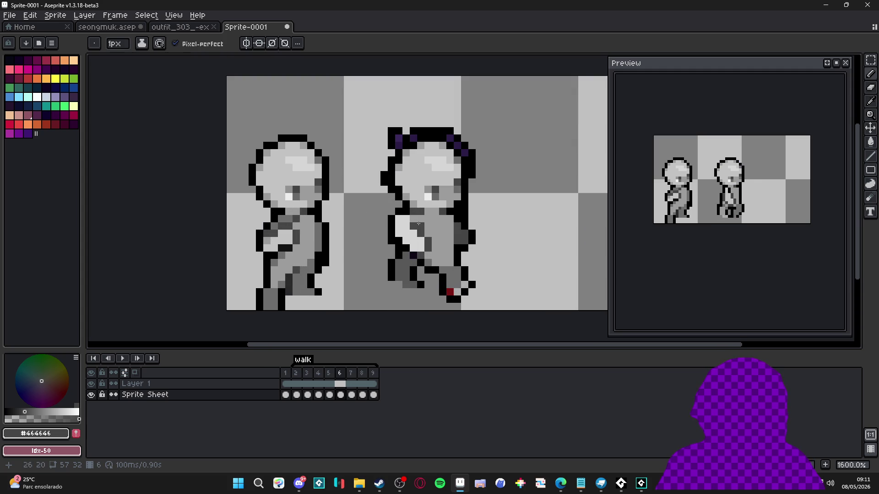
pyautogui.keyDown('alt'); pyautogui.click(414, 226); pyautogui.keyUp('alt')
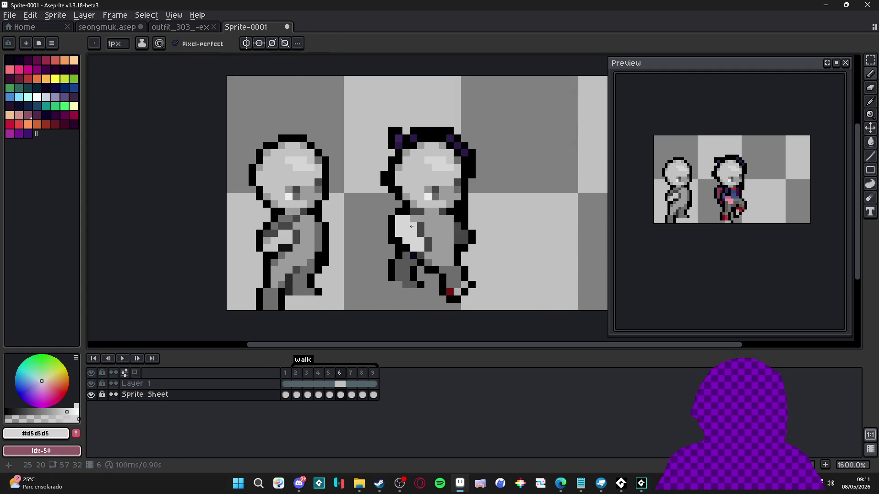
pyautogui.keyDown('alt'); pyautogui.click(419, 234); pyautogui.keyUp('alt')
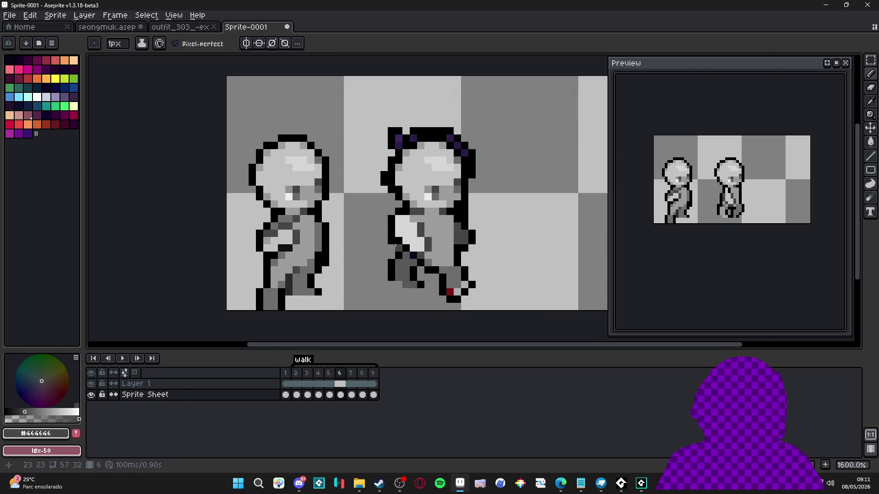
# Step: Undo the last pencil stroke, pick mid-grey #6d6d6d from the sprite, and zoom out to check
pyautogui.scroll(1, 419, 233)
pyautogui.scroll(-5, 405, 281)
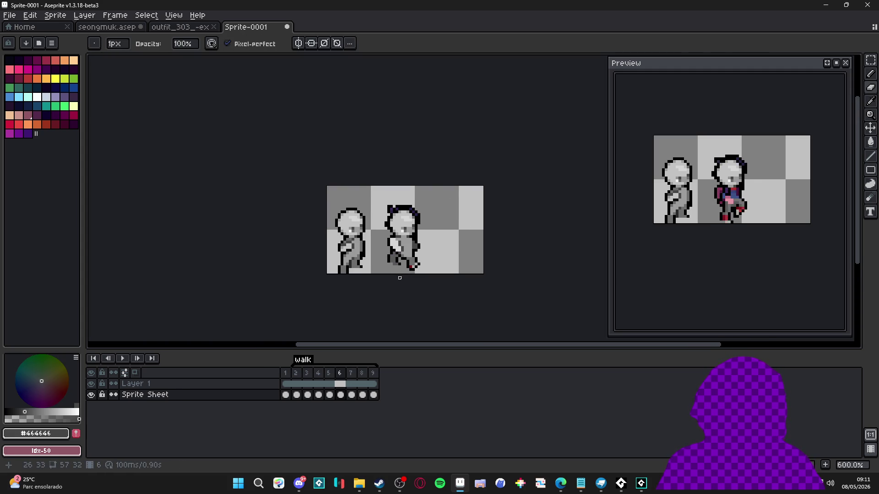
pyautogui.scroll(4, 412, 252)
pyautogui.keyDown('alt'); pyautogui.click(393, 241); pyautogui.keyUp('alt')
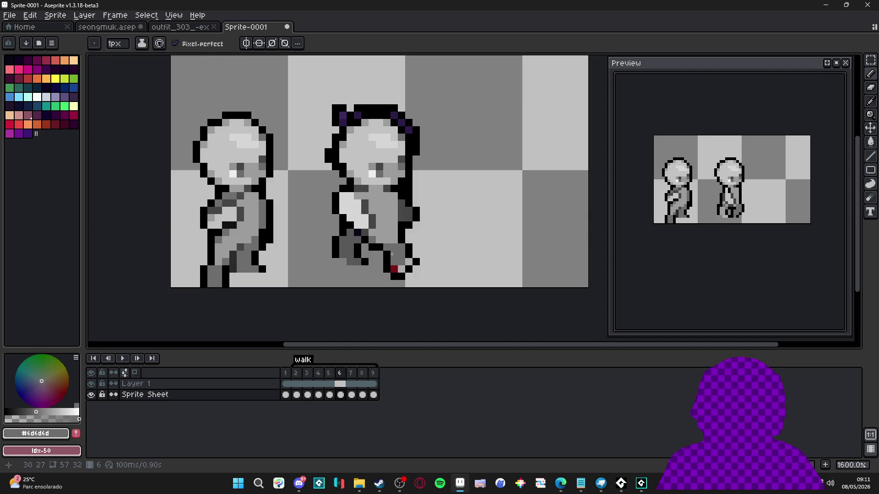
pyautogui.scroll(2, 390, 235)
pyautogui.click(338, 210)
pyautogui.keyDown('alt'); pyautogui.click(339, 215); pyautogui.keyUp('alt')
pyautogui.hotkey('ctrl', 'z')
pyautogui.scroll(-2, 341, 218)
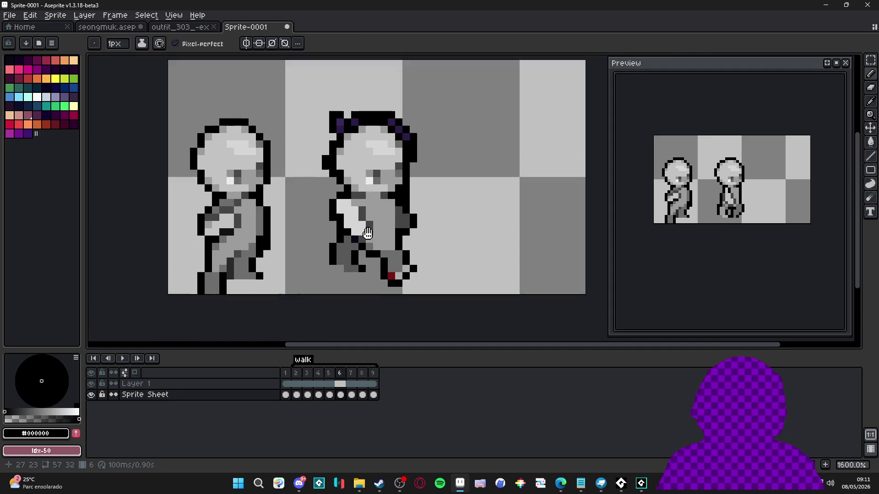
pyautogui.press('alt')
pyautogui.keyDown('alt'); pyautogui.click(419, 288); pyautogui.keyUp('alt')
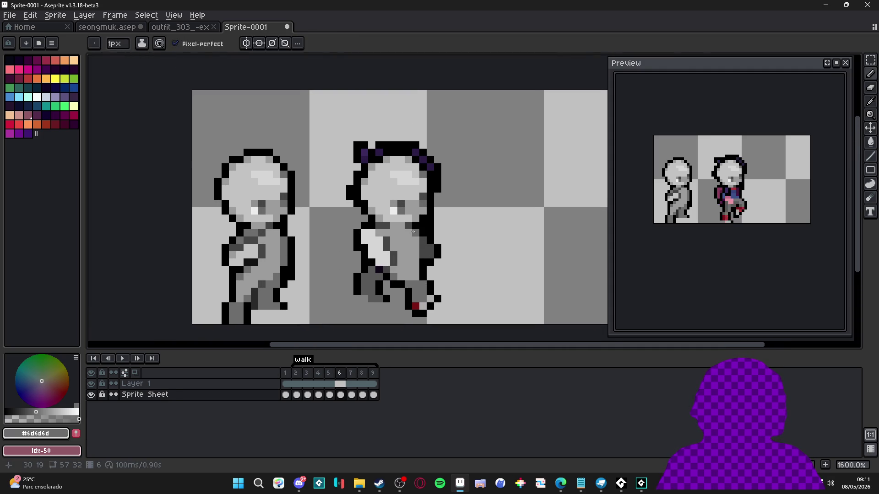
pyautogui.scroll(-2, 426, 300)
pyautogui.scroll(1, 430, 306)
pyautogui.scroll(1, 430, 307)
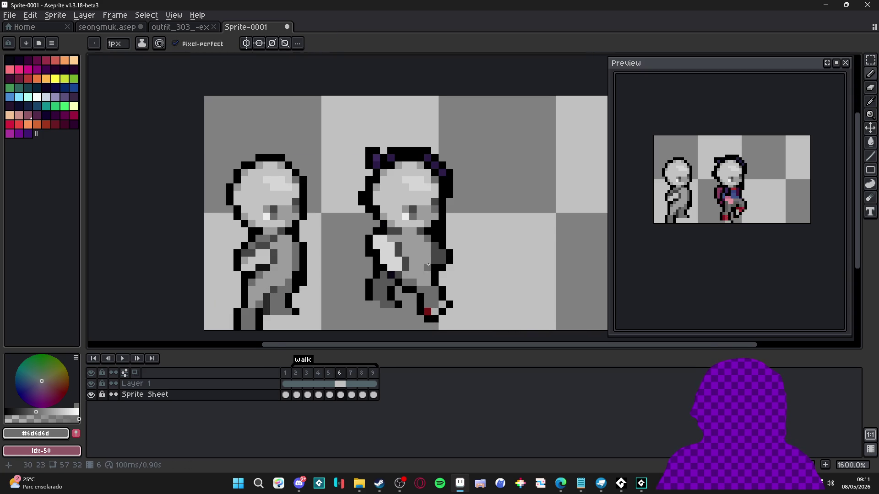
pyautogui.scroll(-3, 443, 305)
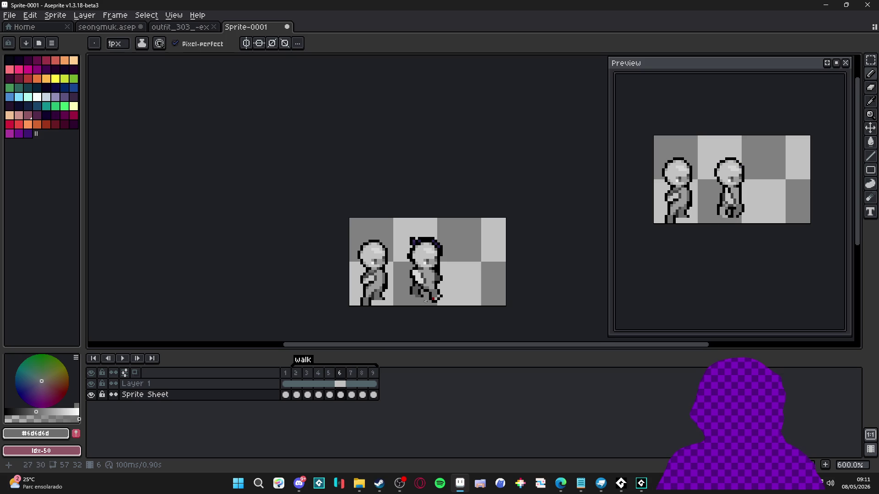
pyautogui.scroll(4, 426, 261)
# Step: Erase the dark hair pixels atop the second head with a 2px eraser
pyautogui.scroll(-3, 425, 262)
pyautogui.scroll(3, 425, 262)
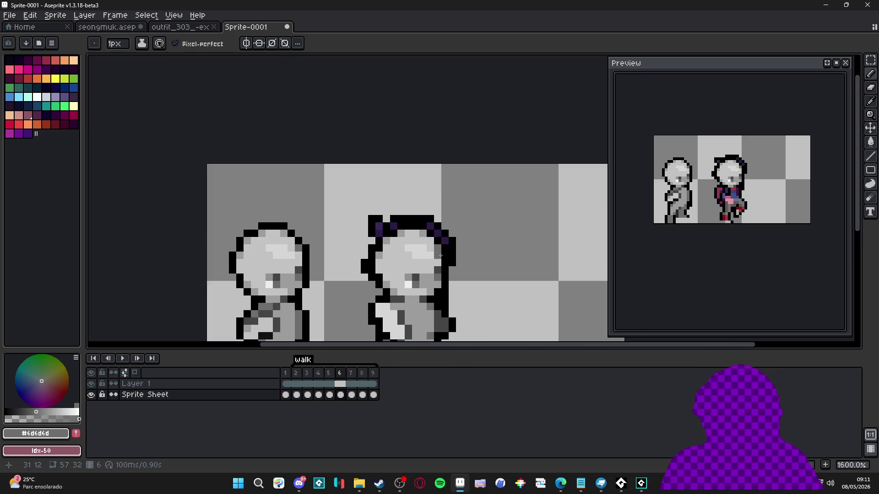
pyautogui.press('e')
pyautogui.press('+')
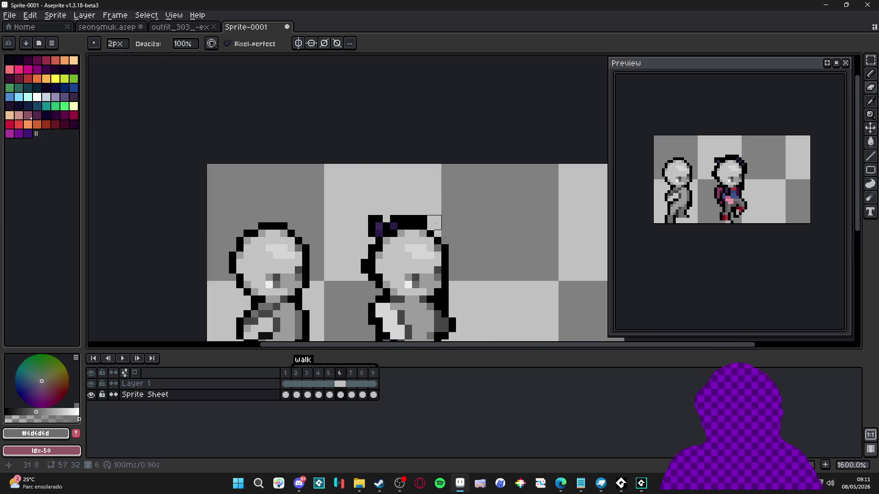
pyautogui.moveTo(433, 212)
pyautogui.mouseDown()
pyautogui.moveTo(372, 216)
pyautogui.moveTo(391, 224)
pyautogui.moveTo(368, 238)
pyautogui.moveTo(355, 265)
pyautogui.moveTo(368, 281)
pyautogui.mouseUp()
pyautogui.scroll(-3, 368, 303)
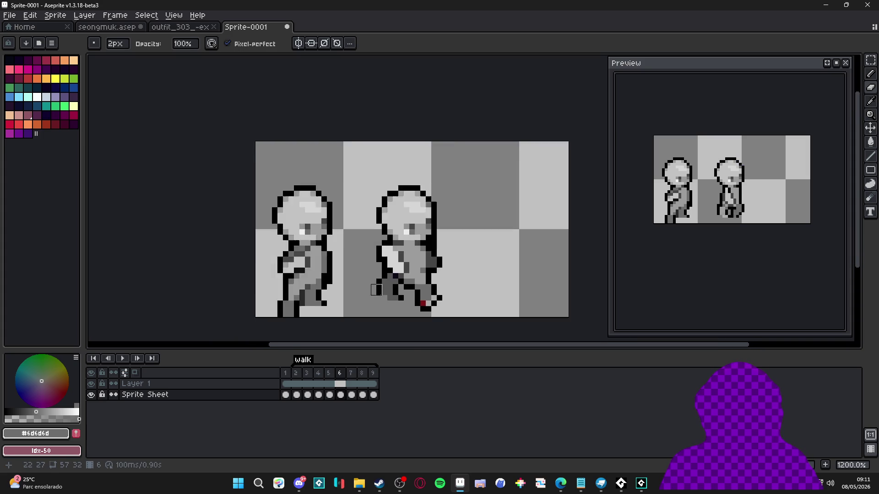
# Step: Paint the red foot pixel grey #9c9c9c, undoing a stray grey pixel near the foot
pyautogui.press('b')
pyautogui.click(422, 300)
pyautogui.keyDown('alt'); pyautogui.click(431, 299); pyautogui.keyUp('alt')
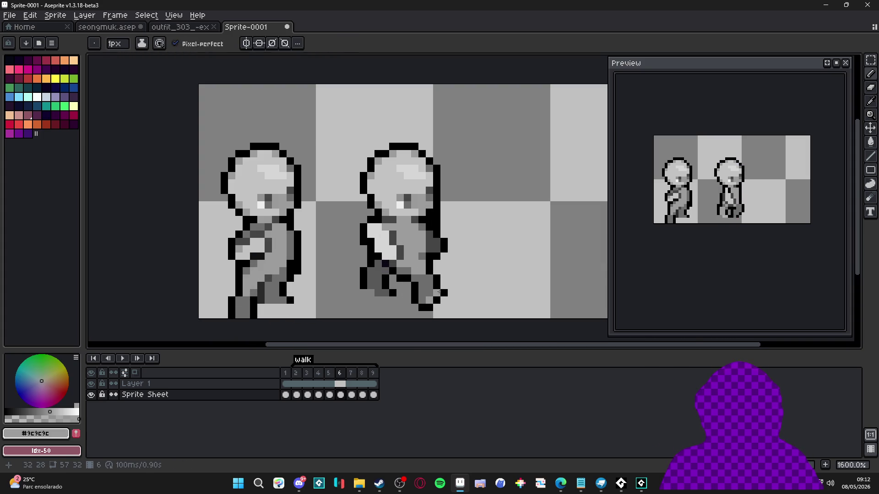
pyautogui.click(431, 294)
pyautogui.click(421, 305)
pyautogui.hotkey('ctrl', 'z')
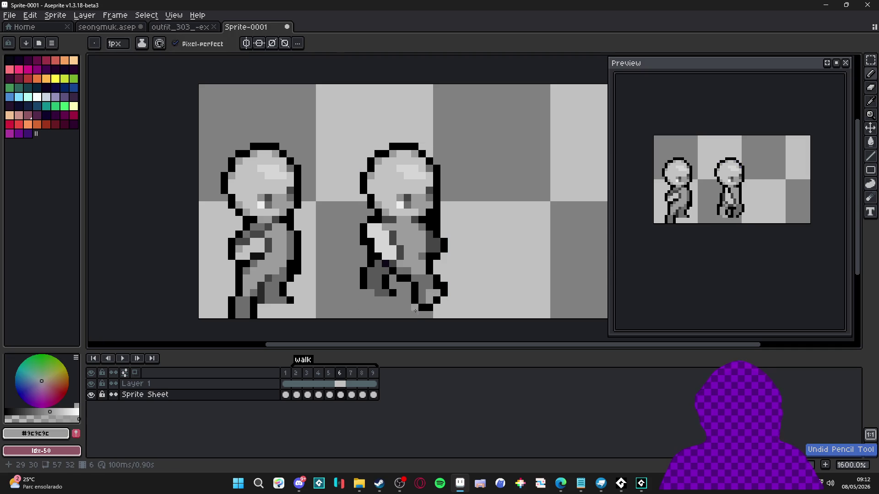
# Step: Sample greys #464646, #d5d5d5, #c3c3c3 and #9c9c9c from the figure, then undo the last stroke
pyautogui.keyDown('alt'); pyautogui.click(433, 287); pyautogui.keyUp('alt')
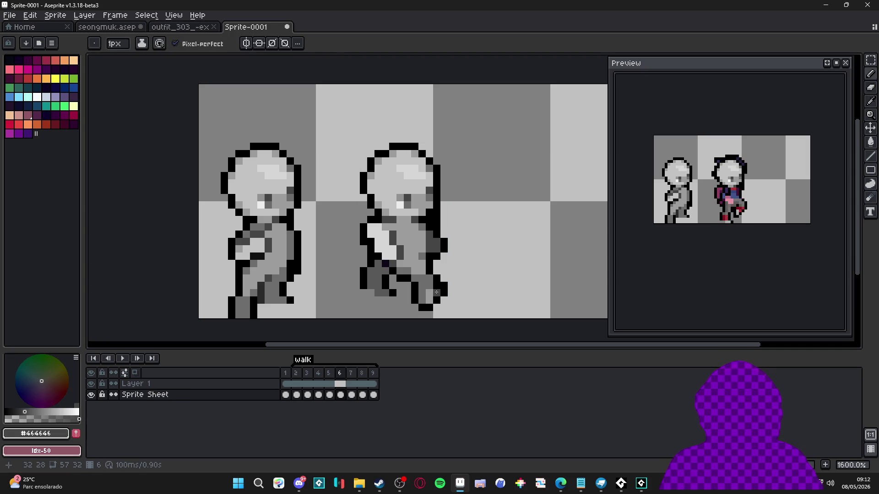
pyautogui.scroll(-3, 437, 292)
pyautogui.scroll(2, 431, 298)
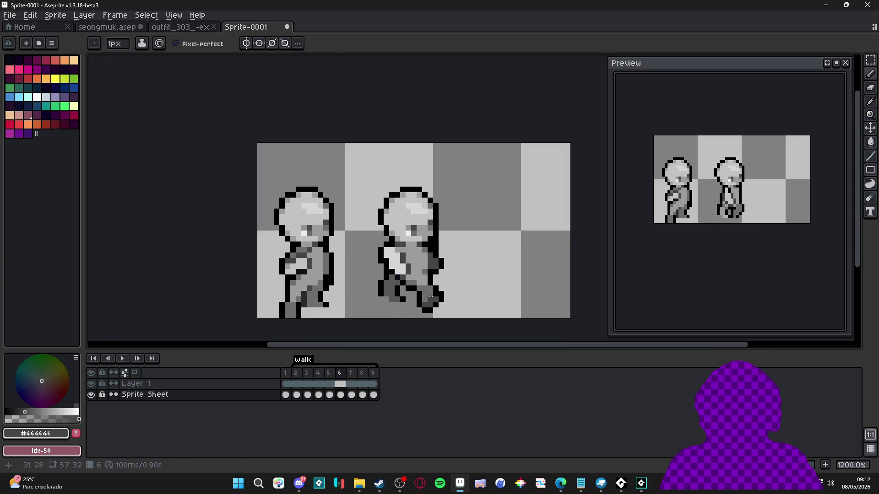
pyautogui.keyDown('alt'); pyautogui.click(420, 255); pyautogui.keyUp('alt')
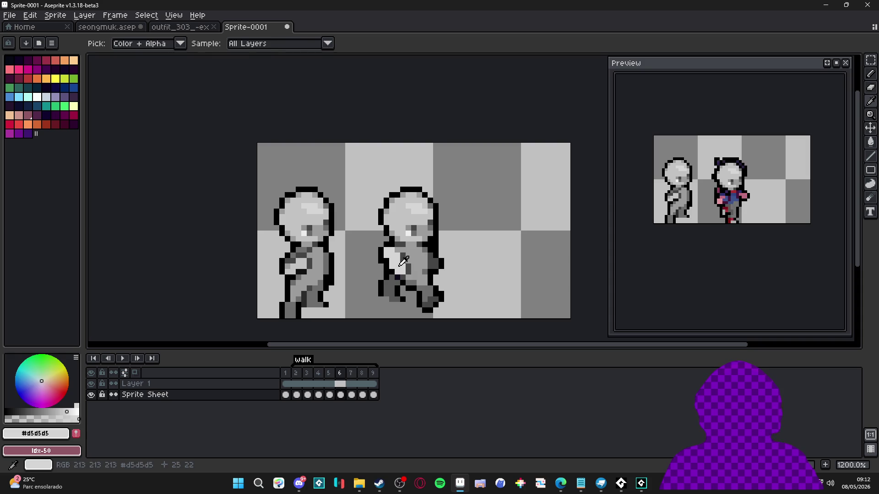
pyautogui.keyDown('alt'); pyautogui.click(406, 234); pyautogui.keyUp('alt')
pyautogui.keyDown('alt'); pyautogui.scroll(-2, 398, 265); pyautogui.keyUp('alt')
pyautogui.scroll(-1, 427, 270)
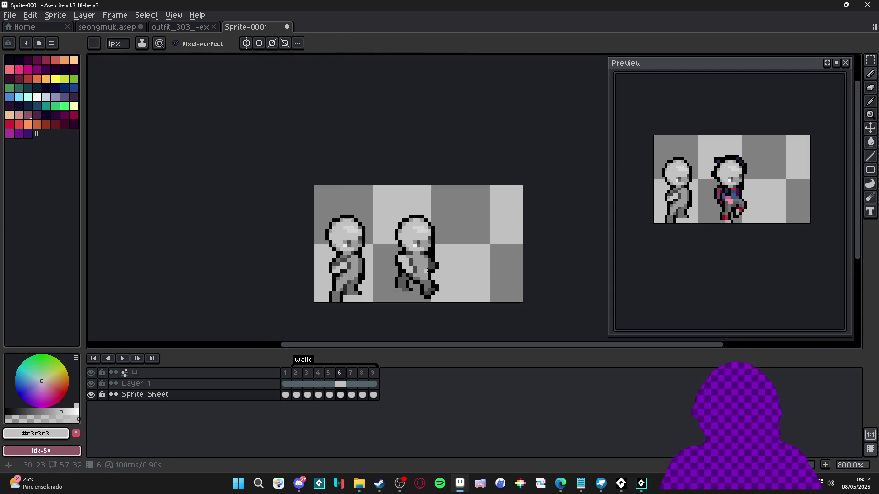
pyautogui.scroll(2, 427, 271)
pyautogui.keyDown('alt'); pyautogui.click(401, 255); pyautogui.keyUp('alt')
pyautogui.keyDown('alt'); pyautogui.click(408, 254); pyautogui.keyUp('alt')
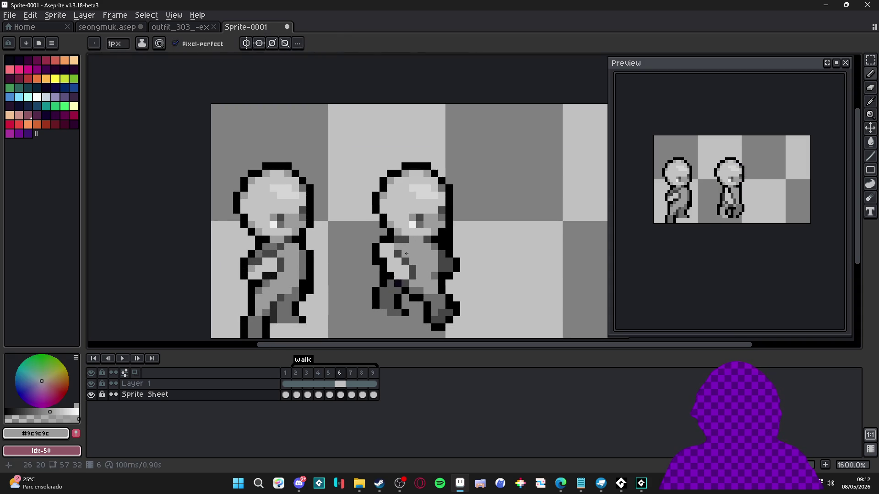
pyautogui.scroll(-2, 413, 258)
pyautogui.hotkey('ctrl', 'z')
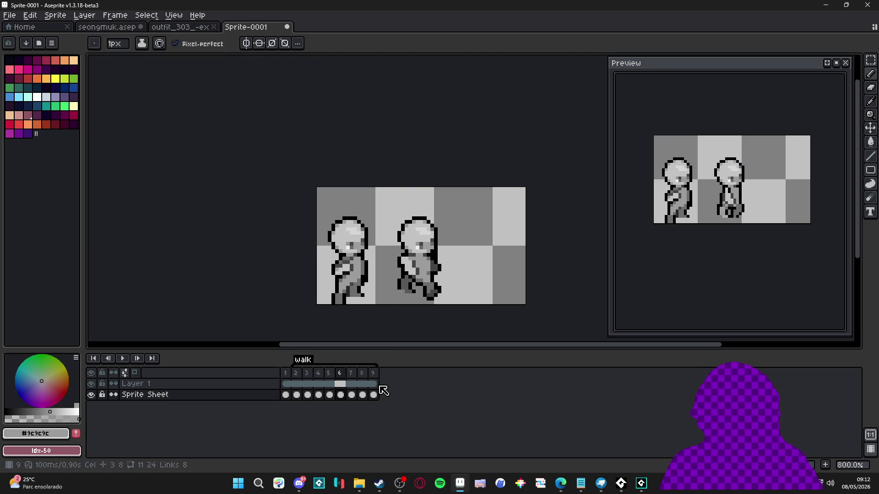
# Step: Pick black from the outline and draw it down the second figure's back on frame 6
pyautogui.click(331, 373)
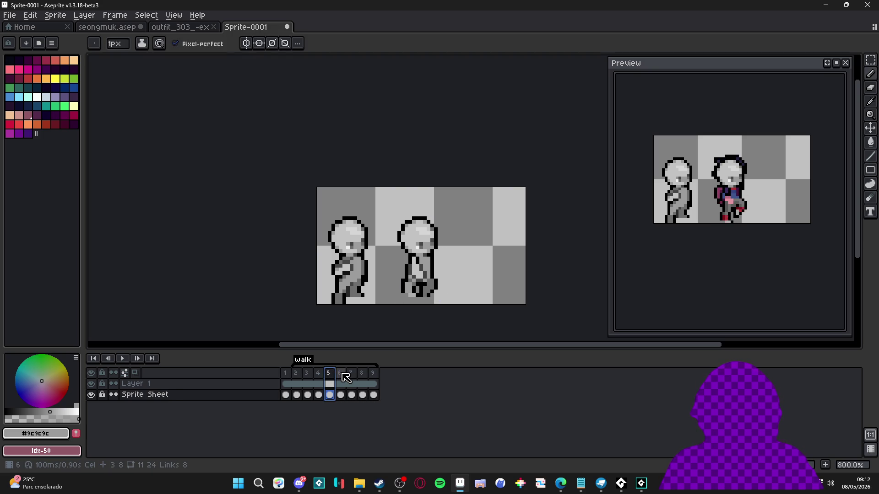
pyautogui.click(341, 373)
pyautogui.scroll(2, 450, 274)
pyautogui.press('i')
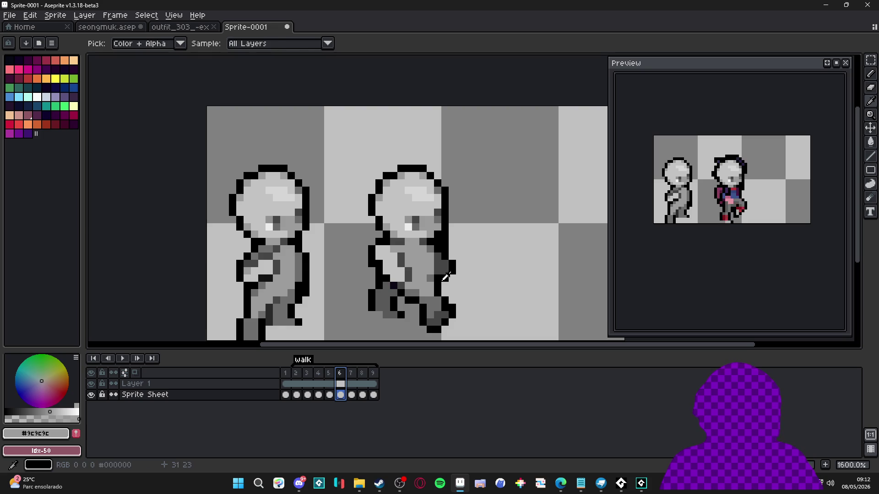
pyautogui.keyDown('alt'); pyautogui.click(441, 268); pyautogui.keyUp('alt')
pyautogui.scroll(-4, 438, 256)
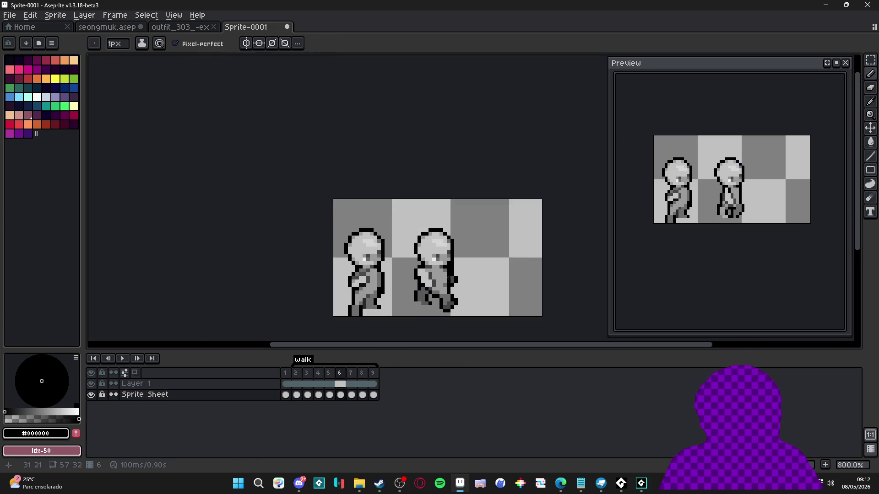
pyautogui.scroll(4, 447, 267)
pyautogui.moveTo(442, 258); pyautogui.dragTo(448, 284)
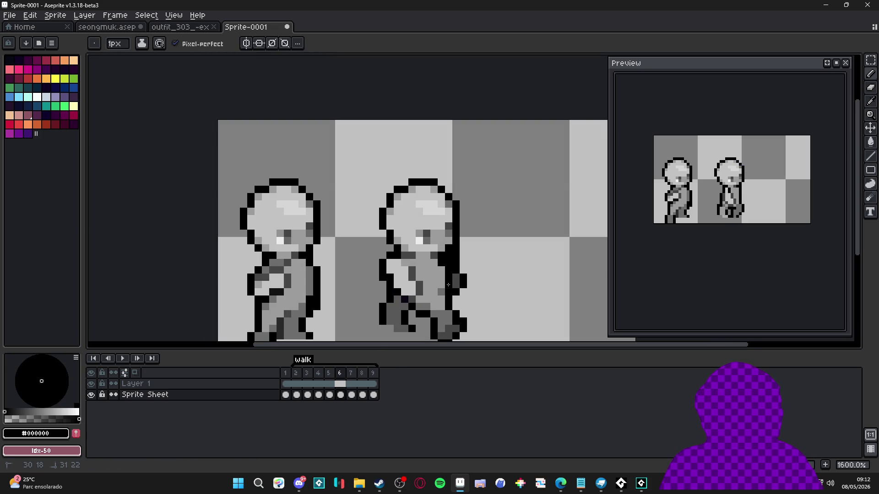
# Step: Compare the new frame 6 outline against frame 5's pose
pyautogui.click(330, 373)
pyautogui.click(341, 373)
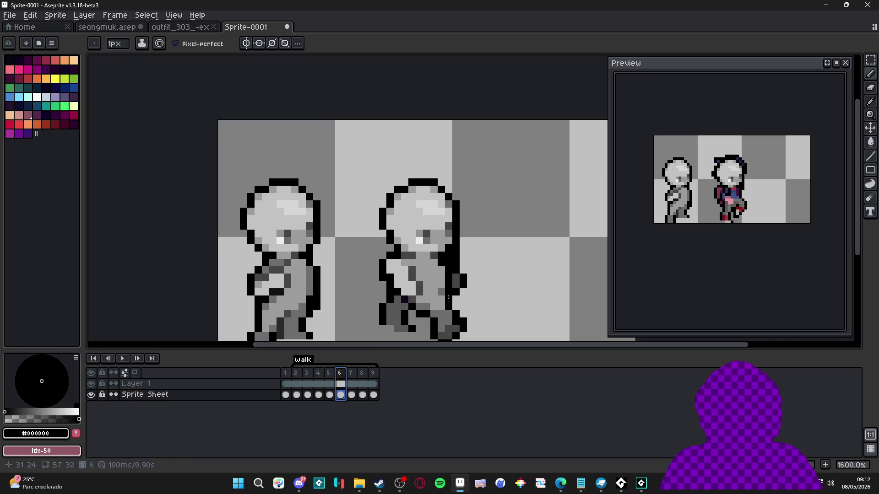
pyautogui.scroll(-2, 505, 304)
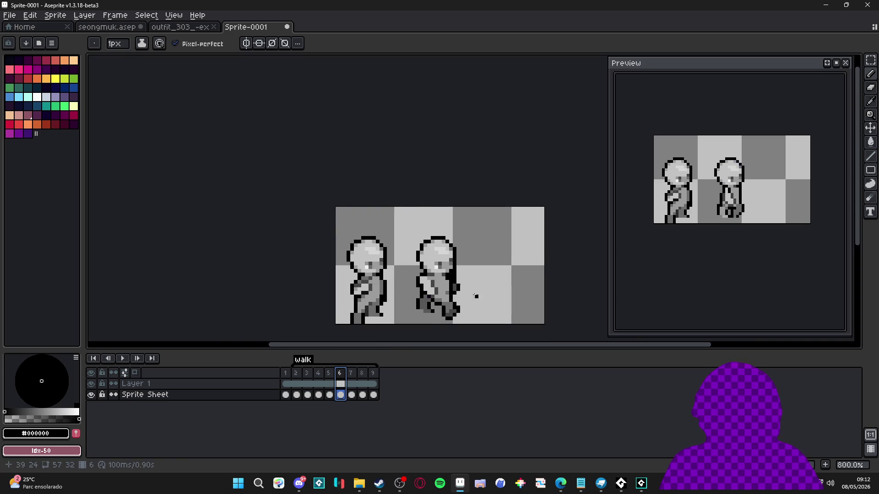
pyautogui.scroll(1, 454, 293)
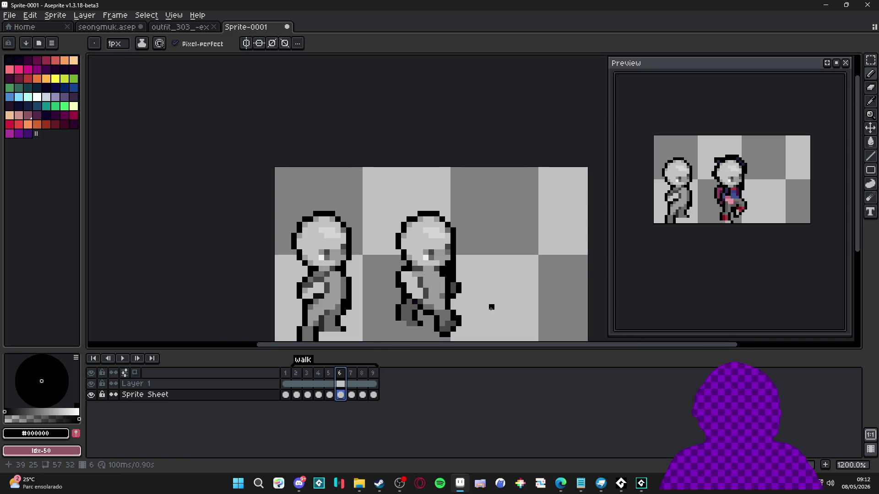
pyautogui.scroll(-1, 491, 307)
pyautogui.scroll(2, 465, 278)
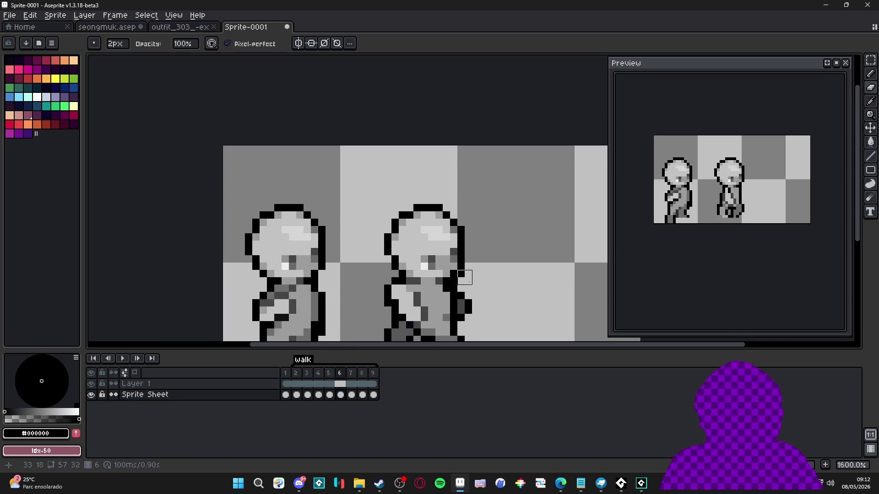
pyautogui.scroll(-3, 474, 297)
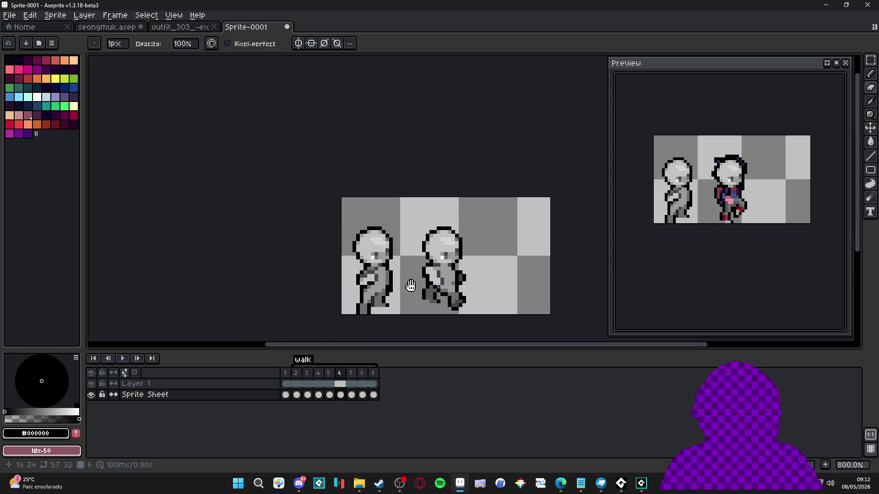
# Step: On frame 7, erase the stray hair and outer outline pixels around the second figure's head
pyautogui.click(356, 375)
pyautogui.press('e')
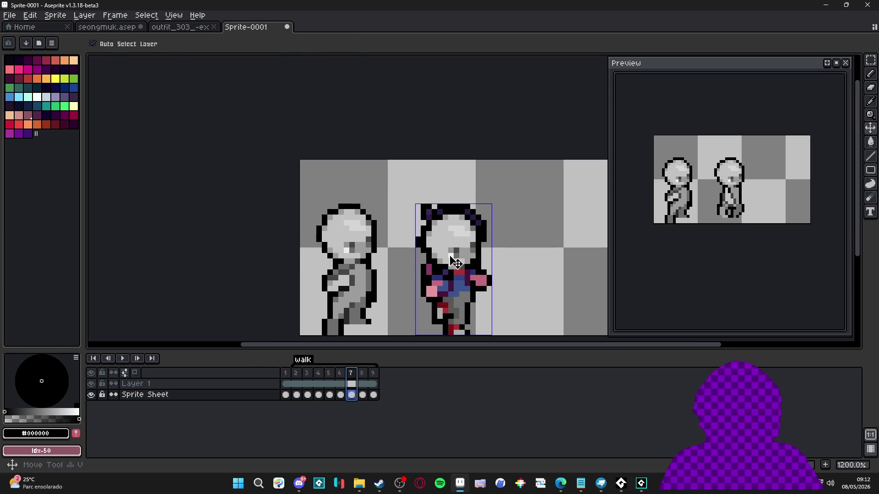
pyautogui.scroll(5, 407, 197)
pyautogui.keyDown('ctrl'); pyautogui.scroll(1, 407, 196); pyautogui.keyUp('ctrl')
pyautogui.moveTo(407, 197)
pyautogui.mouseDown()
pyautogui.moveTo(388, 178)
pyautogui.moveTo(365, 236)
pyautogui.moveTo(378, 275)
pyautogui.mouseUp()
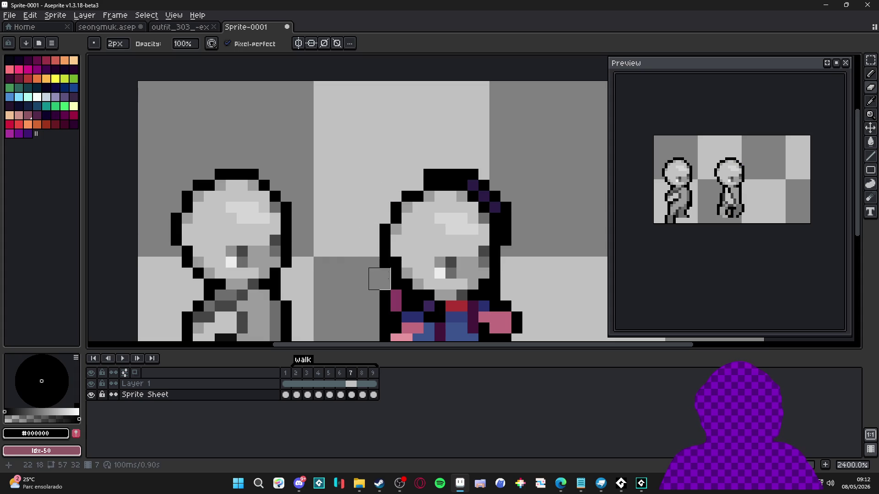
pyautogui.moveTo(437, 178)
pyautogui.mouseDown()
pyautogui.moveTo(512, 181)
pyautogui.moveTo(490, 190)
pyautogui.moveTo(514, 210)
pyautogui.moveTo(511, 242)
pyautogui.mouseUp()
pyautogui.moveTo(501, 279); pyautogui.dragTo(466, 221)
# Step: Paint the pink arm in grey #6d6d6d and the shirt pixels in #9c9c9c
pyautogui.press('b')
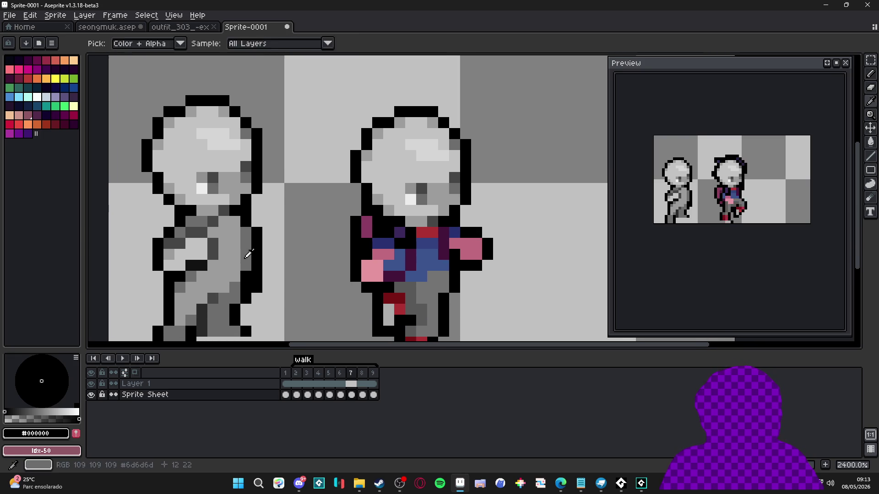
pyautogui.keyDown('alt'); pyautogui.click(245, 258); pyautogui.keyUp('alt')
pyautogui.scroll(1, 481, 252)
pyautogui.click(472, 251)
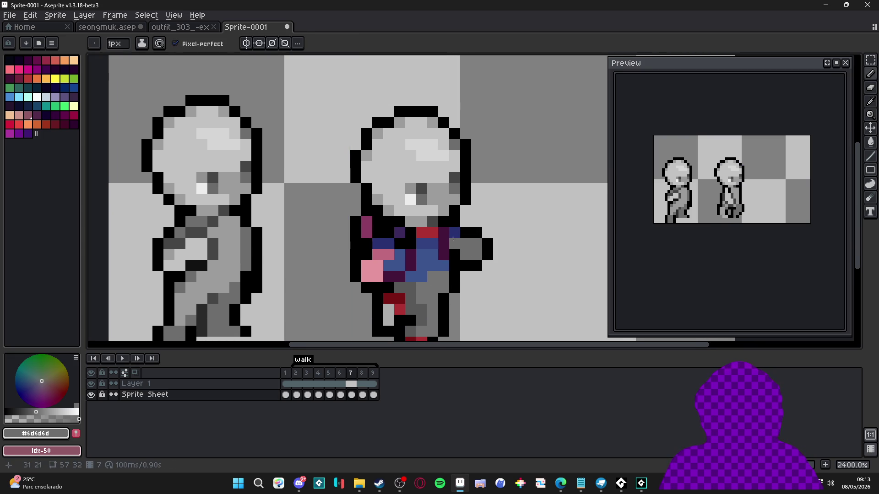
pyautogui.keyDown('alt'); pyautogui.click(439, 275); pyautogui.keyUp('alt')
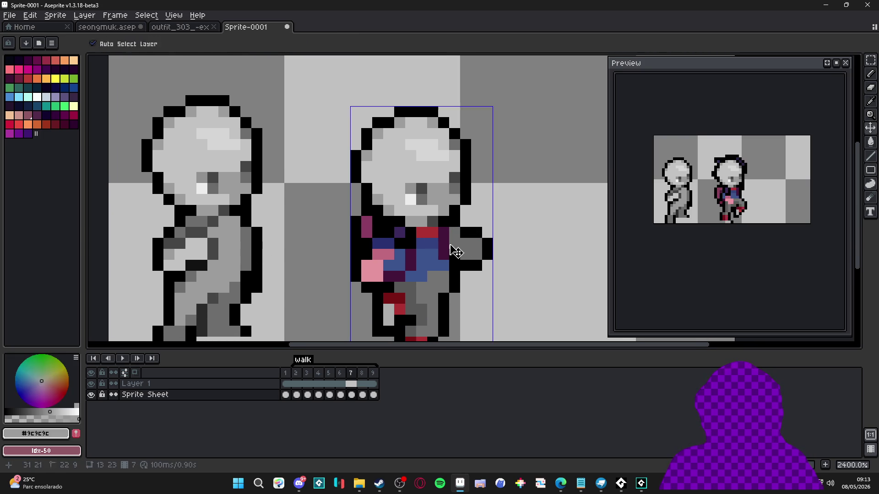
pyautogui.scroll(1, 442, 243)
pyautogui.click(442, 243)
pyautogui.keyDown('shift'); pyautogui.click(442, 276); pyautogui.keyUp('shift')
pyautogui.click(425, 246)
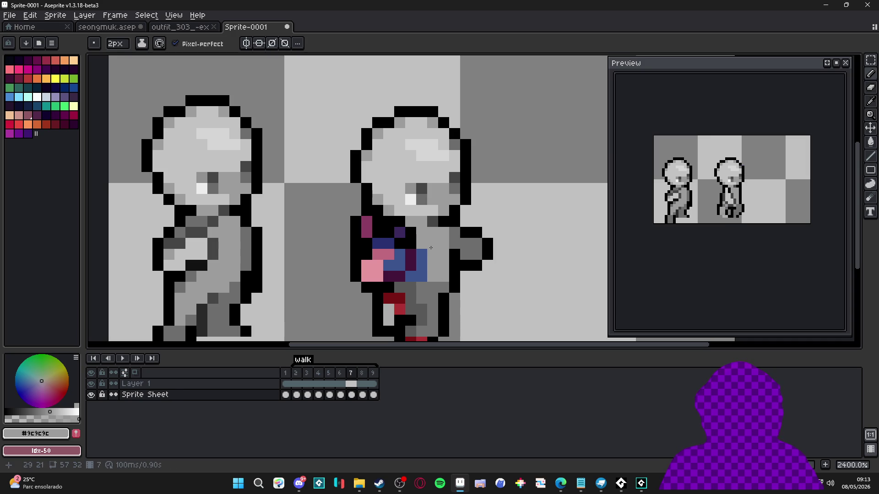
pyautogui.moveTo(430, 248); pyautogui.dragTo(426, 275)
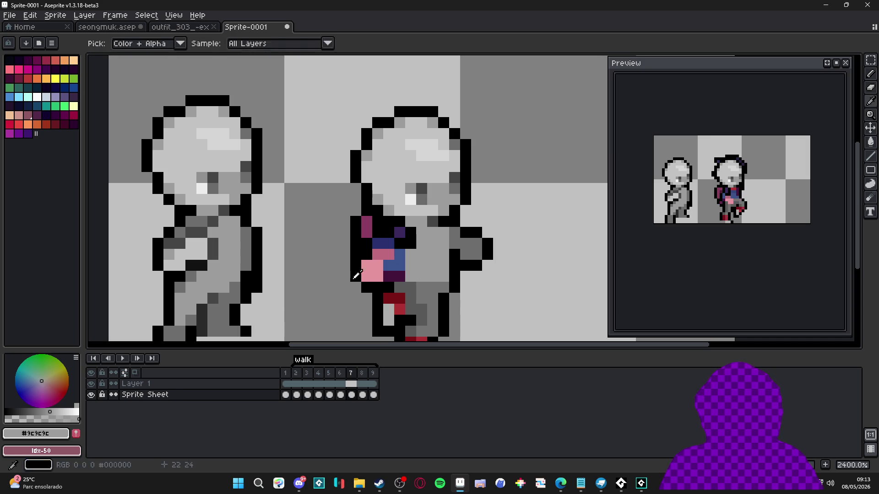
# Step: Cover the remaining pink, blue and purple shirt pixels with #c3c3c3 and #9c9c9c greys
pyautogui.keyDown('alt'); pyautogui.click(378, 200); pyautogui.keyUp('alt')
pyautogui.moveTo(373, 275); pyautogui.dragTo(385, 259)
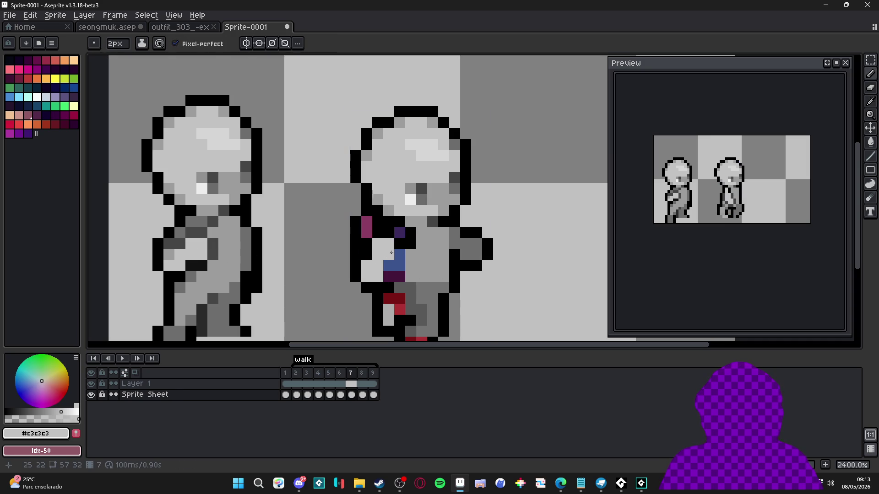
pyautogui.click(397, 248)
pyautogui.keyDown('alt'); pyautogui.click(411, 238); pyautogui.keyUp('alt')
pyautogui.click(400, 276)
pyautogui.keyDown('alt'); pyautogui.click(410, 265); pyautogui.keyUp('alt')
pyautogui.click(389, 277)
pyautogui.keyDown('alt'); pyautogui.click(423, 261); pyautogui.keyUp('alt')
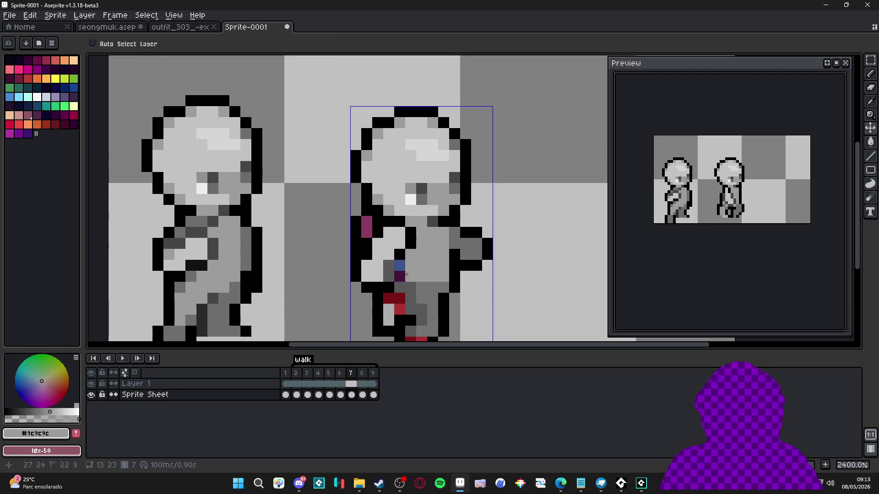
pyautogui.moveTo(400, 266); pyautogui.dragTo(399, 276)
# Step: Set the eraser to 2px and compare frame 7's pose against frame 6
pyautogui.press('e')
pyautogui.press('+')
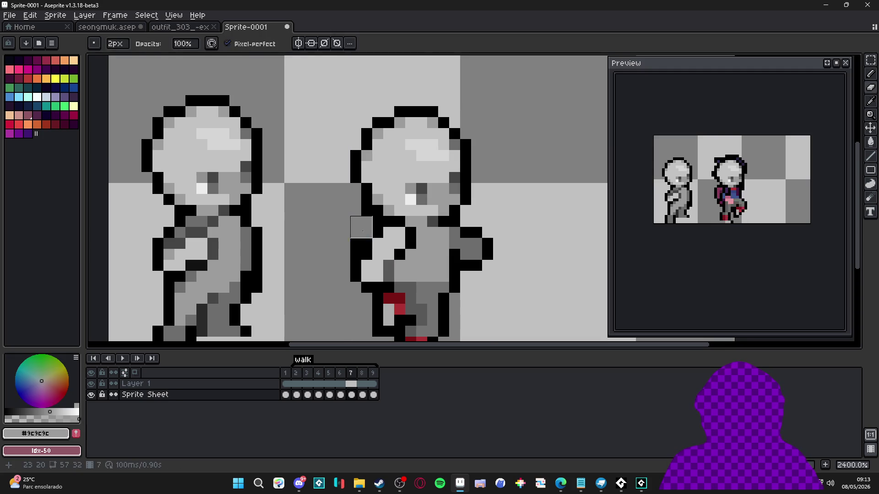
pyautogui.scroll(-2, 350, 238)
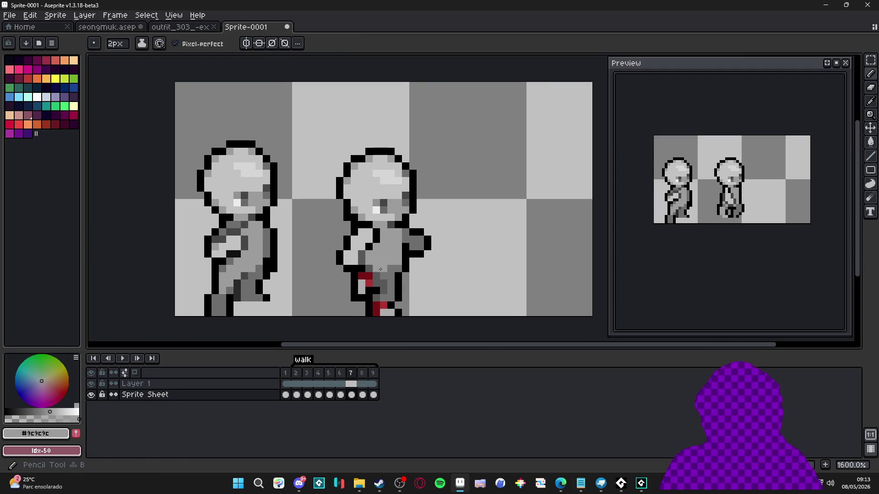
pyautogui.scroll(1, 403, 305)
pyautogui.scroll(-2, 403, 305)
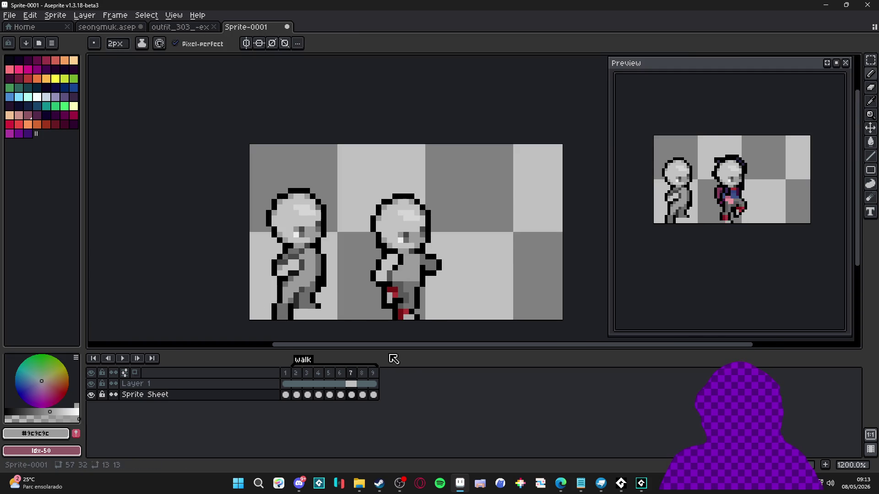
pyautogui.click(341, 384)
pyautogui.click(350, 376)
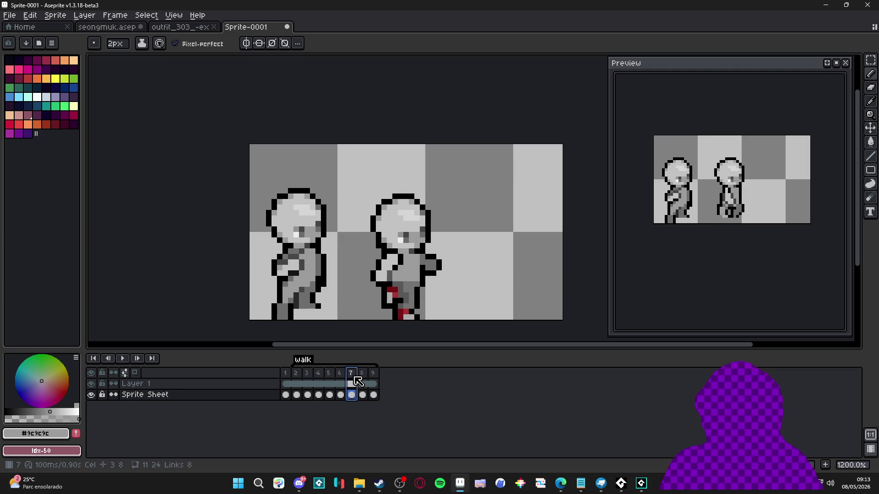
pyautogui.click(343, 380)
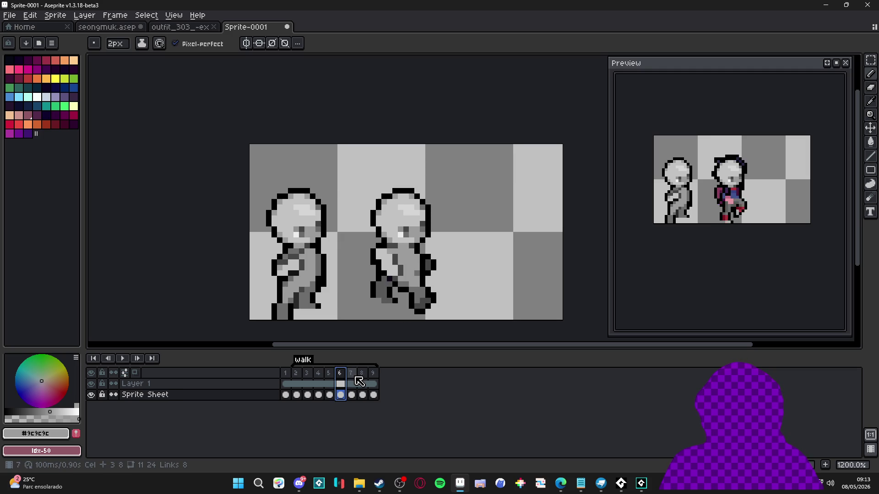
pyautogui.click(360, 381)
pyautogui.scroll(1, 404, 309)
# Step: Repaint the red leg pixels on frame 7's second figure in dark grey #464646
pyautogui.press('alt')
pyautogui.click(411, 303)
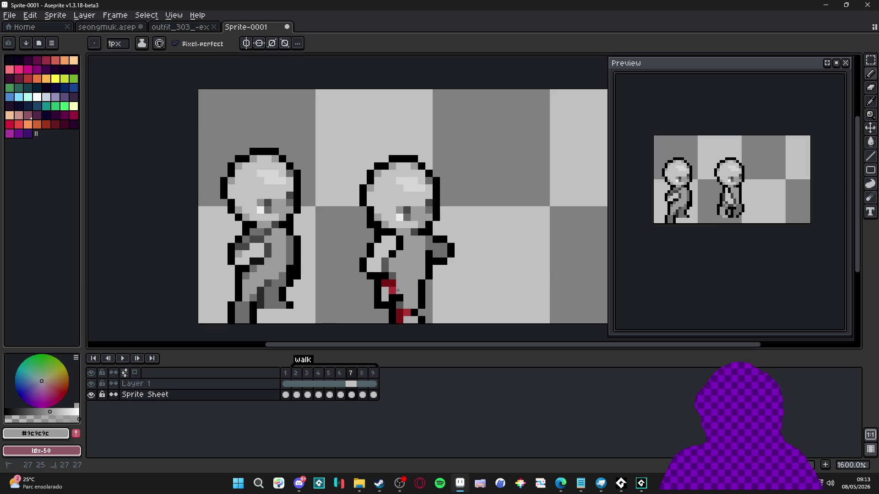
pyautogui.keyDown('alt'); pyautogui.click(397, 284); pyautogui.keyUp('alt')
pyautogui.scroll(-1, 402, 290)
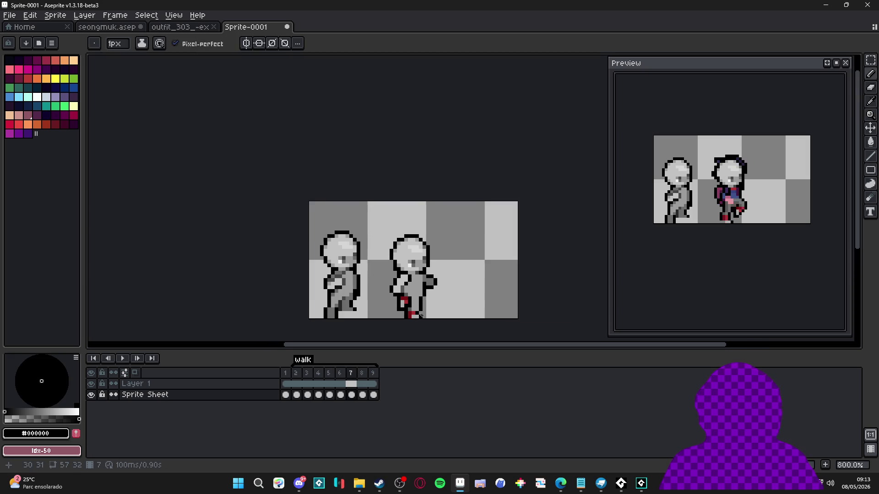
pyautogui.scroll(1, 408, 305)
pyautogui.keyDown('alt'); pyautogui.click(303, 236); pyautogui.keyUp('alt')
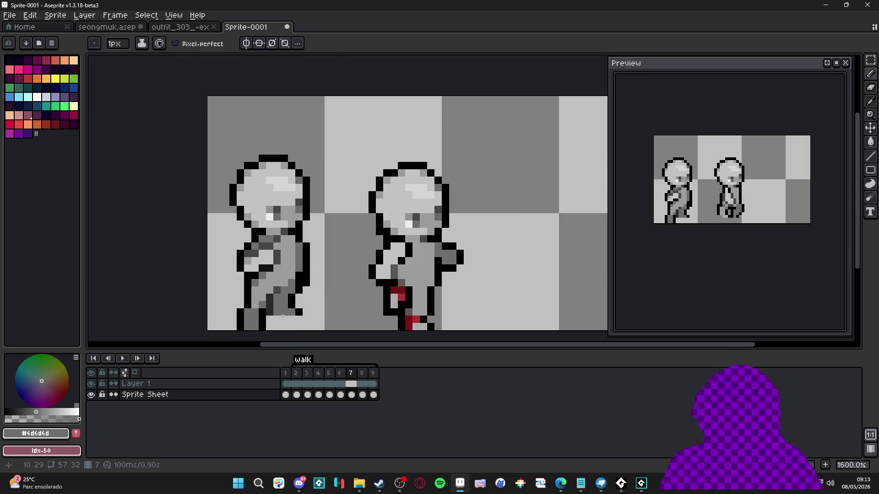
pyautogui.scroll(-2, 303, 236)
pyautogui.keyDown('alt'); pyautogui.click(392, 241); pyautogui.keyUp('alt')
pyautogui.click(393, 270)
pyautogui.scroll(-1, 397, 274)
pyautogui.scroll(1, 403, 266)
pyautogui.keyDown('alt'); pyautogui.click(407, 248); pyautogui.keyUp('alt')
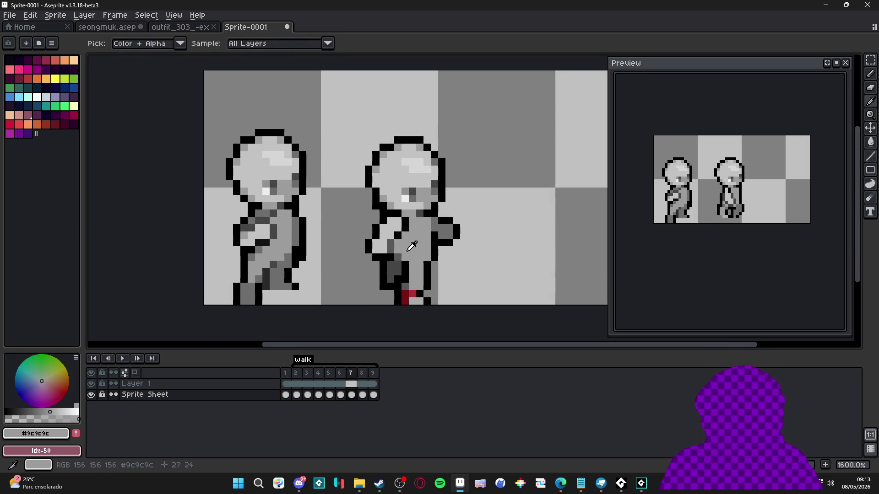
pyautogui.keyDown('alt'); pyautogui.click(416, 279); pyautogui.keyUp('alt')
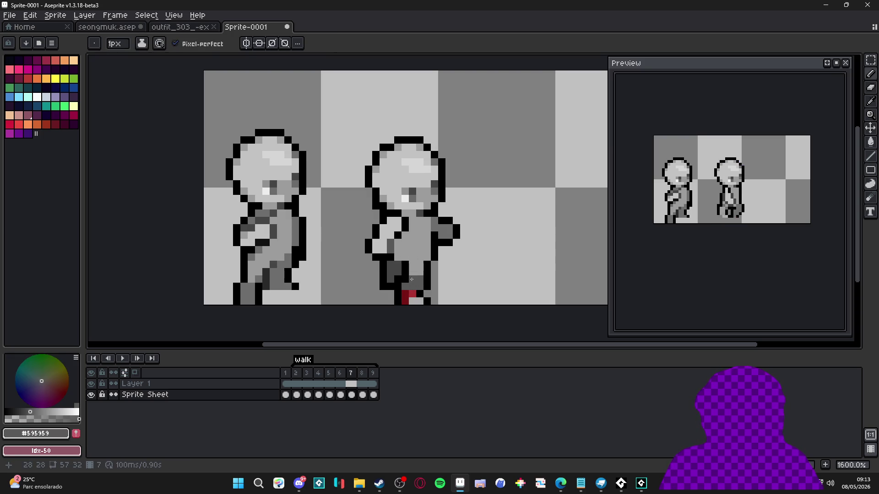
# Step: Compare frame 7's leg with frame 6, sampling greys #595959 and #9c9c9c
pyautogui.click(342, 373)
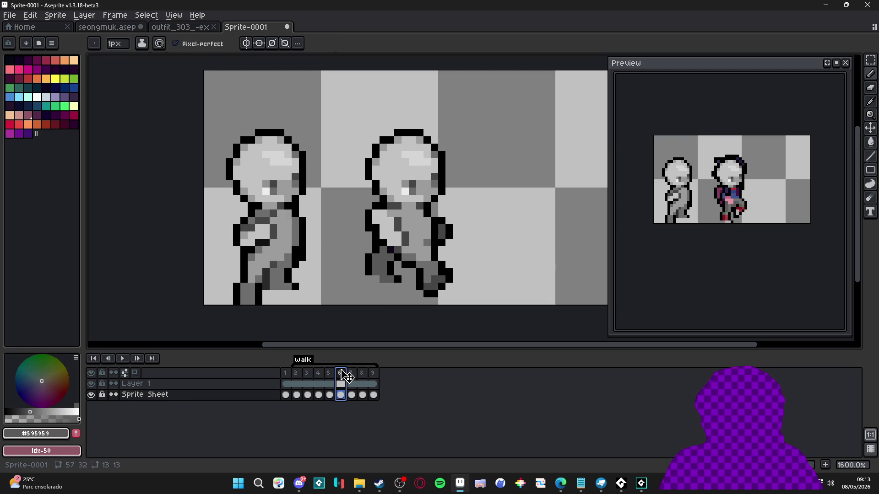
pyautogui.click(351, 373)
pyautogui.keyDown('alt'); pyautogui.click(402, 263); pyautogui.keyUp('alt')
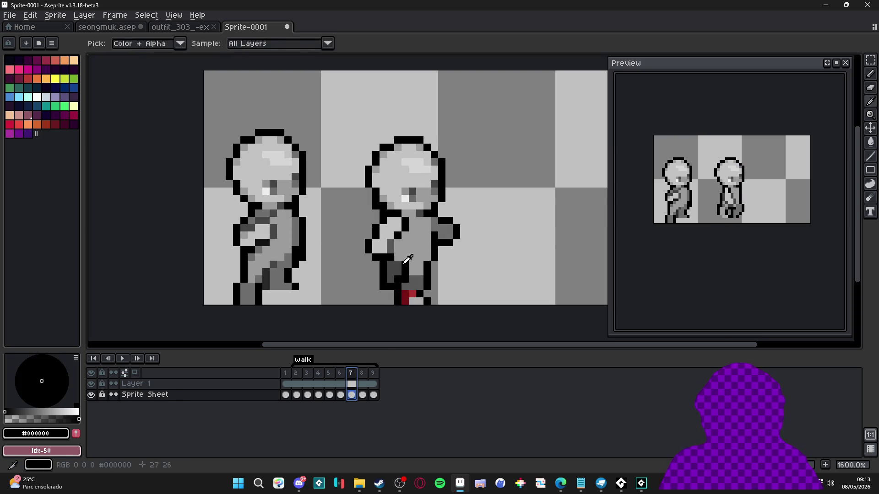
pyautogui.keyDown('alt'); pyautogui.click(419, 284); pyautogui.keyUp('alt')
pyautogui.keyDown('alt'); pyautogui.click(417, 281); pyautogui.keyUp('alt')
pyautogui.scroll(-2, 412, 270)
pyautogui.scroll(2, 417, 278)
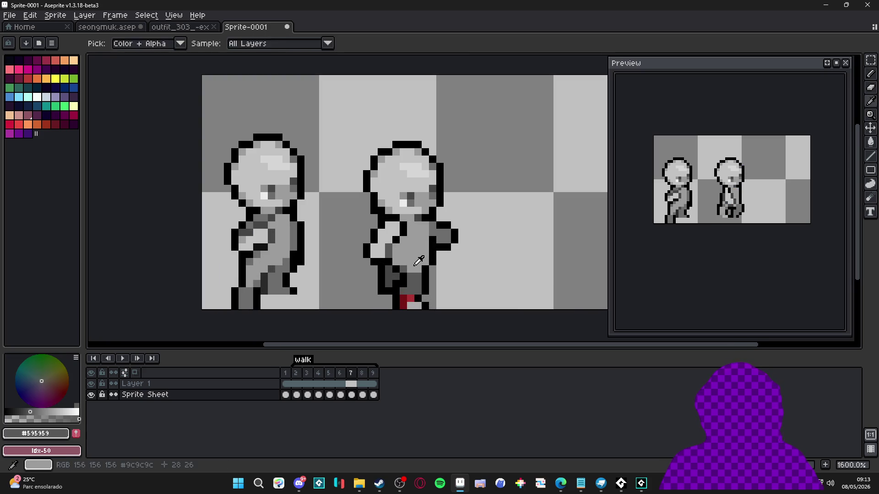
pyautogui.keyDown('alt'); pyautogui.click(418, 283); pyautogui.keyUp('alt')
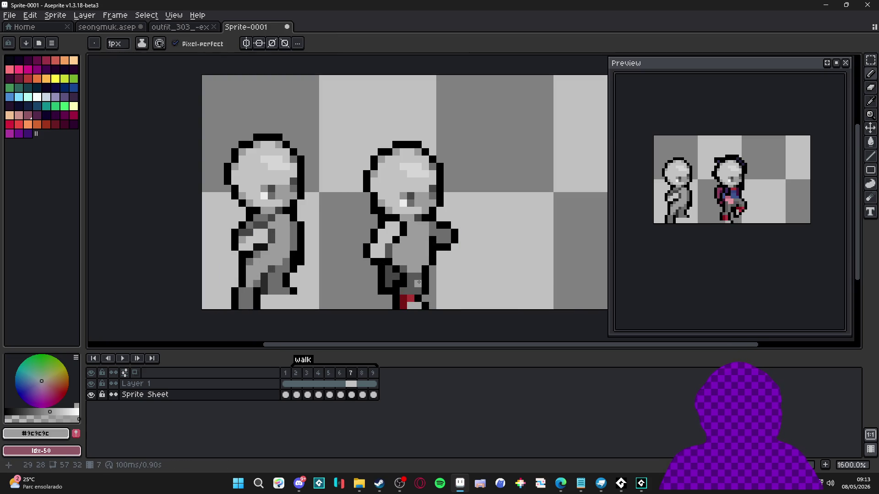
# Step: Add a black outline pixel on the second figure's leg
pyautogui.scroll(-1, 412, 291)
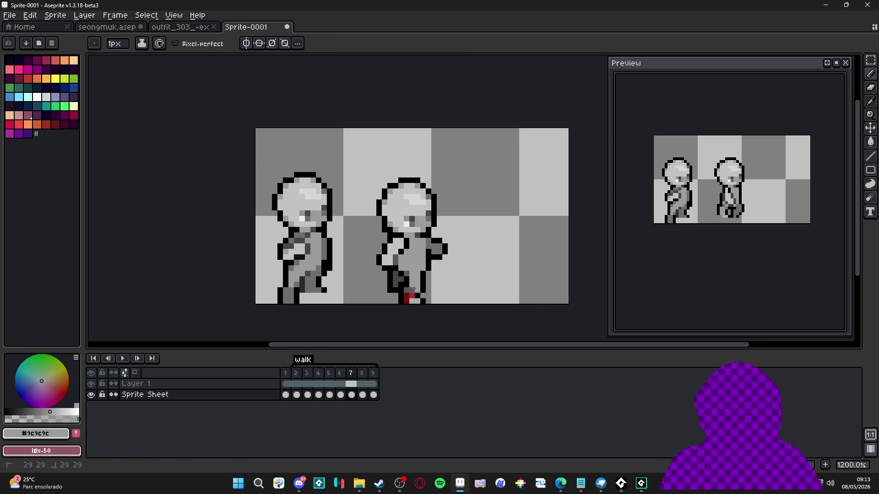
pyautogui.scroll(1, 410, 294)
pyautogui.scroll(-1, 415, 272)
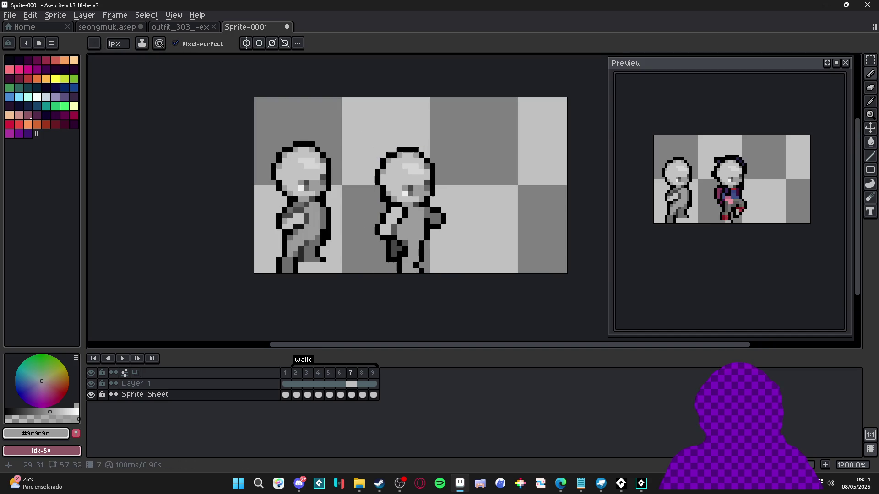
pyautogui.scroll(1, 415, 271)
pyautogui.keyDown('alt'); pyautogui.click(405, 270); pyautogui.keyUp('alt')
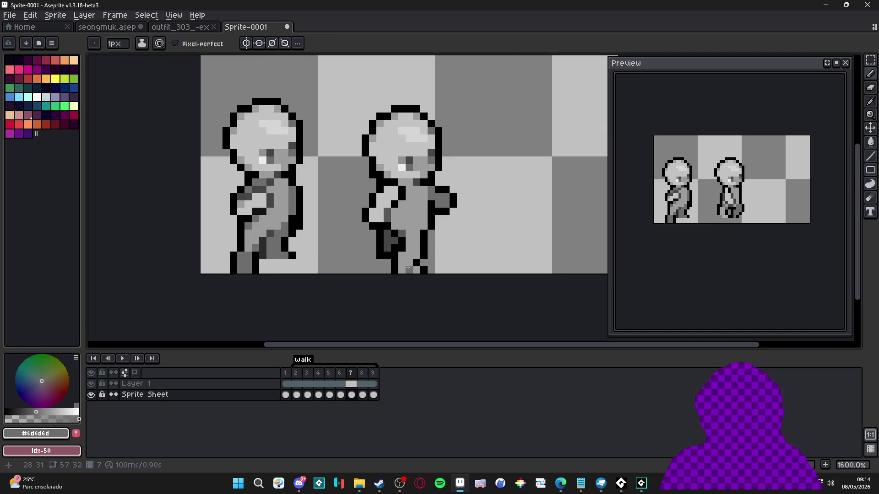
pyautogui.keyDown('alt'); pyautogui.click(412, 266); pyautogui.keyUp('alt')
pyautogui.click(417, 264)
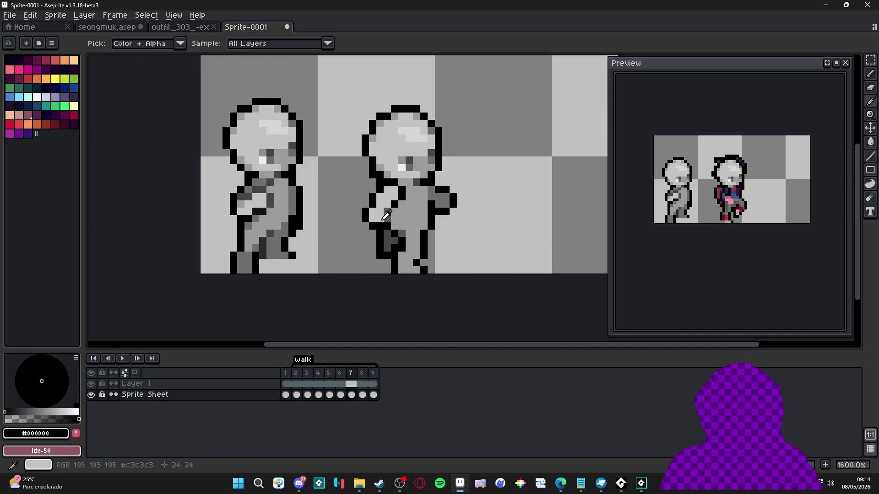
# Step: Add light grey #c3c3c3 highlight pixels and darker shading on the torso
pyautogui.keyDown('alt'); pyautogui.click(380, 208); pyautogui.keyUp('alt')
pyautogui.click(411, 270)
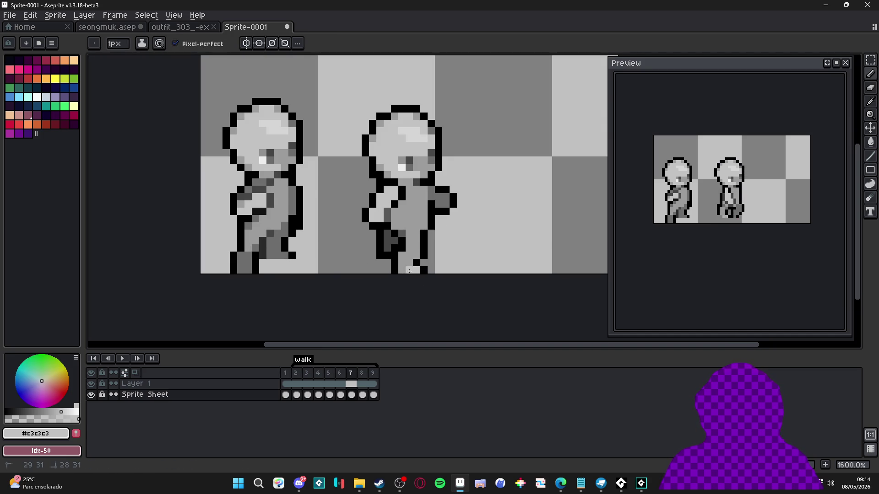
pyautogui.scroll(-1, 402, 259)
pyautogui.click(421, 220)
pyautogui.scroll(1, 422, 220)
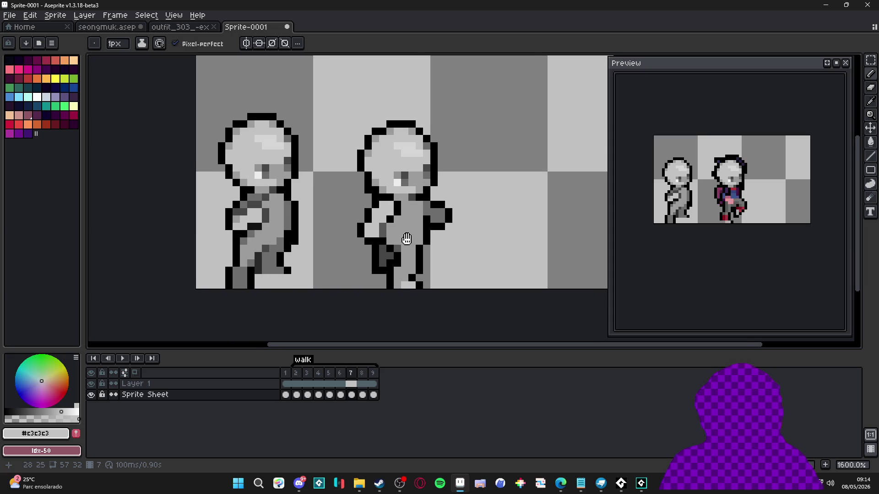
pyautogui.moveTo(407, 238); pyautogui.dragTo(420, 256)
pyautogui.scroll(-1, 441, 263)
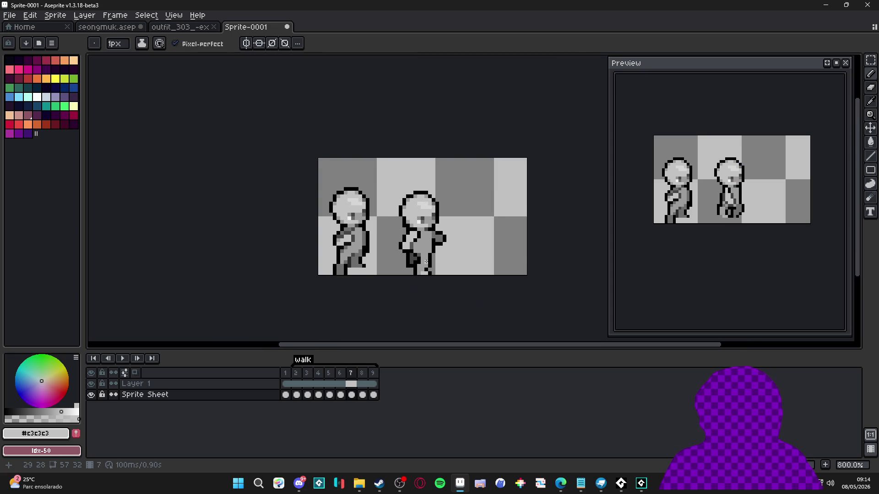
pyautogui.scroll(1, 426, 262)
pyautogui.keyDown('alt'); pyautogui.click(449, 229); pyautogui.keyUp('alt')
pyautogui.click(427, 271)
pyautogui.click(429, 235)
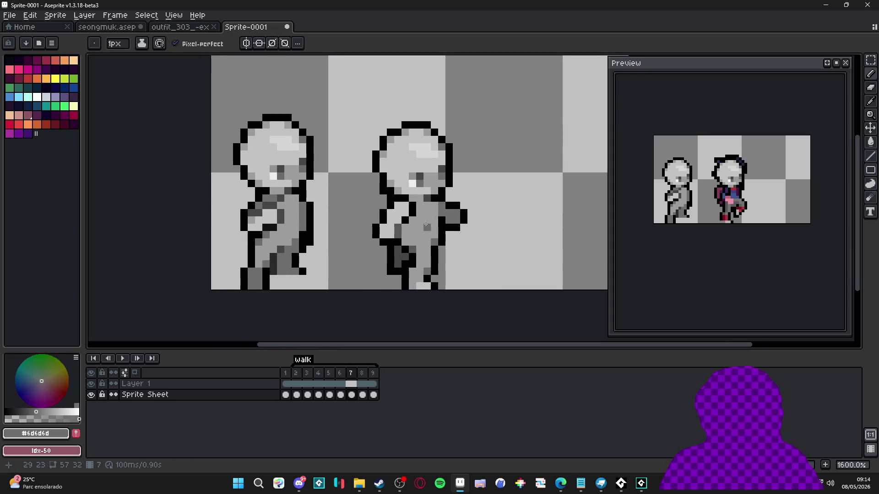
# Step: Paint a pixel in body grey #9c9c9c and soften an outline pixel to #595959
pyautogui.scroll(-1, 425, 241)
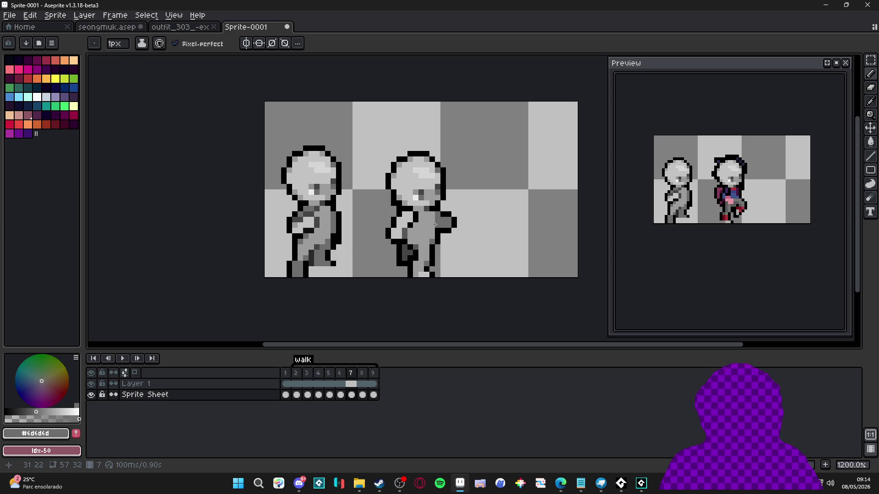
pyautogui.scroll(1, 428, 225)
pyautogui.scroll(1, 426, 225)
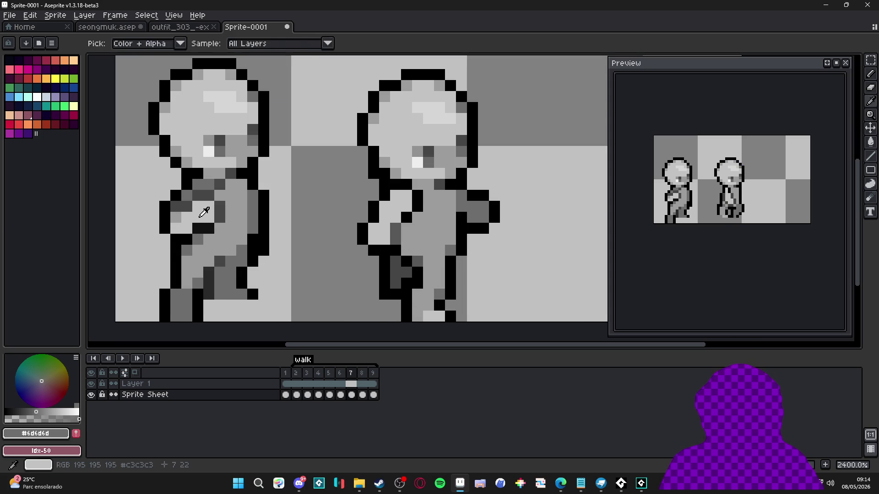
pyautogui.keyDown('alt'); pyautogui.click(377, 223); pyautogui.keyUp('alt')
pyautogui.keyDown('alt'); pyautogui.click(180, 200); pyautogui.keyUp('alt')
pyautogui.click(393, 199)
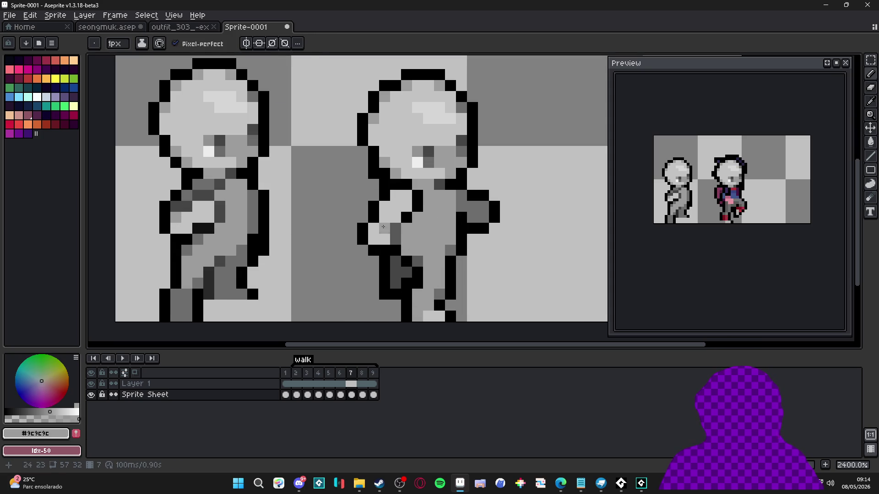
pyautogui.keyDown('alt'); pyautogui.click(397, 228); pyautogui.keyUp('alt')
pyautogui.click(406, 218)
# Step: Pick up grey #595959 again and step back to frame 6 to compare poses
pyautogui.scroll(-1, 406, 218)
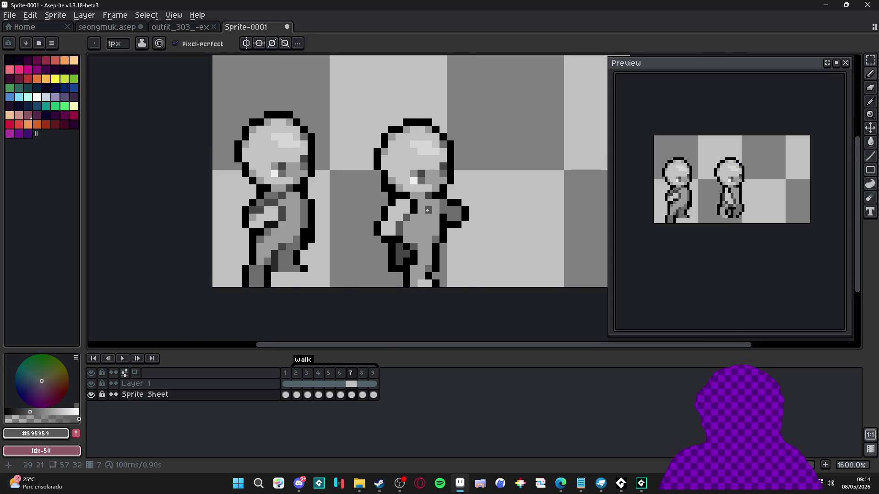
pyautogui.scroll(1, 428, 211)
pyautogui.keyDown('alt'); pyautogui.click(415, 211); pyautogui.keyUp('alt')
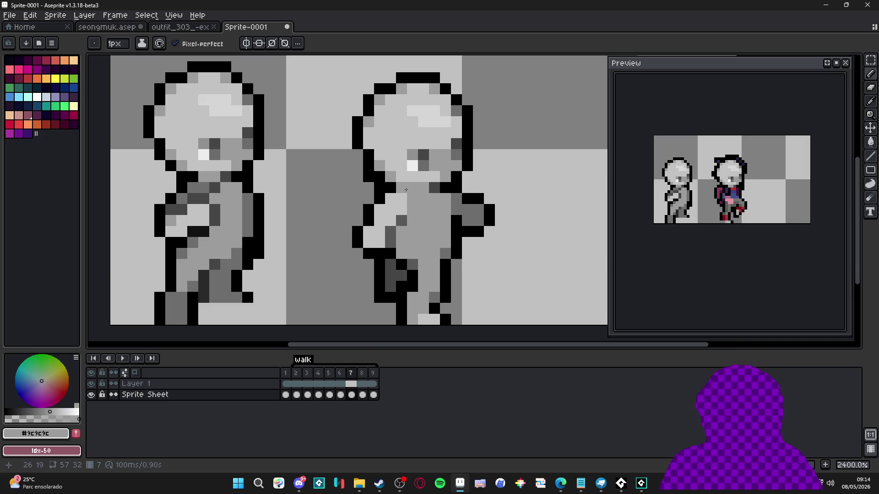
pyautogui.scroll(-3, 433, 196)
pyautogui.scroll(1, 433, 248)
pyautogui.keyDown('alt'); pyautogui.click(434, 248); pyautogui.keyUp('alt')
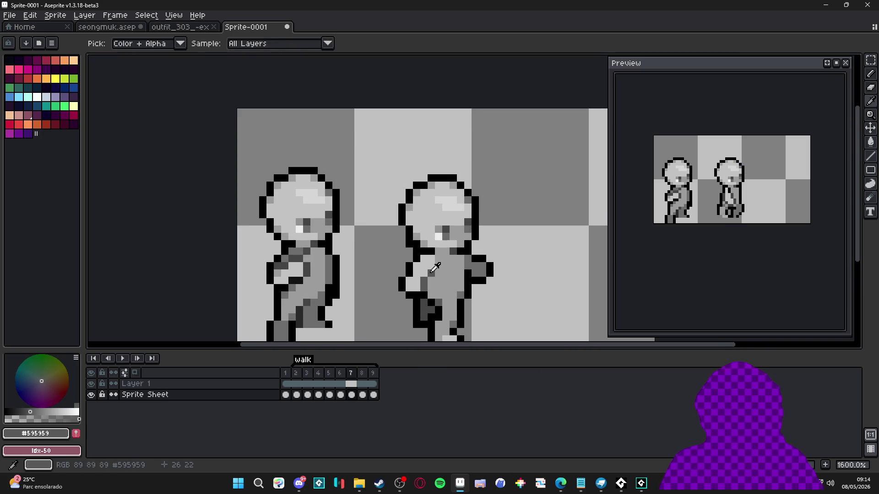
pyautogui.scroll(-4, 434, 248)
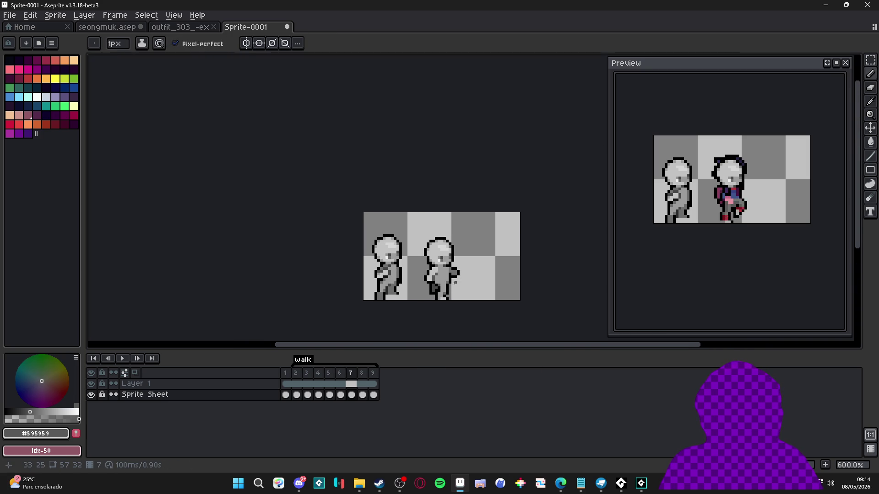
pyautogui.click(342, 375)
# Step: Compare frames 6 and 7, then draw black pixels beside frame 6's left outline
pyautogui.click(352, 374)
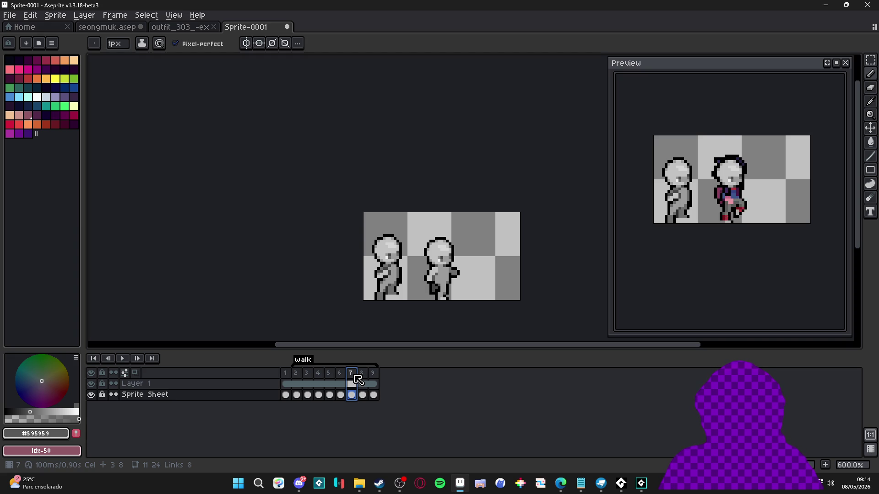
pyautogui.click(341, 374)
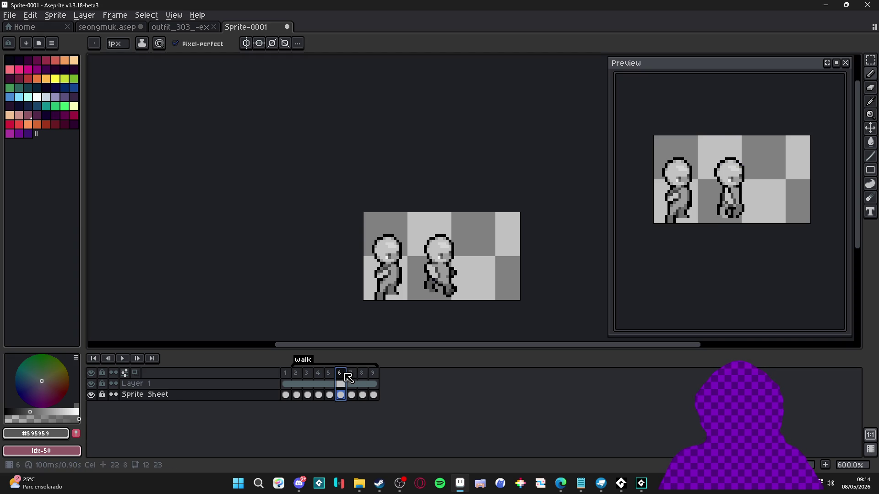
pyautogui.scroll(6, 436, 289)
pyautogui.keyDown('alt'); pyautogui.click(435, 288); pyautogui.keyUp('alt')
pyautogui.moveTo(436, 288)
pyautogui.mouseDown()
pyautogui.moveTo(434, 270)
pyautogui.moveTo(416, 285)
pyautogui.mouseUp()
# Step: Erase the stray outline pixels, return to the 1px pencil, and advance through frames 7 and 8
pyautogui.press('e')
pyautogui.click(416, 286)
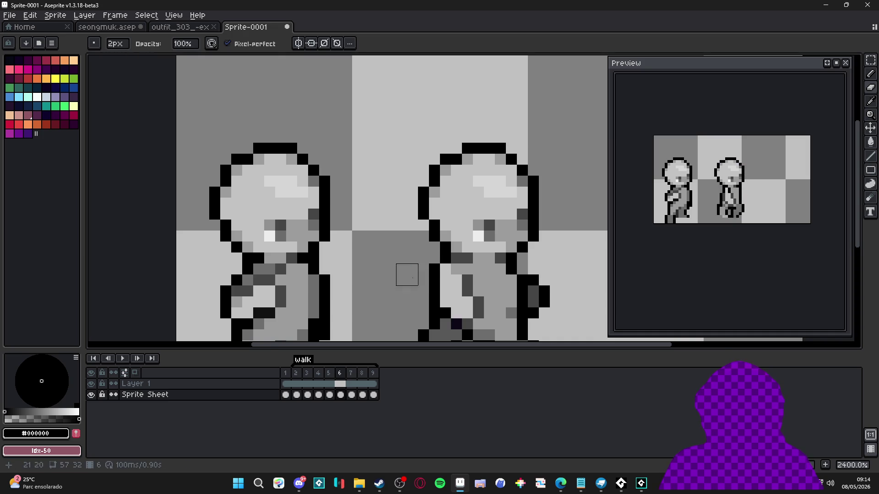
pyautogui.scroll(-5, 418, 264)
pyautogui.press('b')
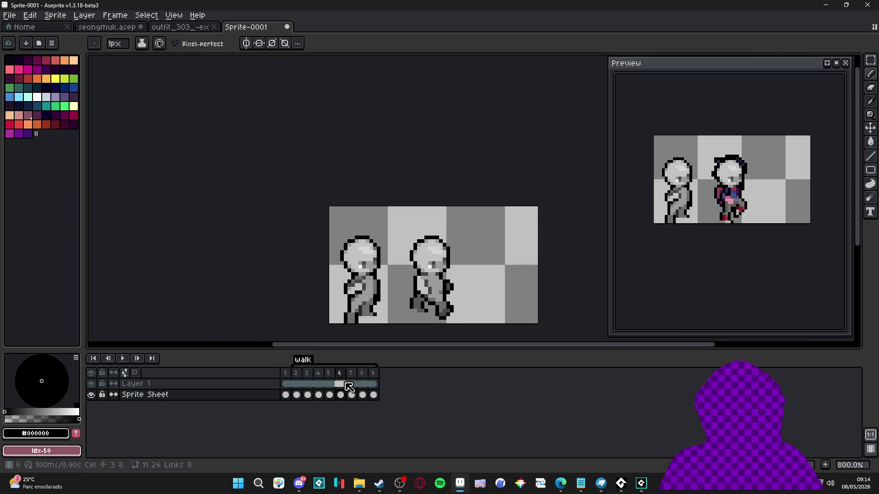
pyautogui.click(353, 376)
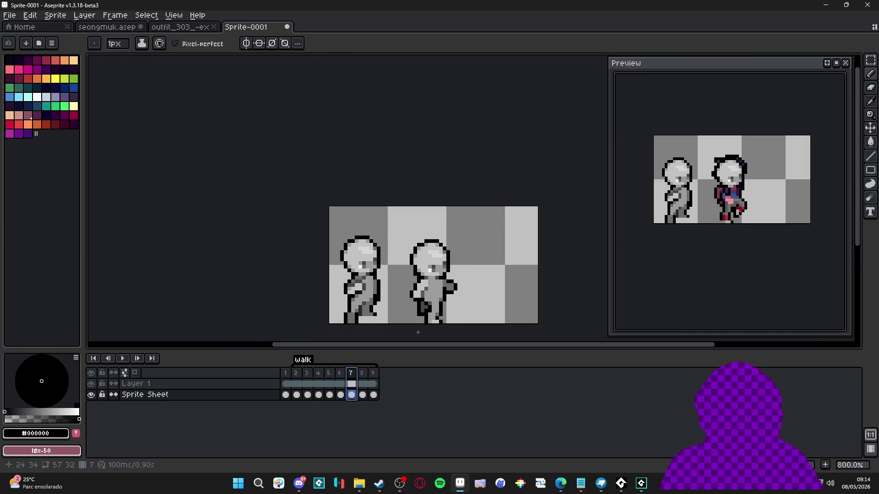
pyautogui.click(362, 380)
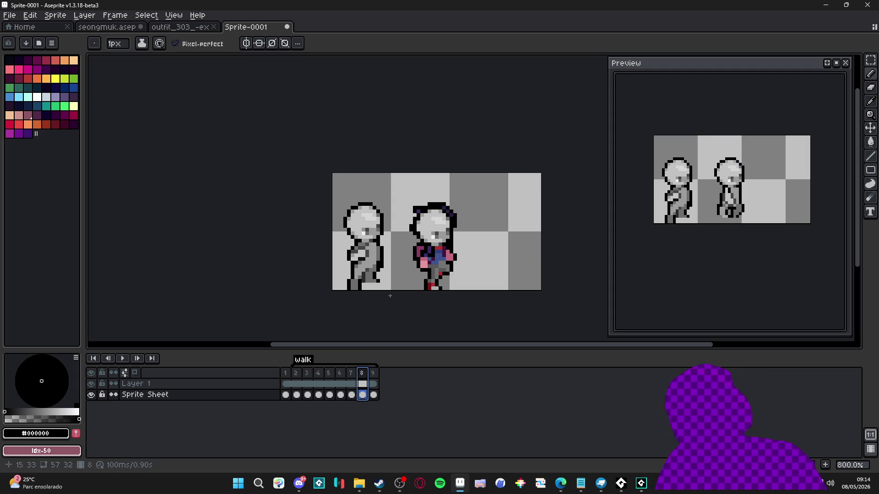
# Step: Erase the dark hair outline along the top and left edge of frame 8's head
pyautogui.scroll(1, 390, 296)
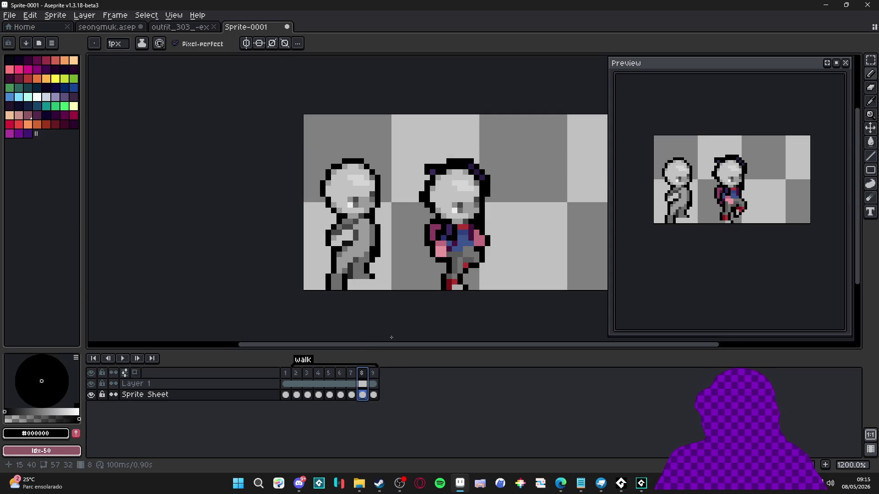
pyautogui.press('v')
pyautogui.scroll(1, 431, 174)
pyautogui.press('b')
pyautogui.scroll(2, 431, 174)
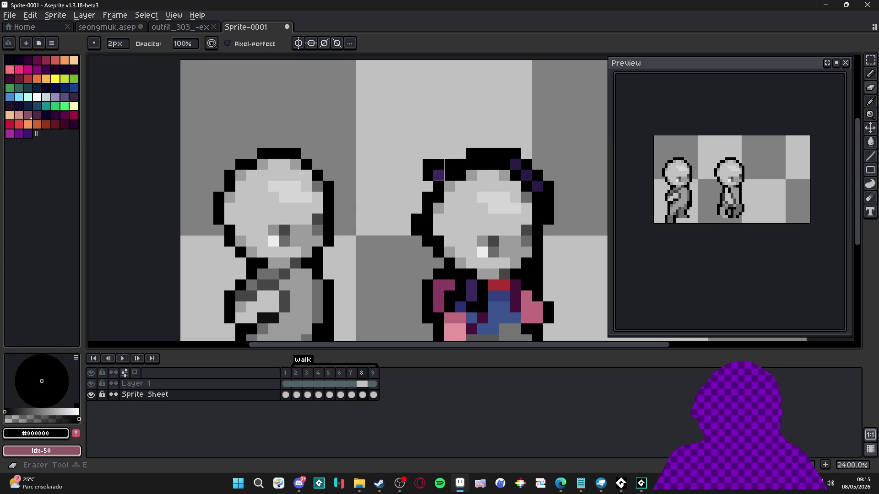
pyautogui.moveTo(466, 148)
pyautogui.mouseDown()
pyautogui.moveTo(520, 147)
pyautogui.moveTo(543, 181)
pyautogui.mouseUp()
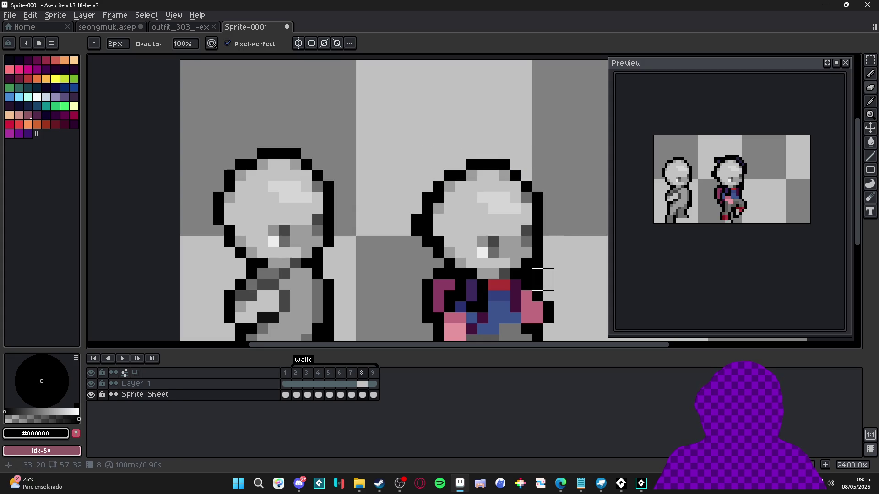
pyautogui.press('-')
pyautogui.press('+')
pyautogui.moveTo(397, 221); pyautogui.dragTo(401, 204)
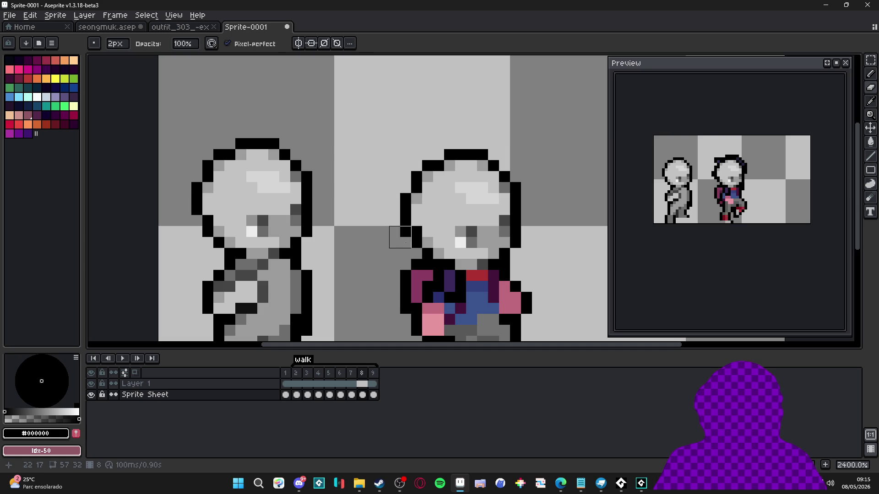
# Step: Compare frame 8's figure against frame 7's pose
pyautogui.scroll(-3, 400, 237)
pyautogui.scroll(-3, 381, 224)
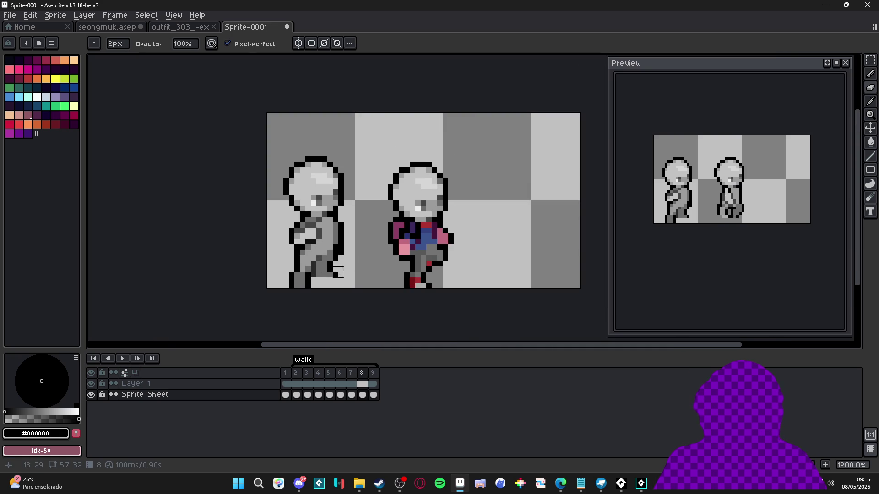
pyautogui.press('b')
pyautogui.click(351, 394)
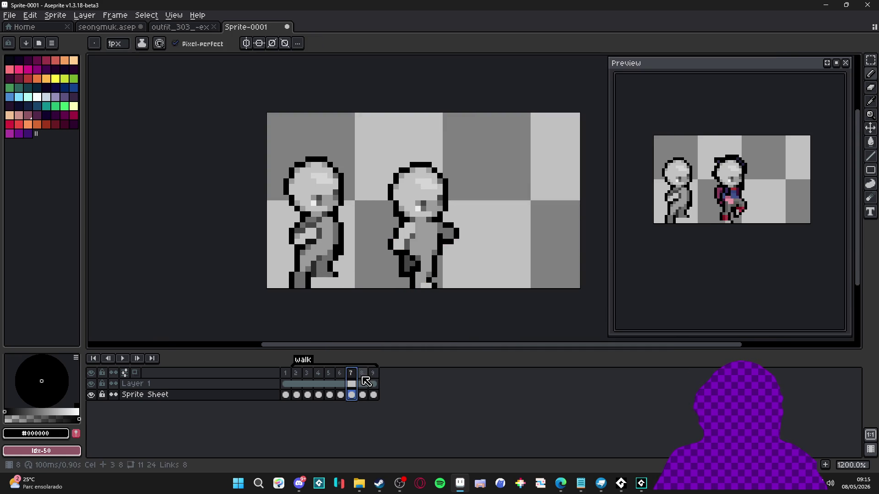
pyautogui.click(364, 381)
pyautogui.click(356, 380)
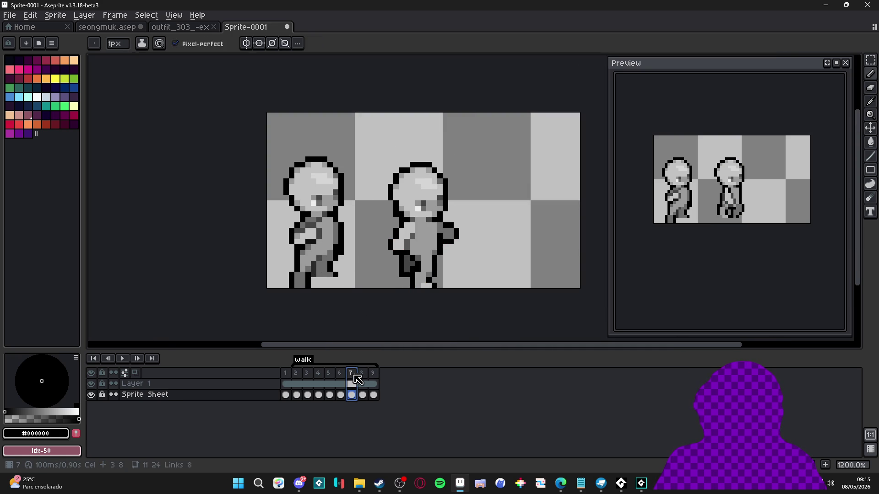
pyautogui.scroll(1, 455, 235)
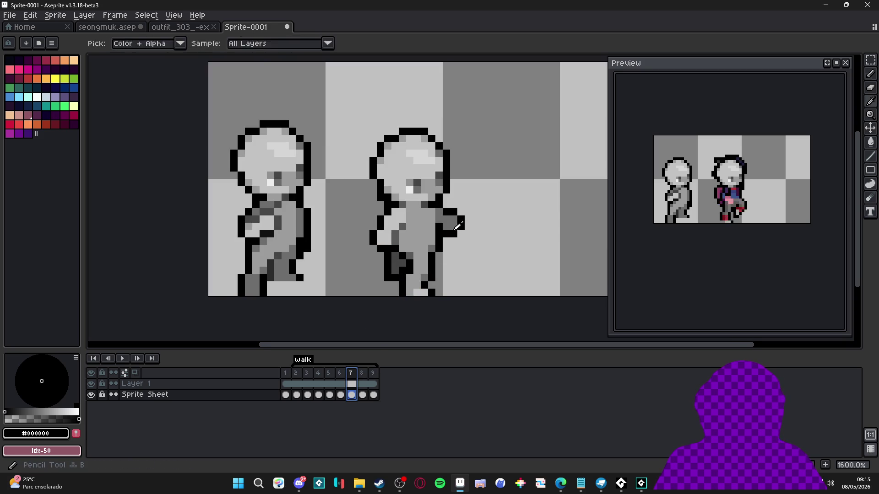
# Step: Sample light grey #c3c3c3 and paint over the pink arm and a leg block on frame 8
pyautogui.keyDown('alt'); pyautogui.click(454, 235); pyautogui.keyUp('alt')
pyautogui.click(362, 373)
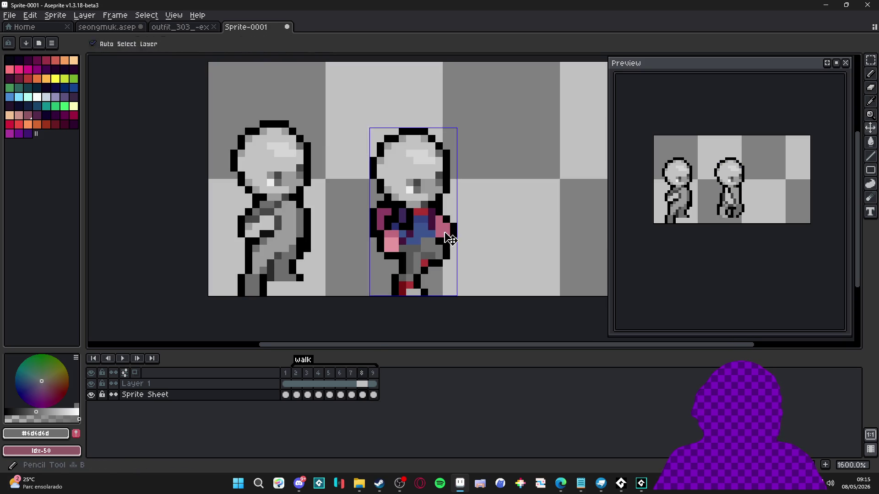
pyautogui.click(357, 384)
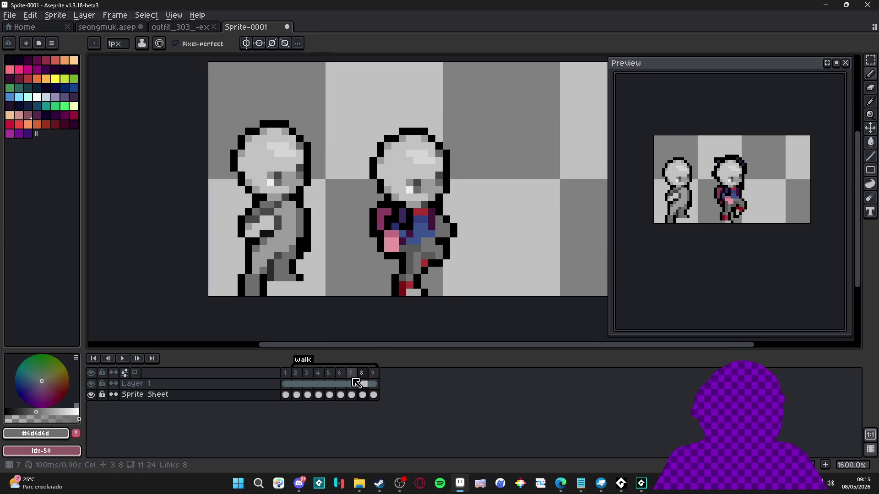
pyautogui.keyDown('alt'); pyautogui.click(373, 293); pyautogui.keyUp('alt')
pyautogui.click(362, 373)
pyautogui.click(389, 251)
pyautogui.press('+')
pyautogui.moveTo(389, 236)
pyautogui.mouseDown()
pyautogui.moveTo(392, 227)
pyautogui.moveTo(400, 231)
pyautogui.mouseUp()
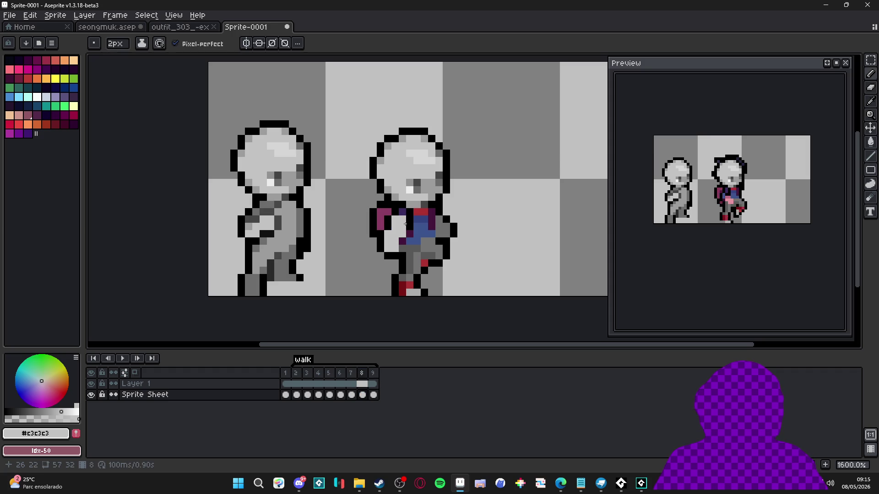
pyautogui.click(394, 268)
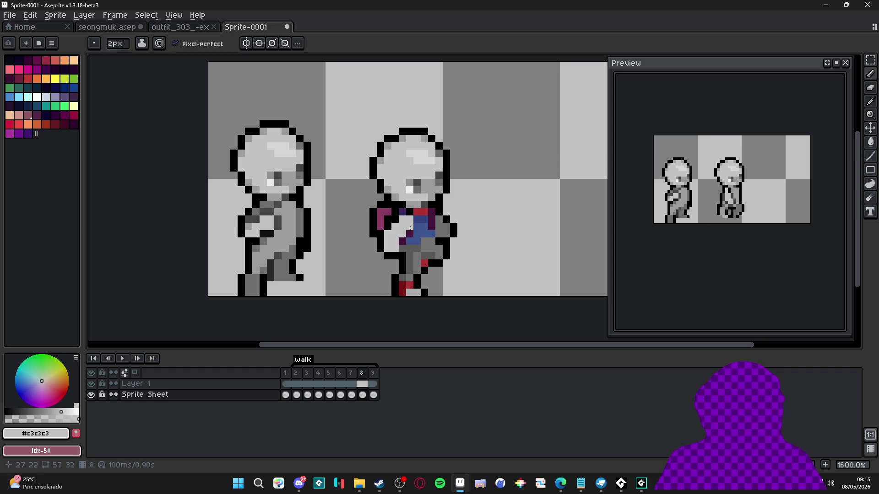
pyautogui.press('-')
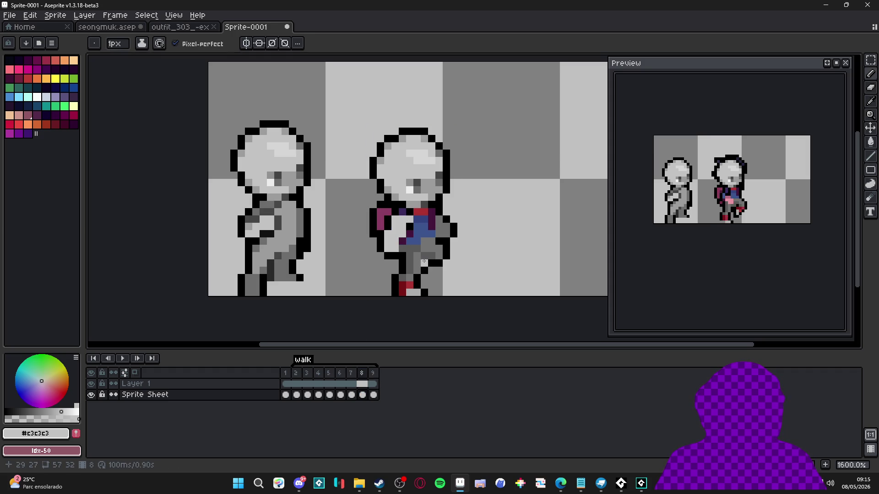
# Step: Recheck frame 7 and sample greys #9c9c9c, black and #464646 for frame 8's figure
pyautogui.click(351, 384)
pyautogui.keyDown('alt'); pyautogui.click(412, 247); pyautogui.keyUp('alt')
pyautogui.press('v')
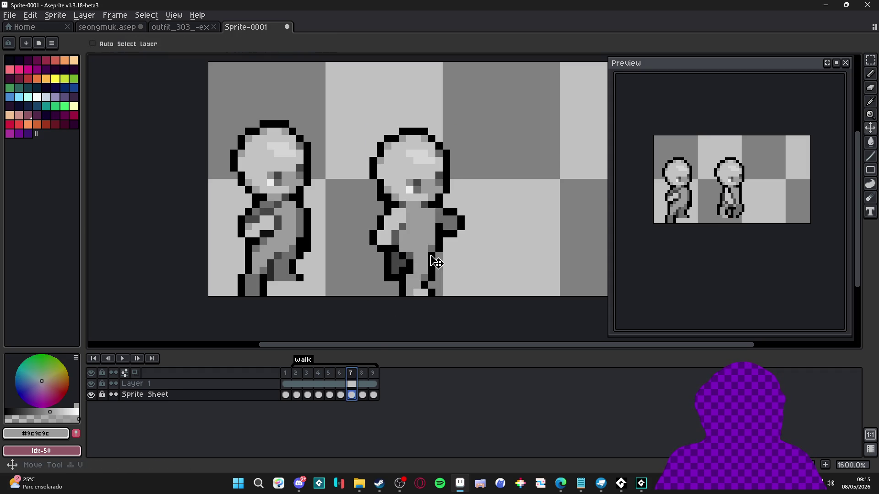
pyautogui.click(362, 384)
pyautogui.press('b')
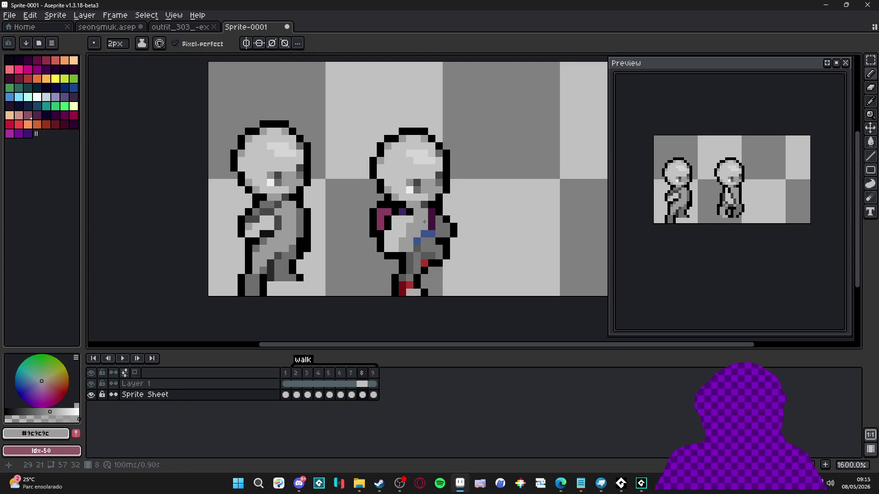
pyautogui.keyDown('alt'); pyautogui.click(401, 259); pyautogui.keyUp('alt')
pyautogui.press('-')
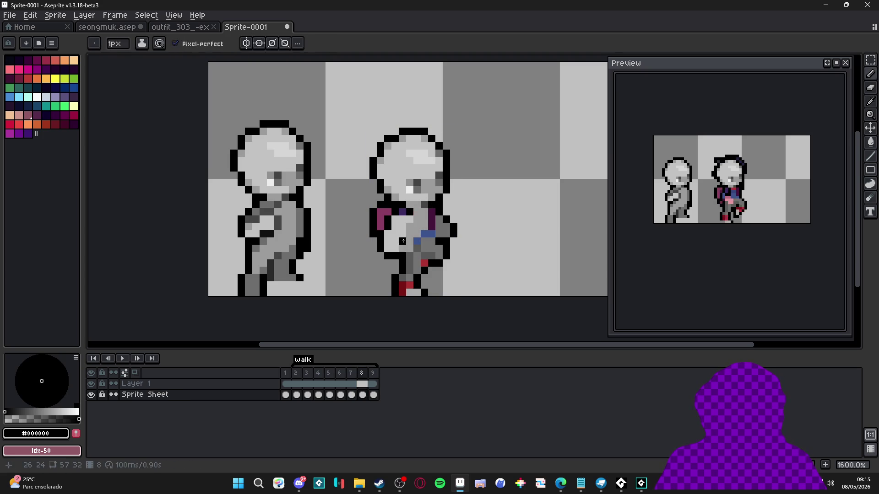
pyautogui.keyDown('alt'); pyautogui.click(410, 237); pyautogui.keyUp('alt')
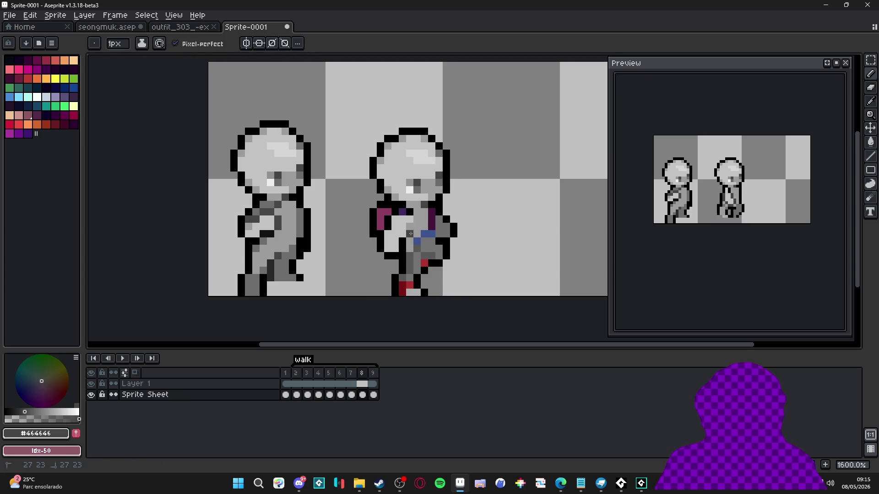
pyautogui.keyDown('alt'); pyautogui.click(412, 215); pyautogui.keyUp('alt')
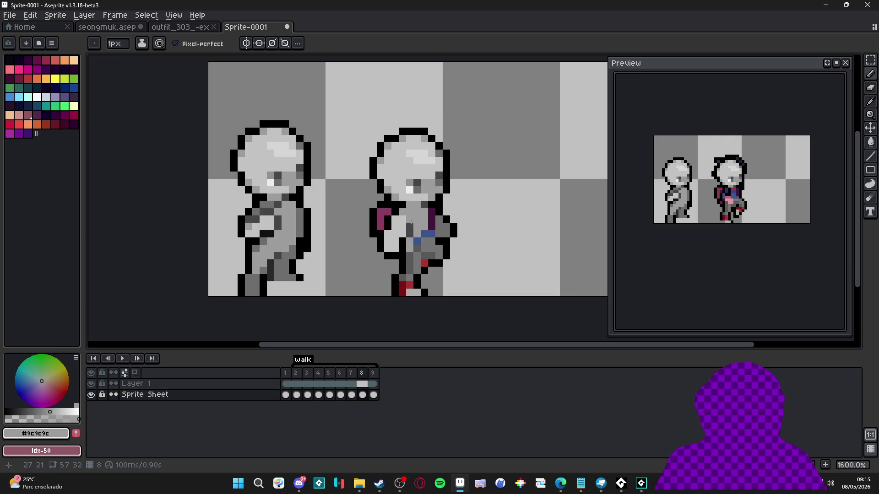
pyautogui.scroll(2, 412, 223)
# Step: Erase the magenta and purple arm pixels and paint the purple and blue torso pixels grey
pyautogui.press('e')
pyautogui.moveTo(388, 211); pyautogui.dragTo(372, 243)
pyautogui.click(460, 224)
pyautogui.scroll(-2, 459, 225)
pyautogui.press('b')
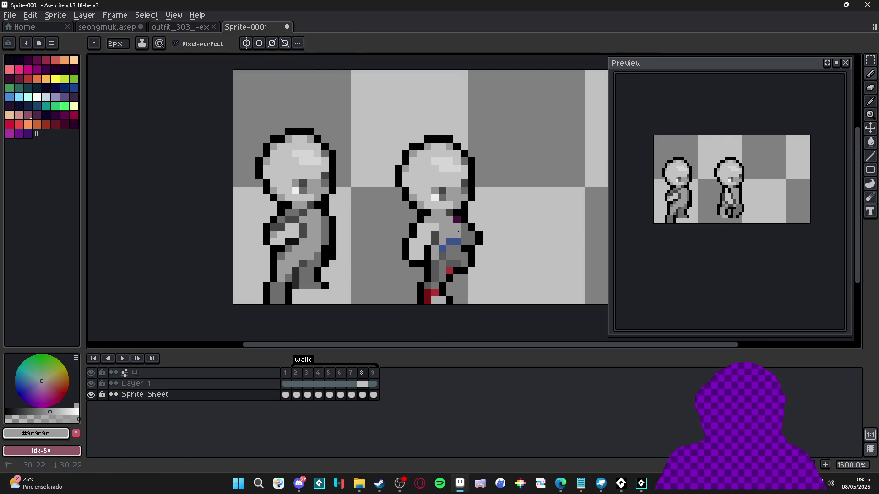
pyautogui.click(457, 219)
pyautogui.moveTo(459, 241)
pyautogui.mouseDown()
pyautogui.moveTo(447, 241)
pyautogui.moveTo(446, 256)
pyautogui.mouseUp()
pyautogui.click(443, 250)
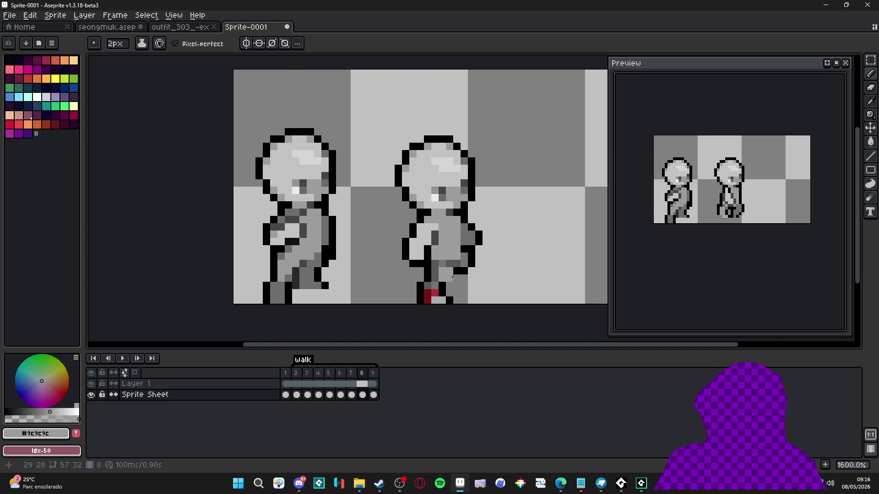
pyautogui.scroll(1, 444, 278)
# Step: Paint the red lower-leg pixels on frame 8 grey, using #737373
pyautogui.click(426, 298)
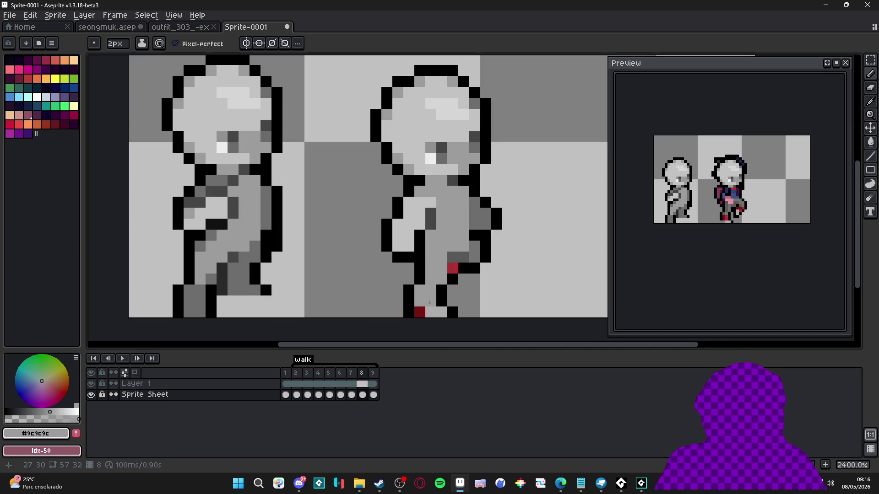
pyautogui.scroll(-1, 428, 271)
pyautogui.click(405, 265)
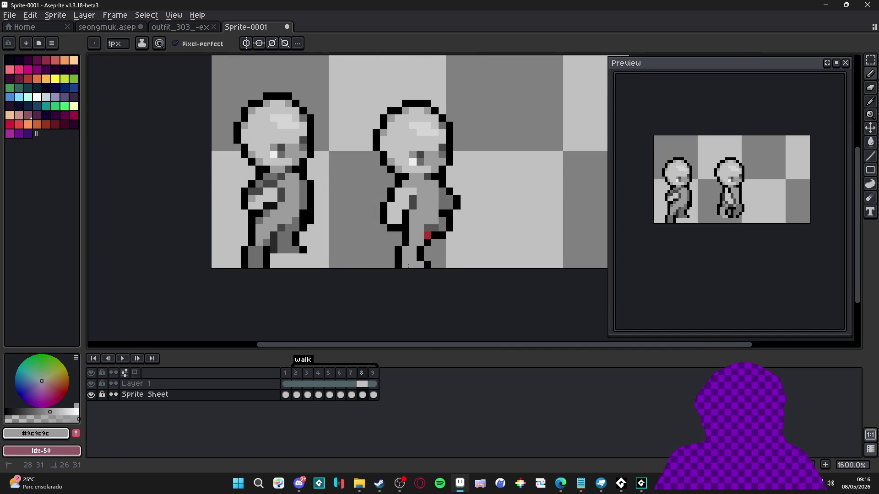
pyautogui.scroll(1, 434, 226)
pyautogui.keyDown('alt'); pyautogui.click(434, 229); pyautogui.keyUp('alt')
pyautogui.scroll(-1, 433, 231)
pyautogui.scroll(1, 430, 234)
pyautogui.click(427, 240)
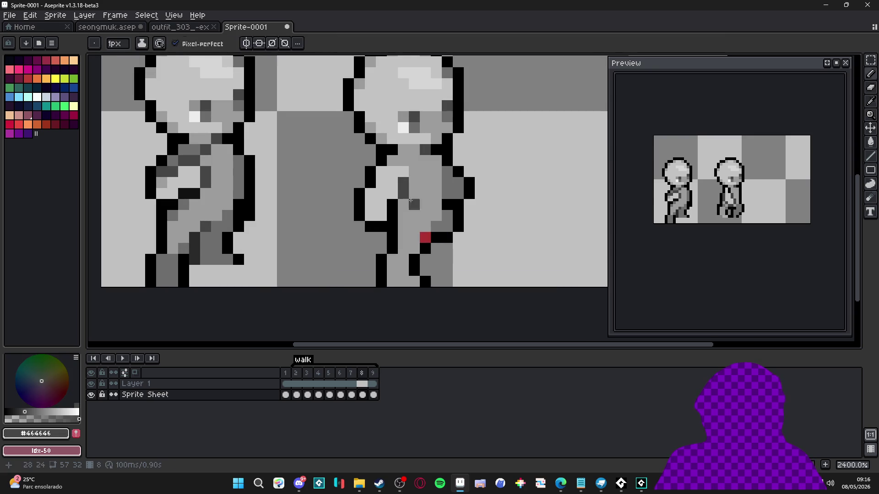
# Step: Repaint the bottom leg outline pixels in grey #737373, then go back to frame 7
pyautogui.keyDown('alt'); pyautogui.click(436, 238); pyautogui.keyUp('alt')
pyautogui.scroll(-2, 440, 277)
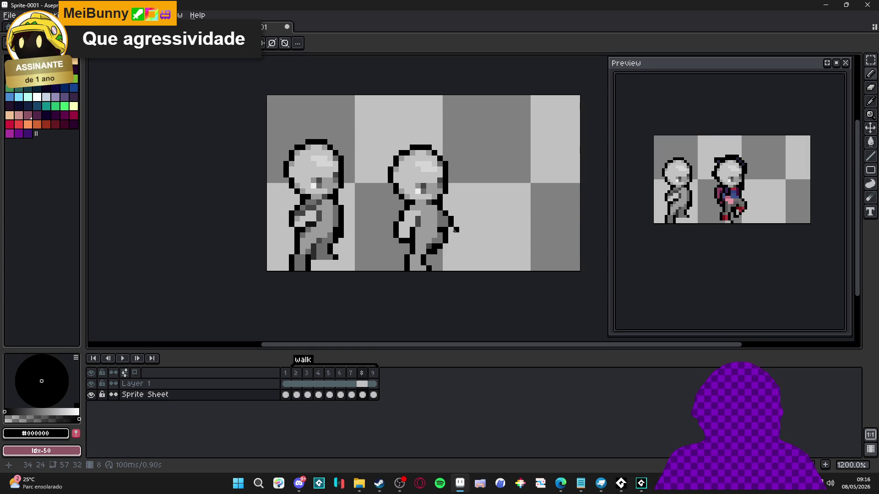
pyautogui.scroll(3, 422, 227)
pyautogui.keyDown('alt'); pyautogui.click(397, 232); pyautogui.keyUp('alt')
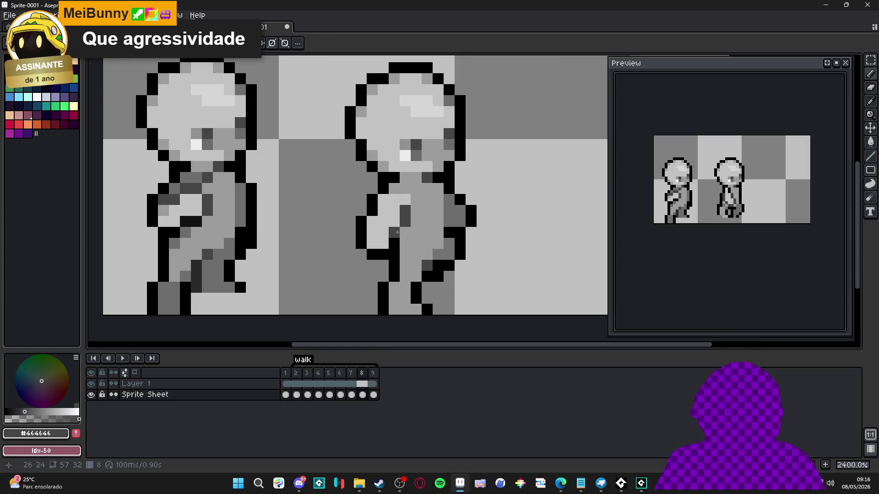
pyautogui.scroll(-3, 398, 232)
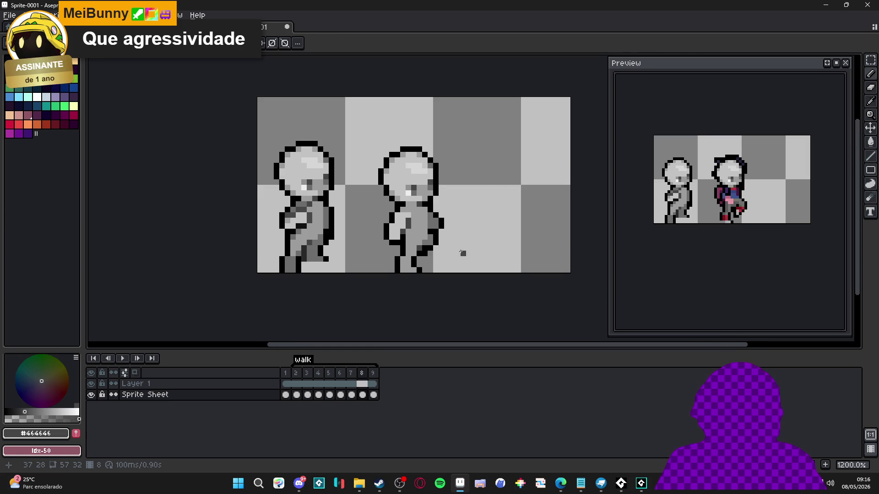
pyautogui.scroll(1, 418, 270)
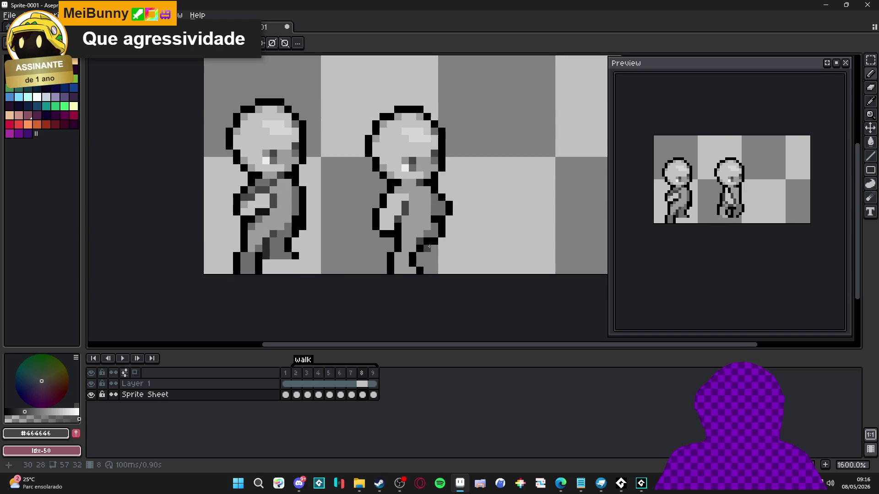
pyautogui.keyDown('alt'); pyautogui.click(427, 256); pyautogui.keyUp('alt')
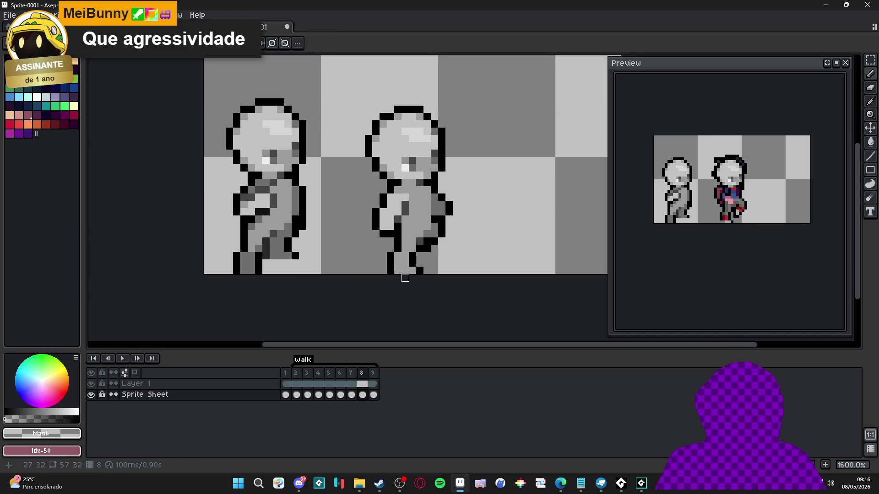
pyautogui.keyDown('alt'); pyautogui.click(403, 268); pyautogui.keyUp('alt')
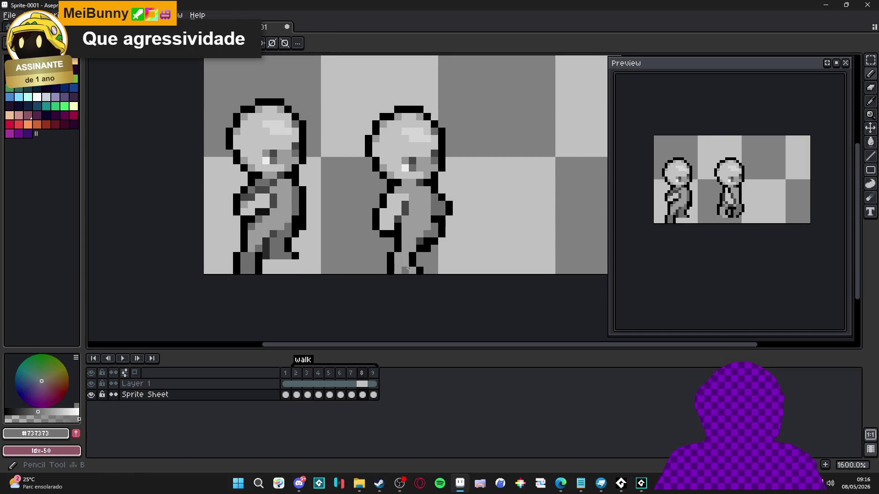
pyautogui.click(402, 268)
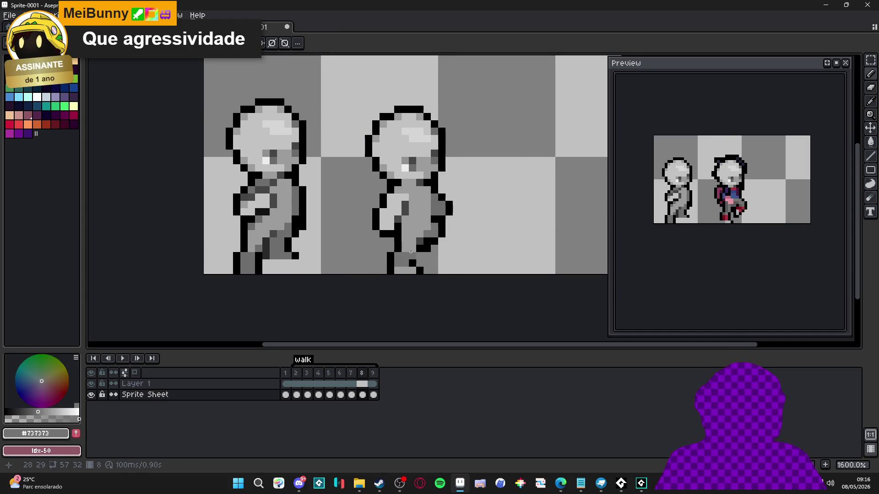
pyautogui.keyDown('alt'); pyautogui.click(409, 271); pyautogui.keyUp('alt')
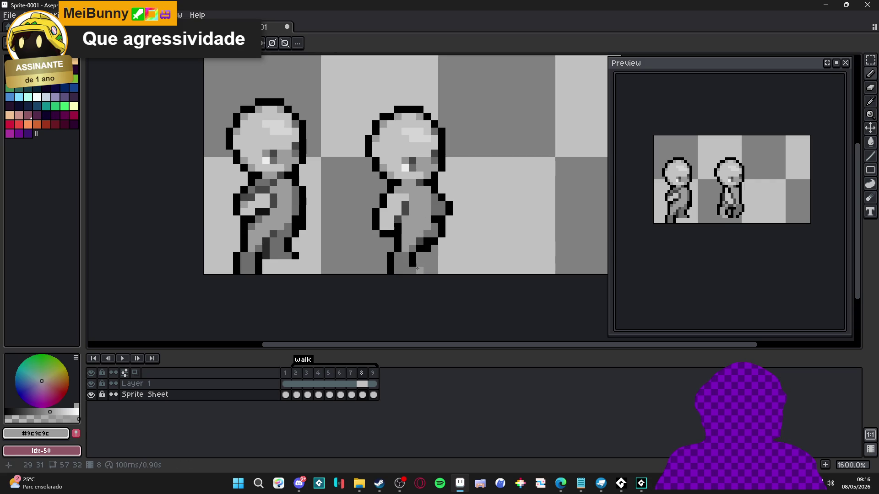
pyautogui.press('Left')
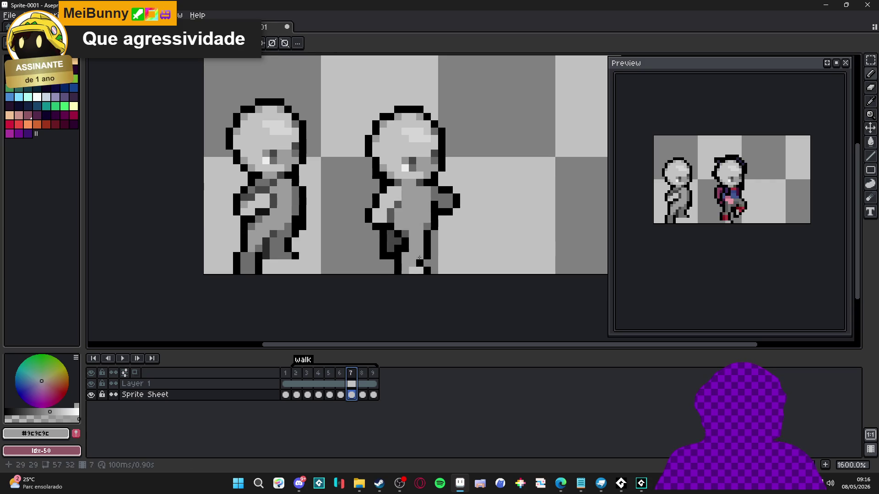
# Step: Flip through frames 6, 7 and 8 comparing legs, ending on frame 8 with the timeline selection cleared
pyautogui.click(340, 373)
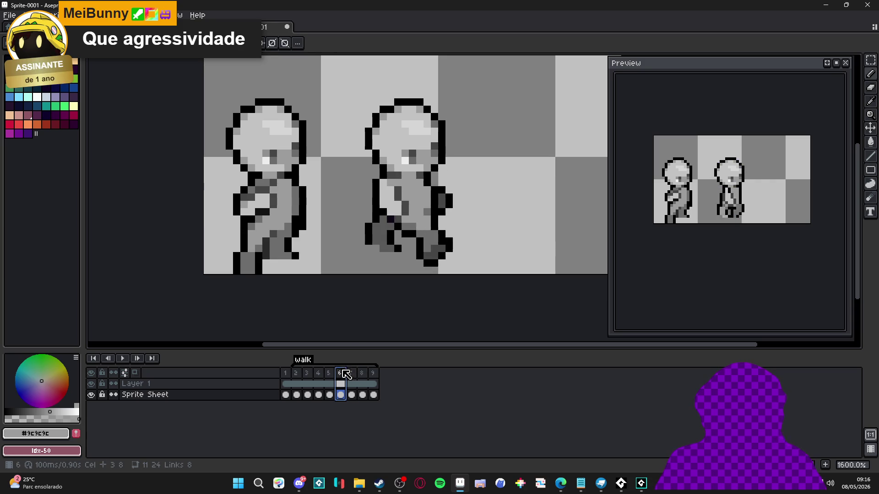
pyautogui.click(352, 373)
pyautogui.keyDown('alt'); pyautogui.click(261, 261); pyautogui.keyUp('alt')
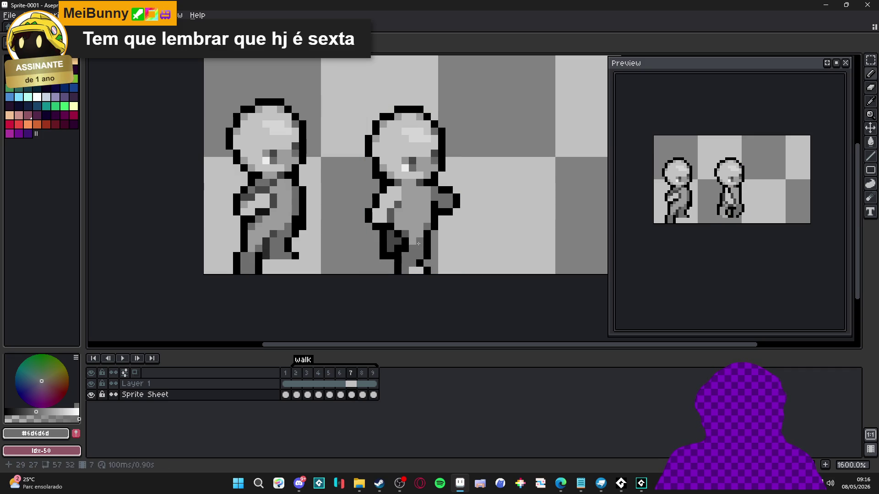
pyautogui.keyDown('alt'); pyautogui.click(420, 271); pyautogui.keyUp('alt')
pyautogui.click(362, 373)
pyautogui.press('Left')
pyautogui.press('Right')
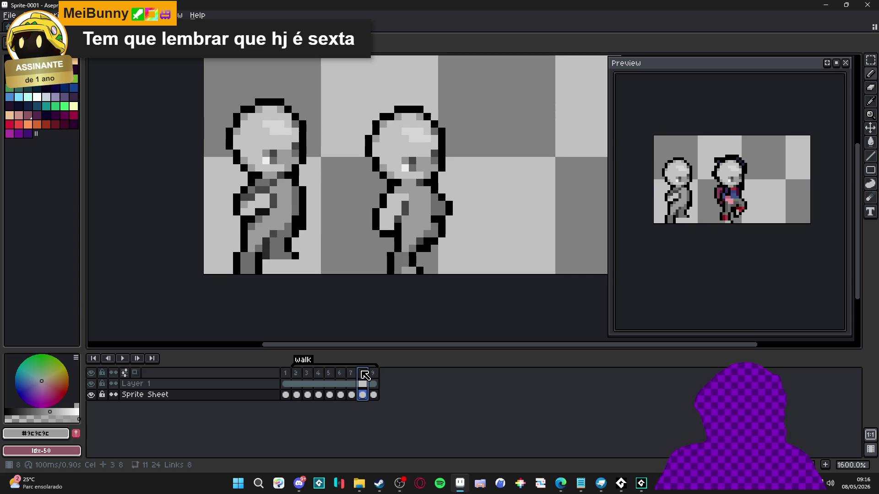
pyautogui.press('Escape')
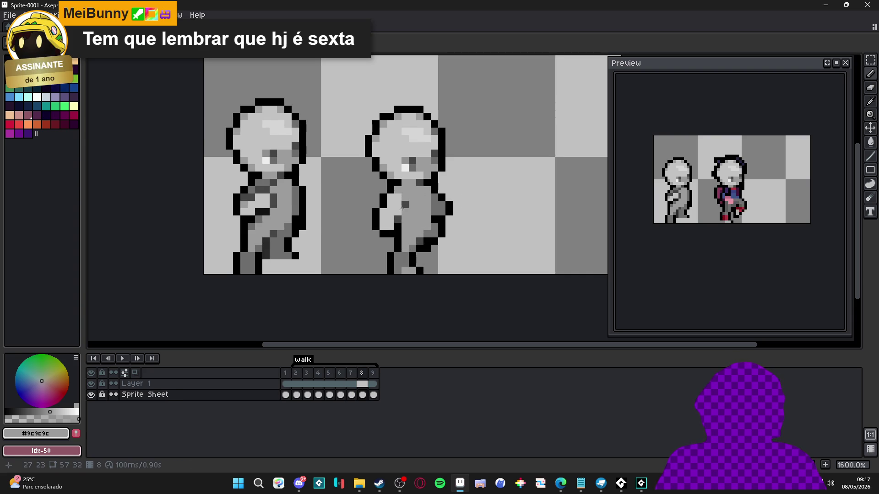
# Step: Sample greys #c3c3c3 and #6d6d6d, then undo the last pencil stroke
pyautogui.scroll(-3, 420, 257)
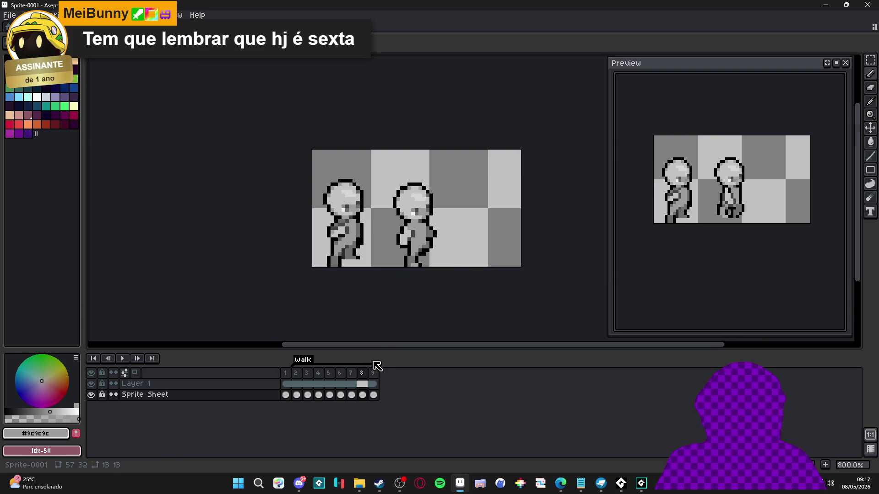
pyautogui.scroll(3, 405, 233)
pyautogui.keyDown('alt'); pyautogui.click(415, 223); pyautogui.keyUp('alt')
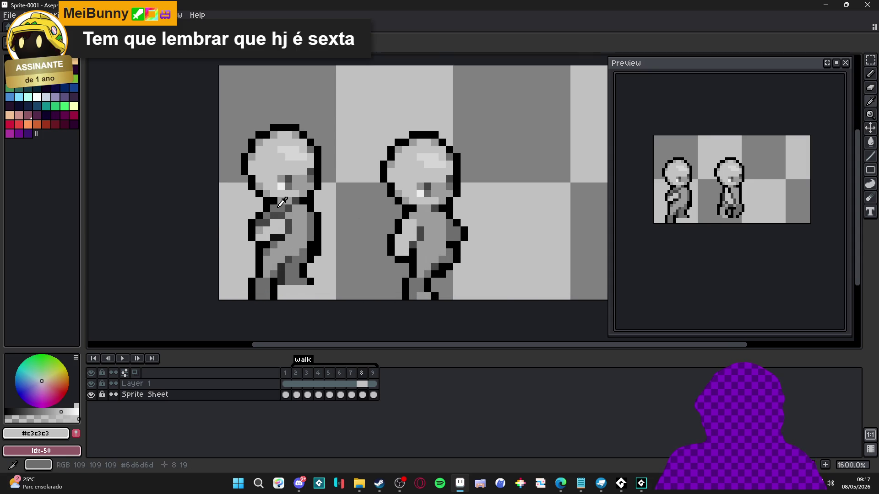
pyautogui.keyDown('alt'); pyautogui.click(417, 207); pyautogui.keyUp('alt')
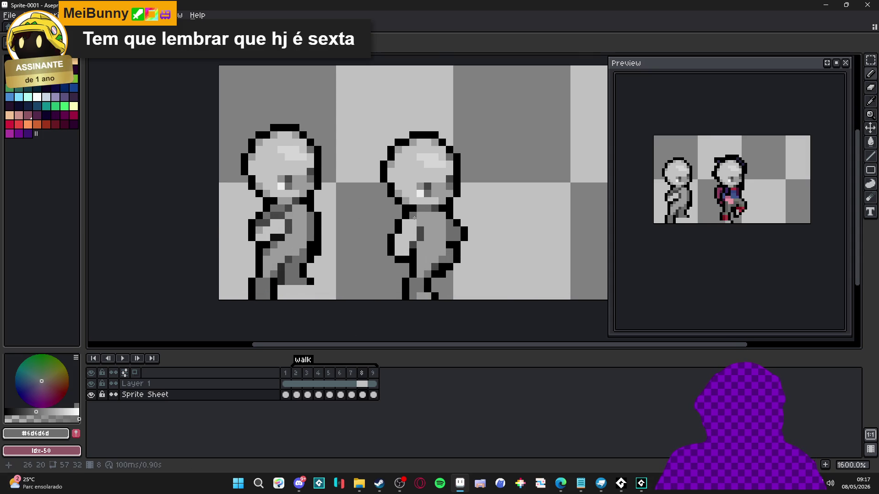
pyautogui.scroll(-4, 416, 217)
pyautogui.scroll(3, 432, 248)
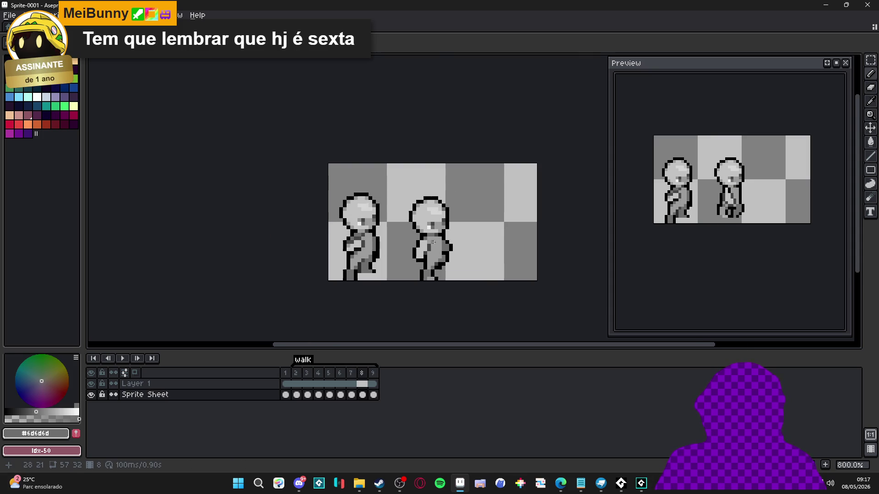
pyautogui.scroll(-3, 448, 271)
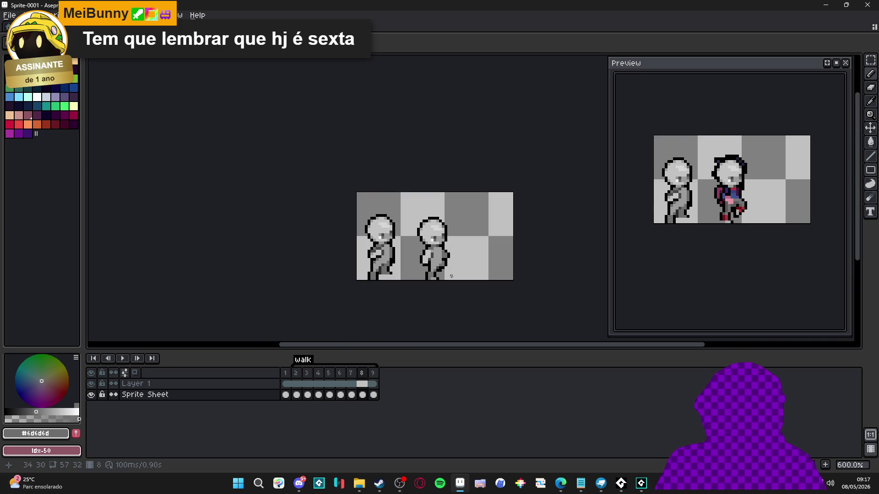
pyautogui.hotkey('ctrl', 'z')
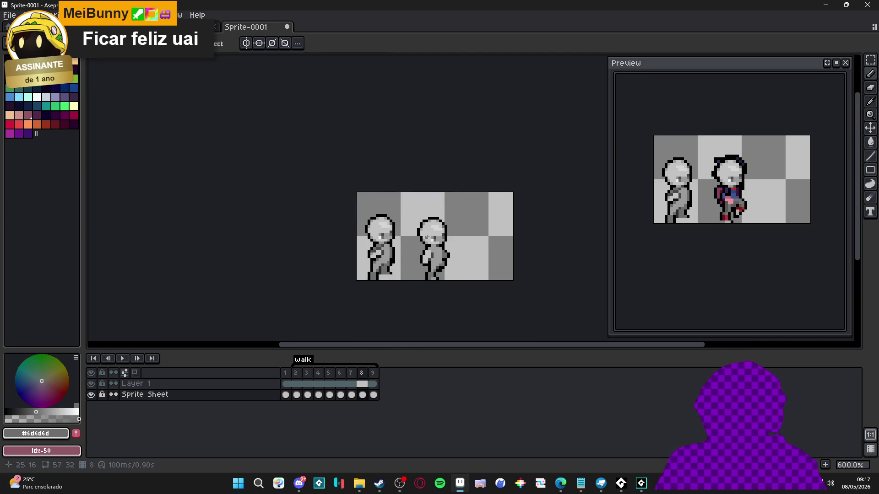
# Step: Compare frames 7 and 8 after the undo, finishing on frame 8
pyautogui.scroll(1, 428, 242)
pyautogui.scroll(2, 430, 260)
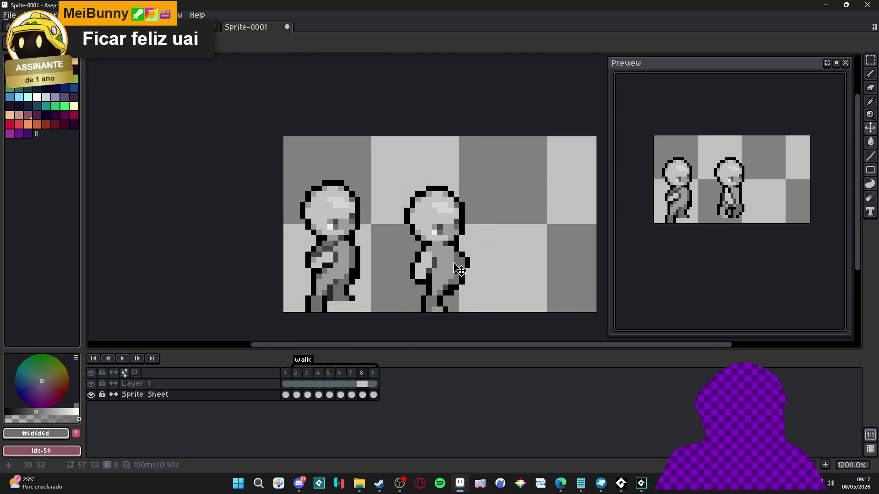
pyautogui.scroll(3, 447, 256)
pyautogui.scroll(-2, 451, 234)
pyautogui.click(351, 394)
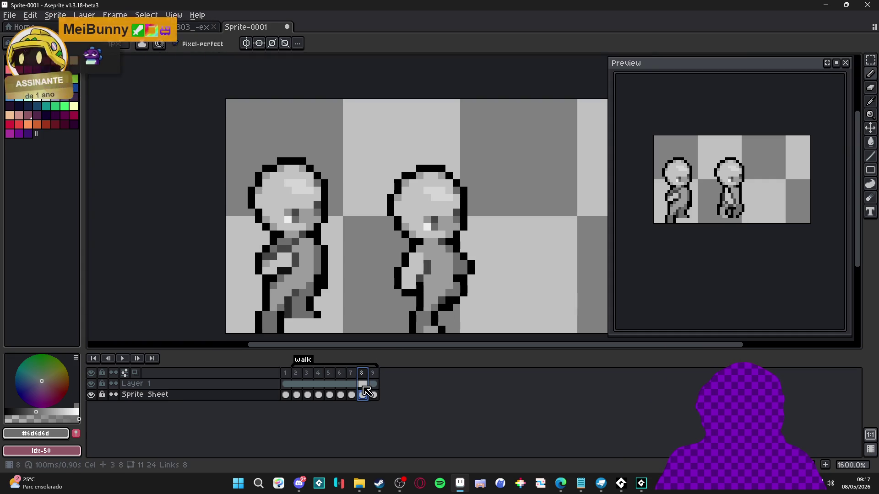
pyautogui.click(361, 373)
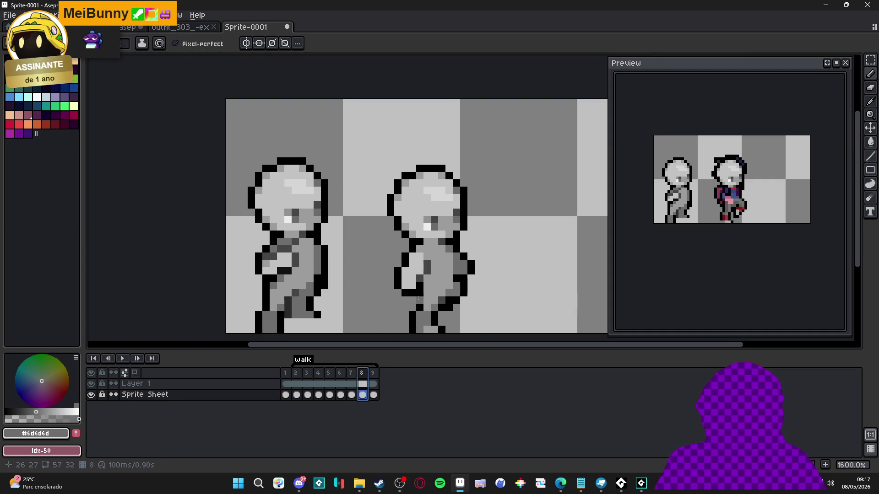
pyautogui.scroll(-1, 431, 305)
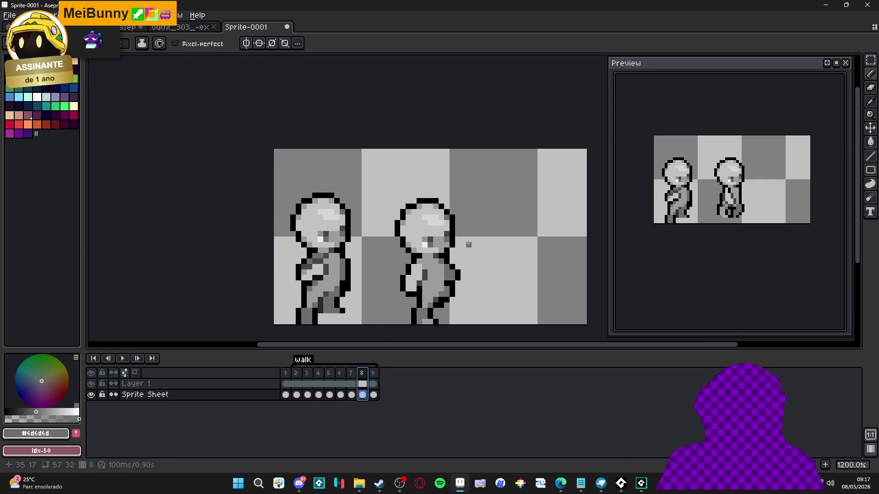
pyautogui.scroll(-1, 462, 252)
pyautogui.scroll(2, 455, 275)
# Step: Pick black from the outline, zoom in, and open the Save File dialog
pyautogui.press('i')
pyautogui.press('b')
pyautogui.keyDown('alt'); pyautogui.click(453, 284); pyautogui.keyUp('alt')
pyautogui.scroll(-2, 469, 318)
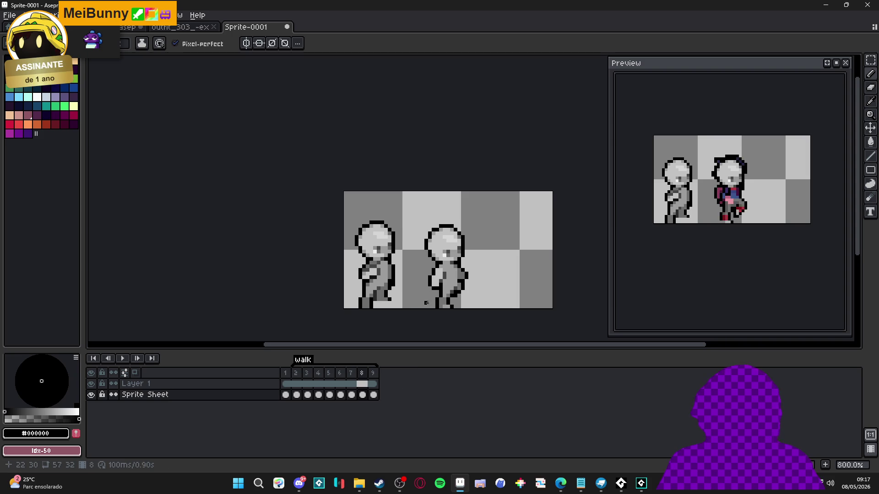
pyautogui.press('+')
pyautogui.hotkey('ctrl', 's')
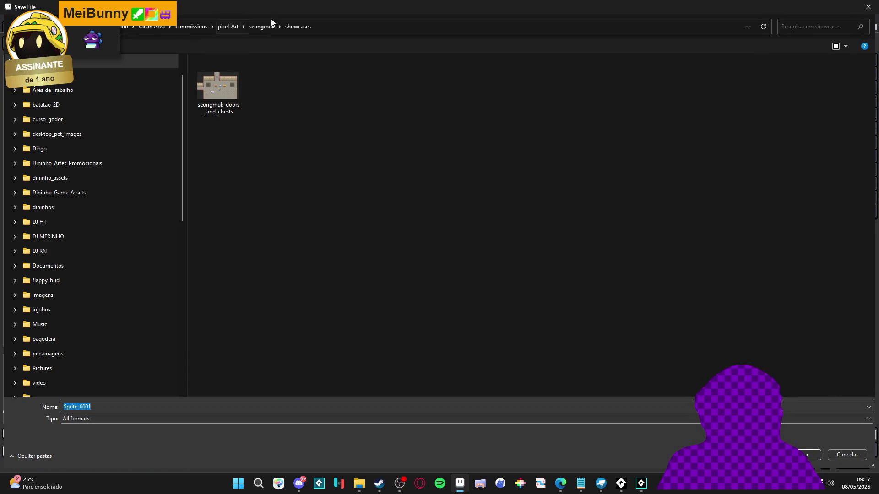
# Step: Create a new folder named 'done' inside the Tio folder
pyautogui.click(232, 31)
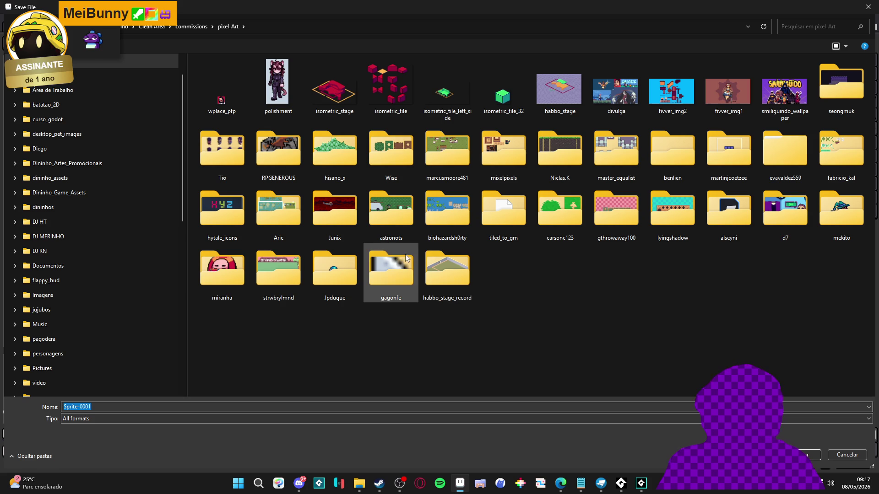
pyautogui.click(239, 130)
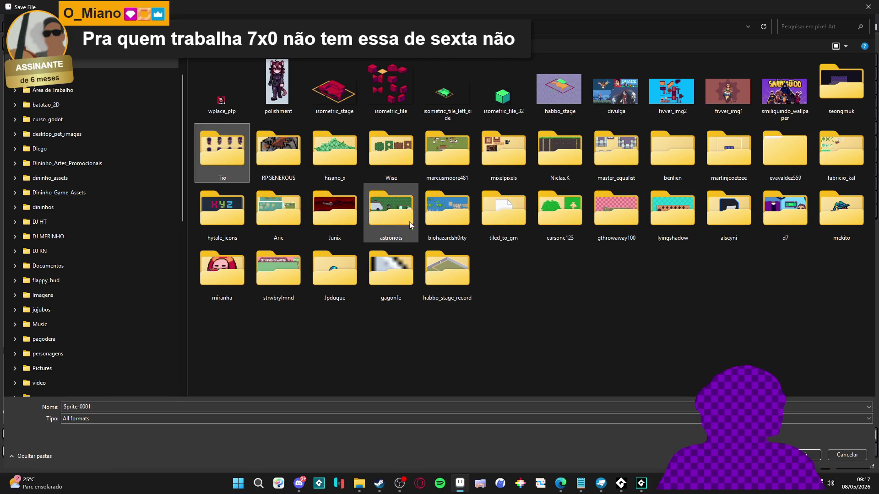
pyautogui.doubleClick(214, 149)
pyautogui.rightClick(285, 219)
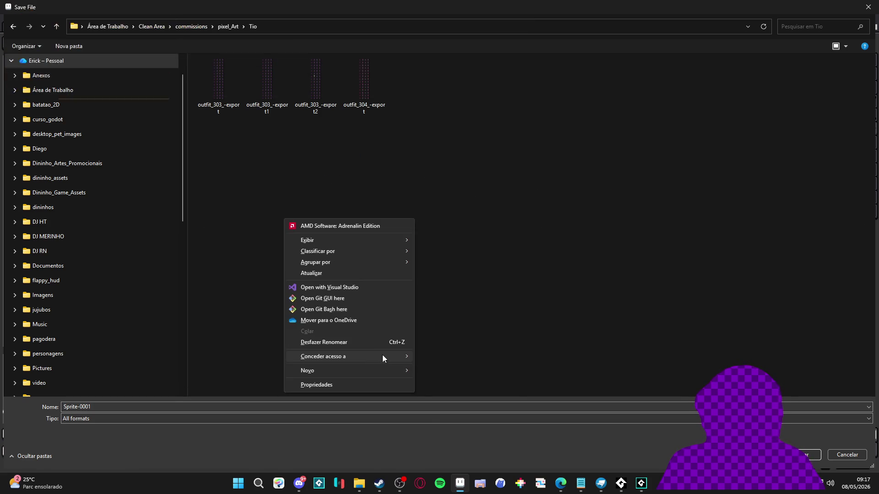
pyautogui.moveTo(396, 369)
pyautogui.click(428, 368)
pyautogui.write('done')
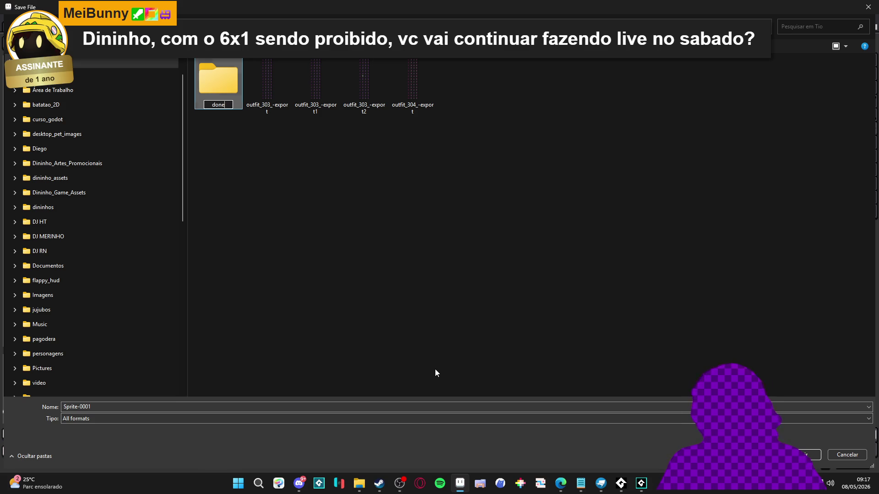
pyautogui.press('Return')
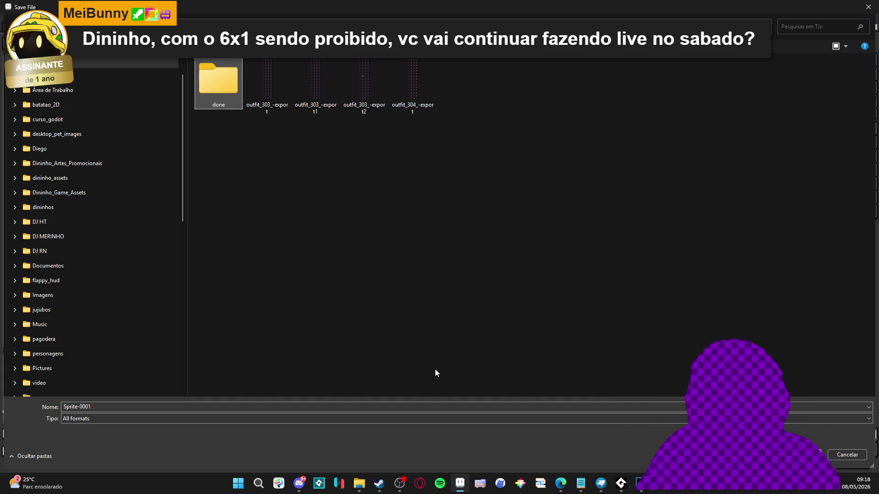
# Step: Save the sprite as walking_side in the done folder
pyautogui.doubleClick(232, 95)
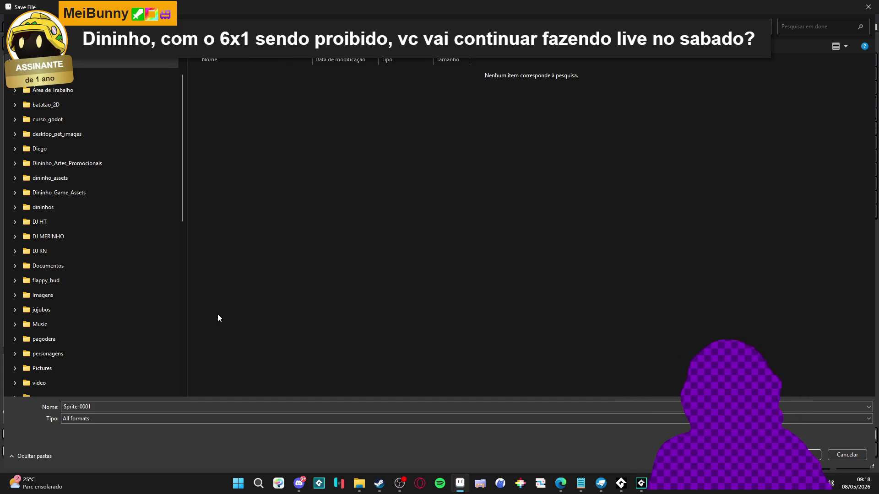
pyautogui.click(101, 408)
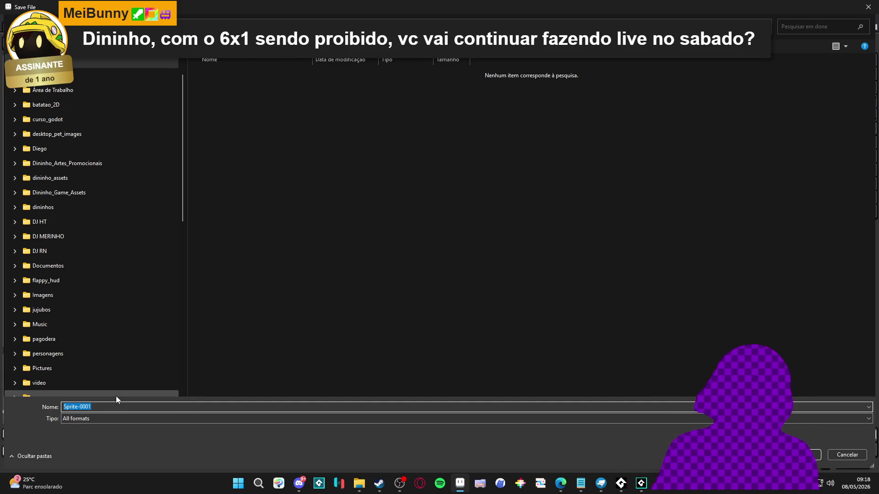
pyautogui.write('walking_')
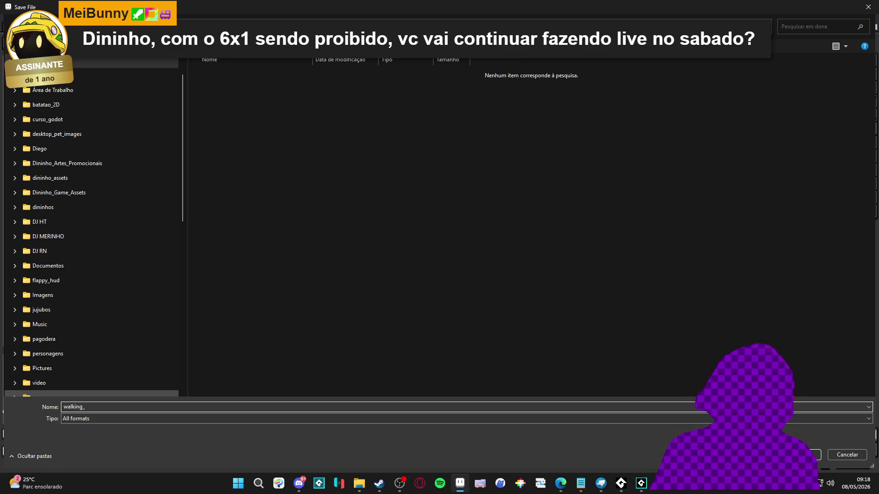
pyautogui.write('ide')
pyautogui.press('Return')
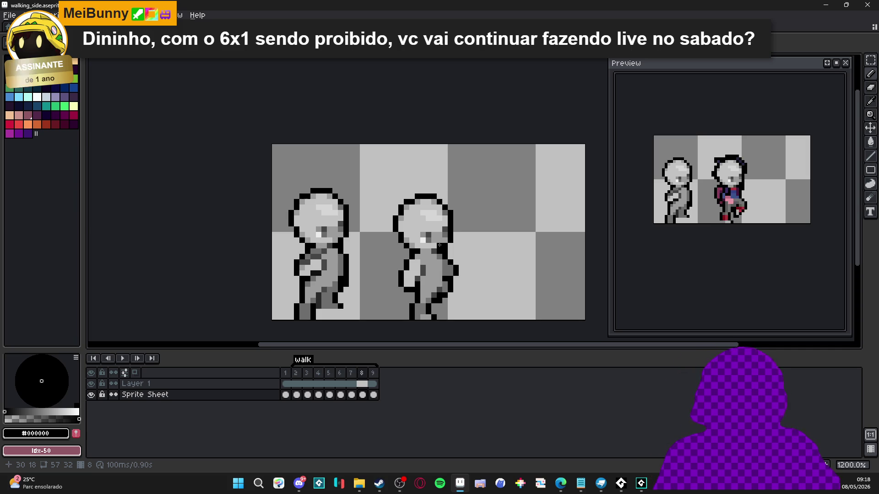
pyautogui.hscroll(1, 359, 261)
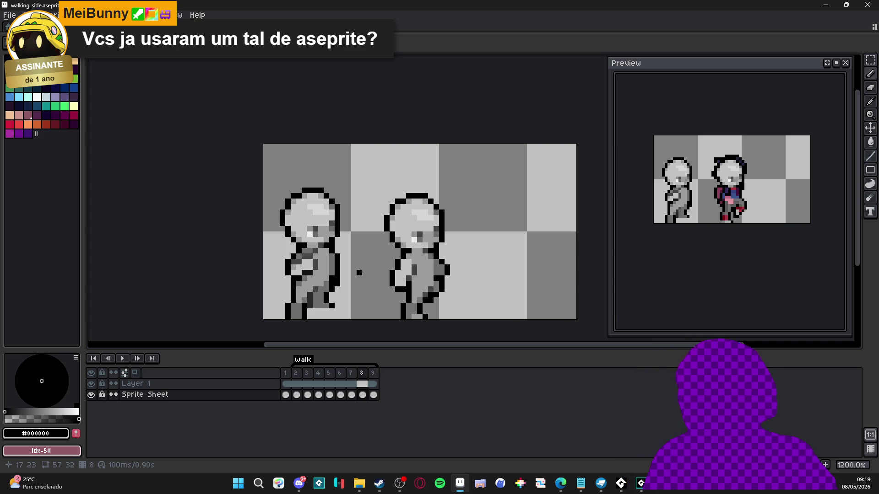
pyautogui.scroll(-2, 359, 246)
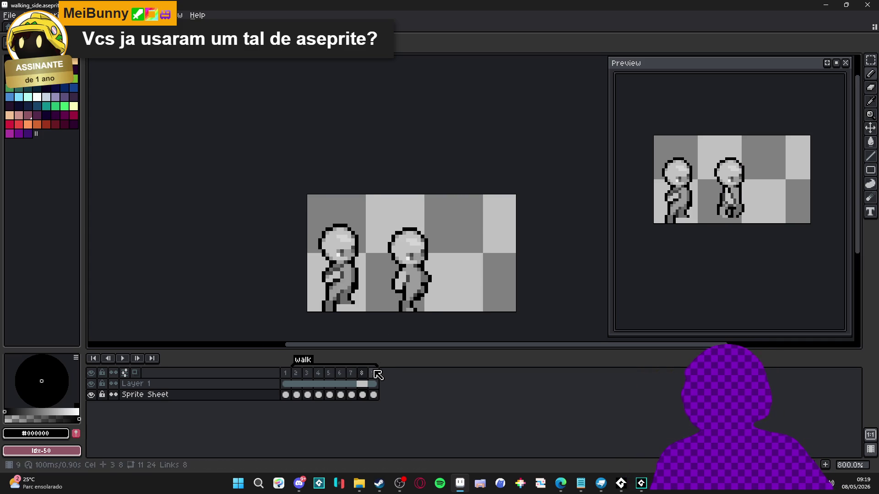
# Step: On frame 9, paint the pink torso pixels of the second figure light grey #c3c3c3
pyautogui.press('Right')
pyautogui.scroll(1, 381, 257)
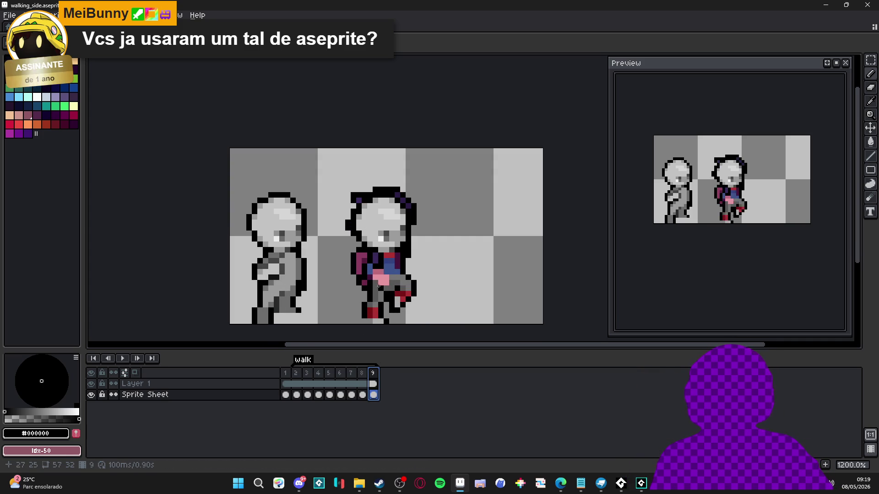
pyautogui.keyDown('alt'); pyautogui.click(392, 289); pyautogui.keyUp('alt')
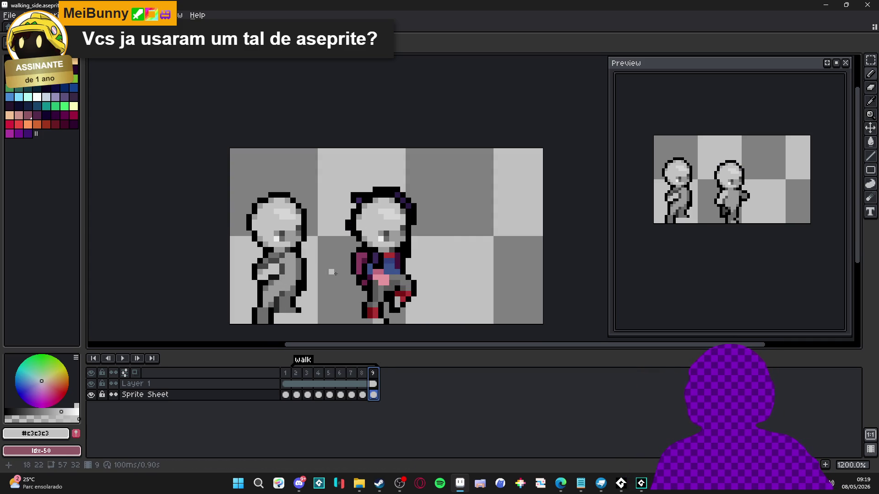
pyautogui.click(387, 279)
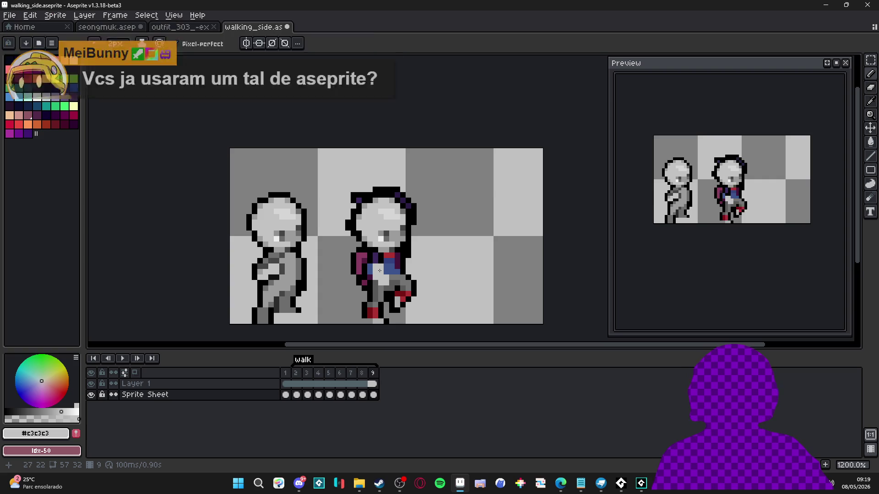
pyautogui.click(381, 267)
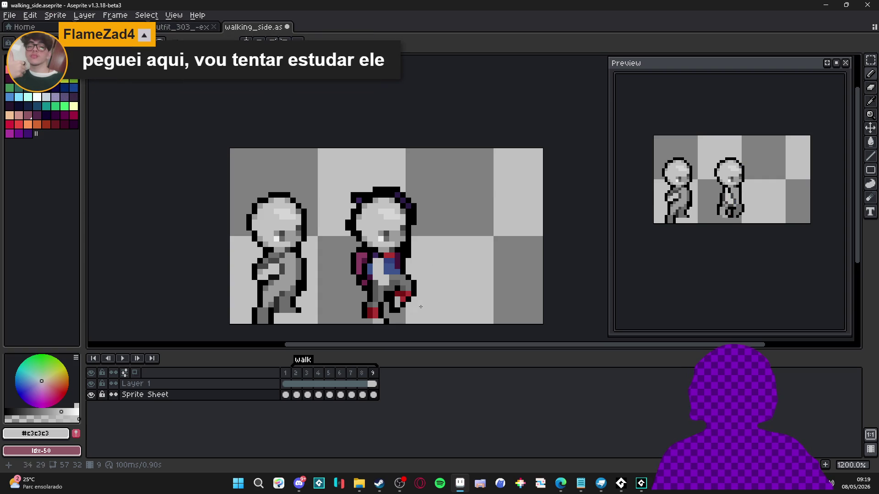
# Step: Repaint the blue and red torso pixels and red leg pixels in grey #9c9c9c
pyautogui.scroll(1, 389, 271)
pyautogui.keyDown('alt'); pyautogui.click(271, 285); pyautogui.keyUp('alt')
pyautogui.click(393, 264)
pyautogui.moveTo(393, 264)
pyautogui.mouseDown()
pyautogui.moveTo(395, 256)
pyautogui.moveTo(391, 273)
pyautogui.mouseUp()
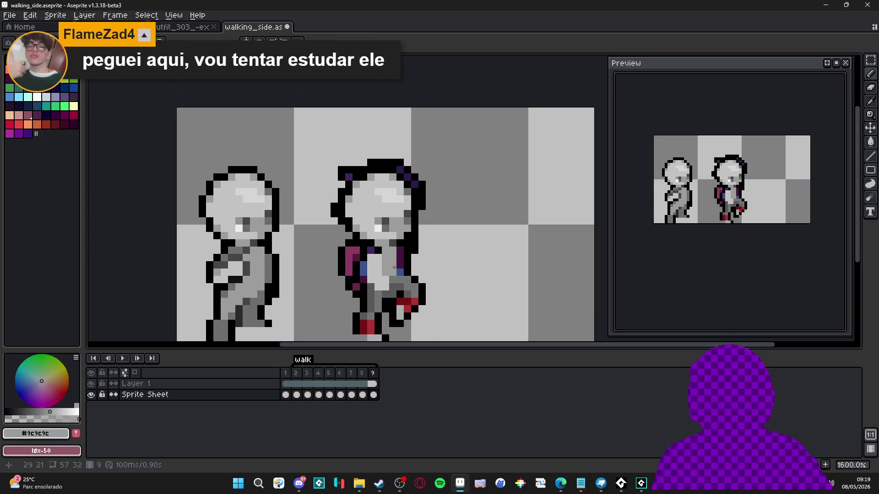
pyautogui.moveTo(400, 261)
pyautogui.mouseDown()
pyautogui.moveTo(397, 290)
pyautogui.moveTo(407, 284)
pyautogui.moveTo(413, 294)
pyautogui.moveTo(405, 309)
pyautogui.moveTo(370, 286)
pyautogui.moveTo(374, 298)
pyautogui.mouseUp()
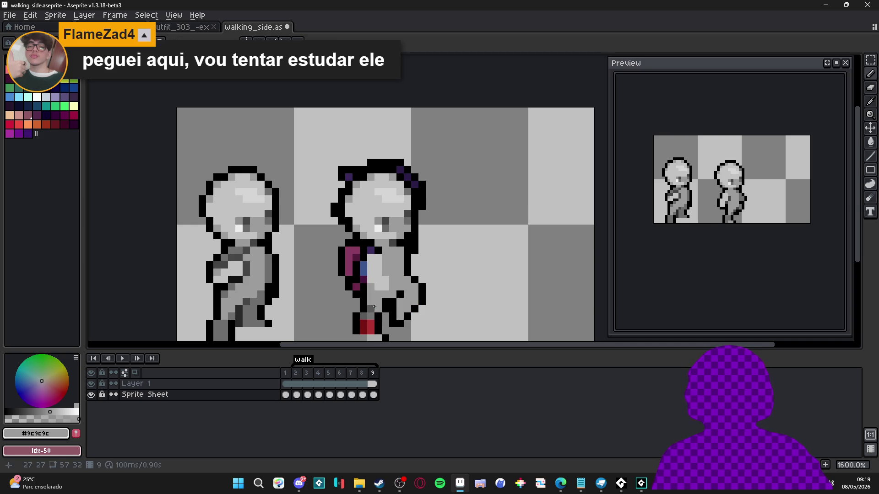
pyautogui.scroll(-1, 368, 293)
pyautogui.moveTo(367, 291); pyautogui.dragTo(371, 302)
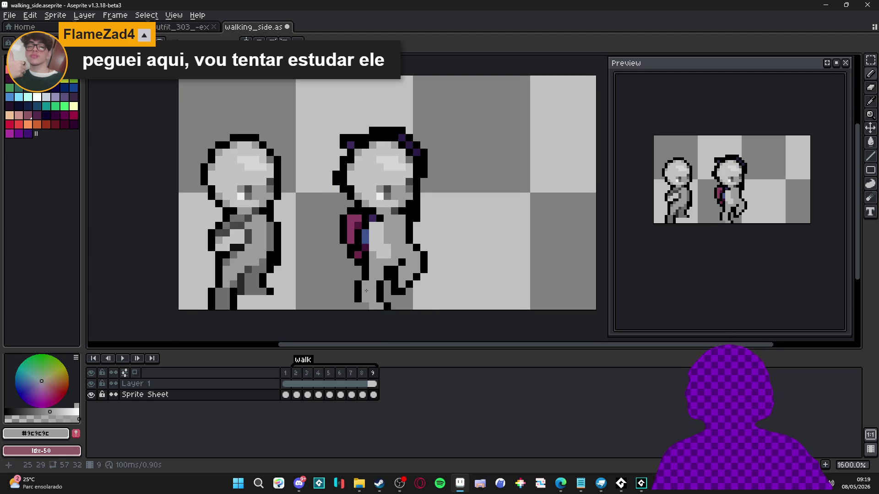
pyautogui.scroll(1, 382, 261)
# Step: Clear the remaining blue chest pixels and cover the magenta arm with grey #9c9c9c
pyautogui.press('e')
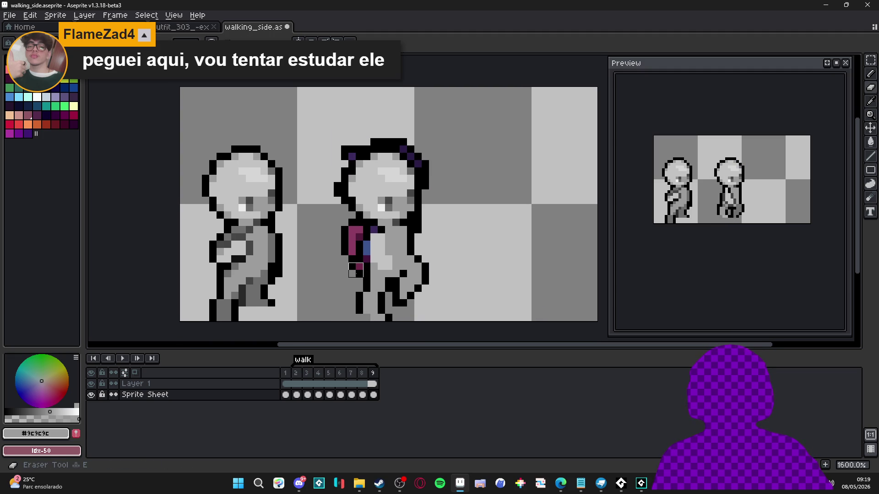
pyautogui.keyDown('alt'); pyautogui.click(357, 271); pyautogui.keyUp('alt')
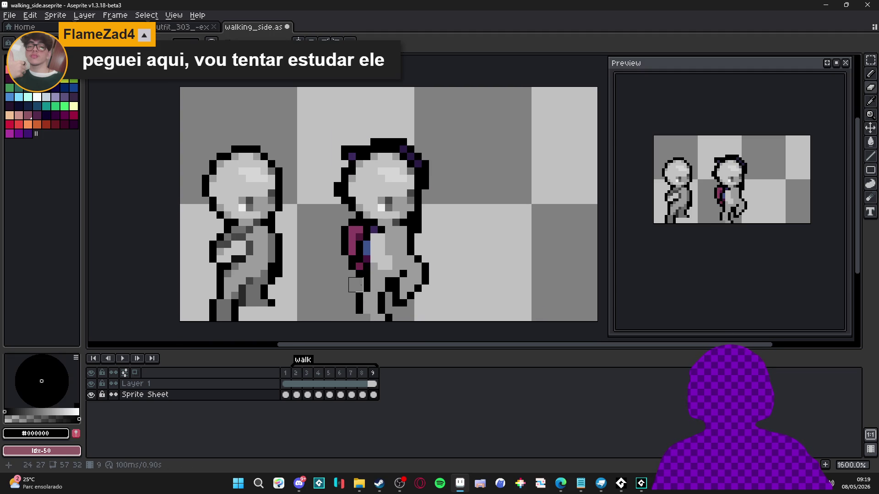
pyautogui.keyDown('alt'); pyautogui.click(370, 261); pyautogui.keyUp('alt')
pyautogui.moveTo(368, 259); pyautogui.dragTo(367, 241)
pyautogui.keyDown('alt'); pyautogui.click(377, 228); pyautogui.keyUp('alt')
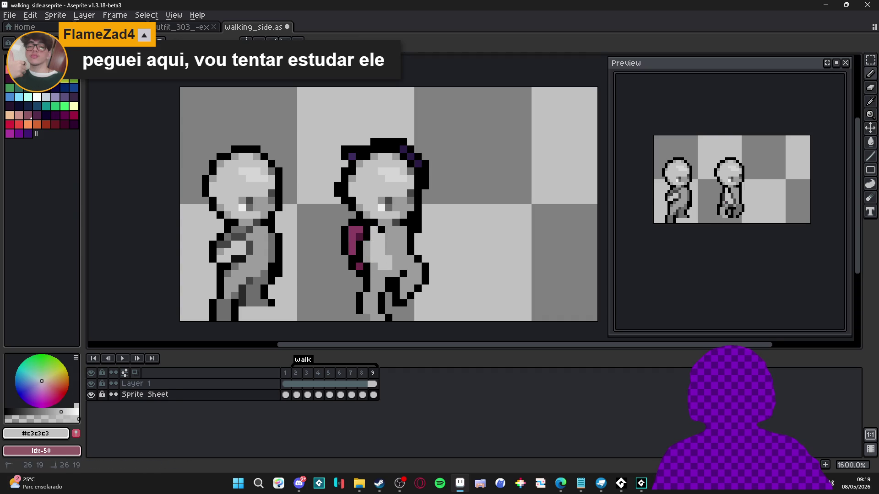
pyautogui.scroll(-1, 376, 228)
pyautogui.scroll(1, 376, 228)
pyautogui.keyDown('alt'); pyautogui.click(387, 253); pyautogui.keyUp('alt')
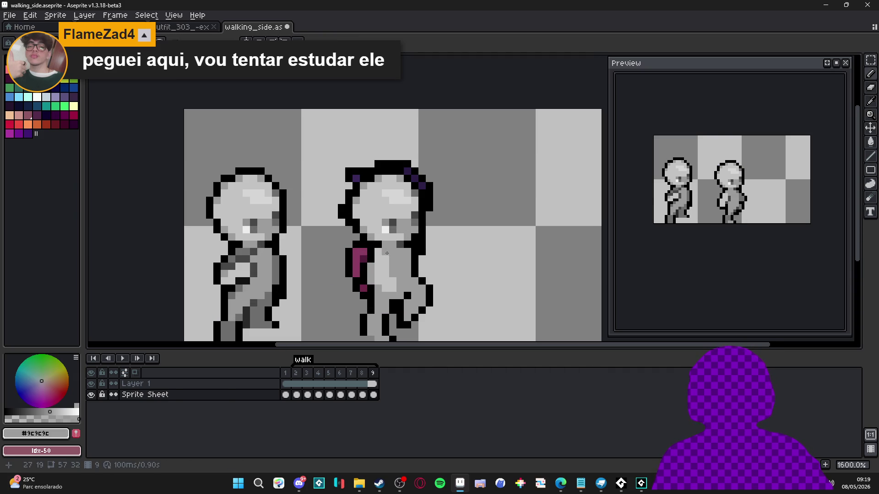
pyautogui.moveTo(352, 253)
pyautogui.mouseDown()
pyautogui.moveTo(352, 292)
pyautogui.moveTo(371, 284)
pyautogui.moveTo(393, 295)
pyautogui.moveTo(392, 268)
pyautogui.mouseUp()
pyautogui.keyDown('alt'); pyautogui.click(366, 265); pyautogui.keyUp('alt')
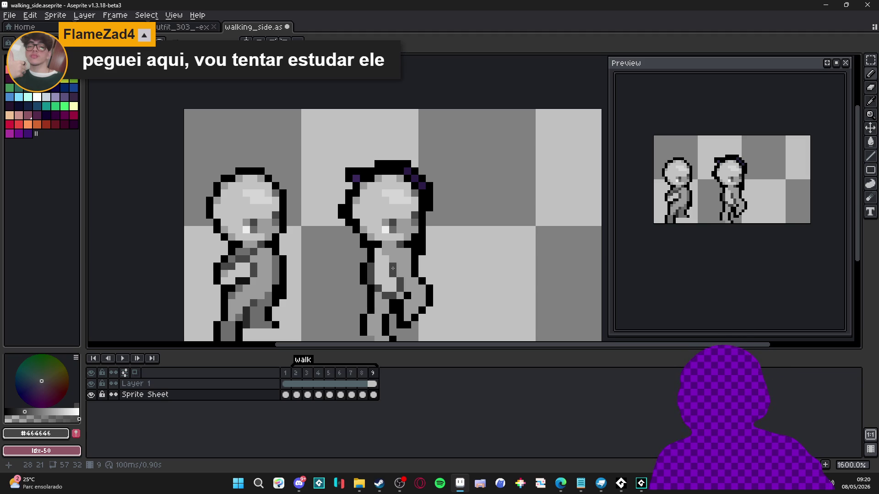
# Step: Redraw the hair's right outline and clear the stray outline left of the second figure's head
pyautogui.scroll(2, 437, 208)
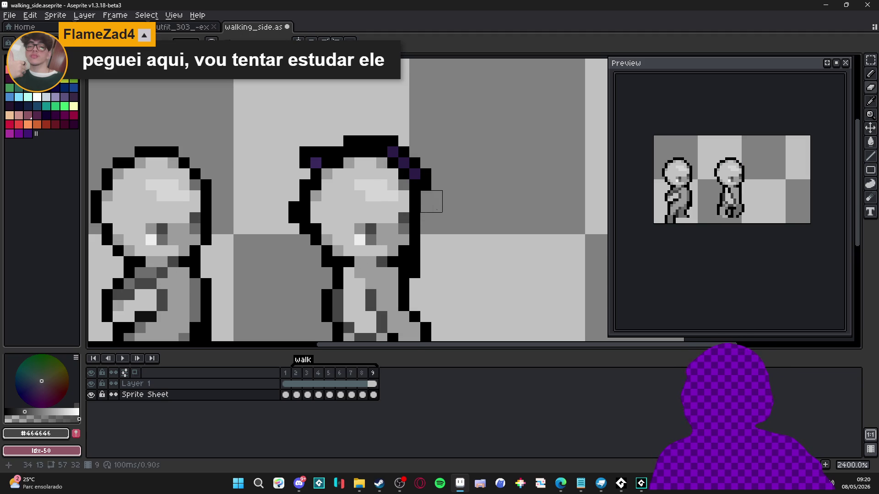
pyautogui.moveTo(432, 179)
pyautogui.mouseDown()
pyautogui.moveTo(387, 135)
pyautogui.moveTo(310, 136)
pyautogui.moveTo(332, 147)
pyautogui.moveTo(277, 146)
pyautogui.moveTo(311, 157)
pyautogui.moveTo(289, 180)
pyautogui.mouseUp()
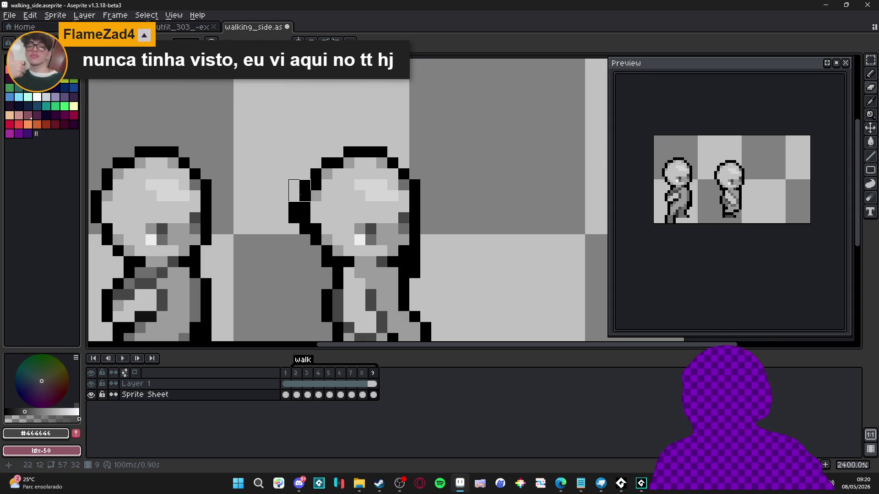
pyautogui.moveTo(300, 185)
pyautogui.mouseDown()
pyautogui.moveTo(294, 218)
pyautogui.moveTo(304, 241)
pyautogui.mouseUp()
pyautogui.scroll(-2, 369, 254)
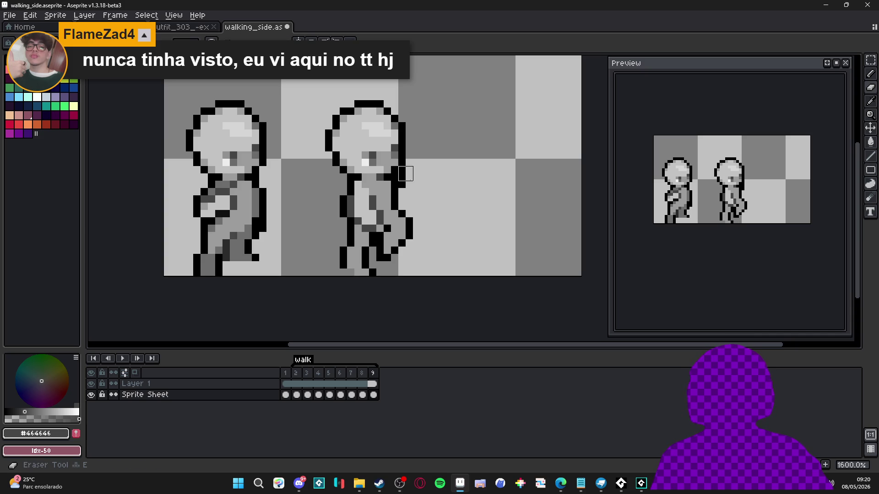
pyautogui.press('ctrl')
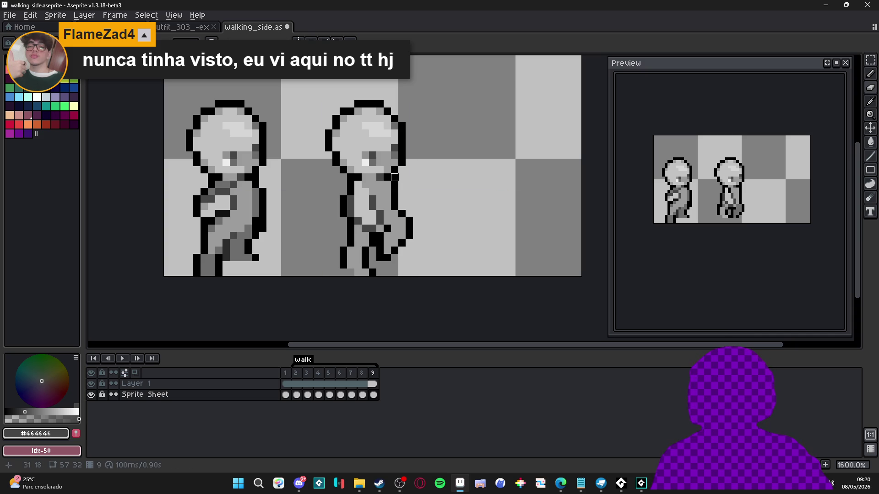
# Step: Sample mid grey #6d6d6d and shade the right figure's rear leg with it
pyautogui.scroll(-3, 395, 171)
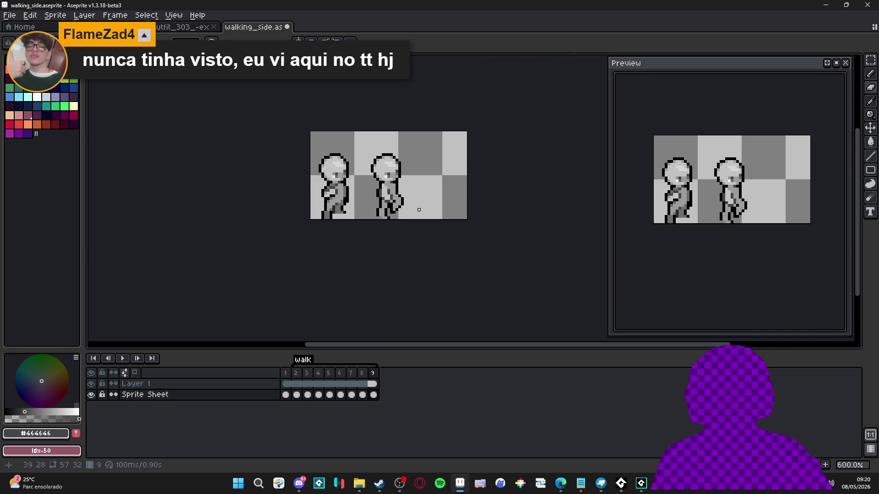
pyautogui.scroll(2, 389, 201)
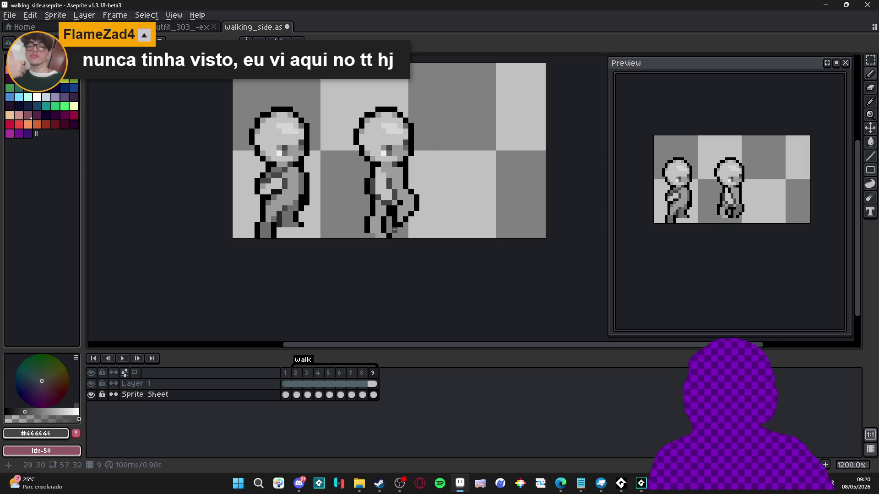
pyautogui.scroll(1, 399, 220)
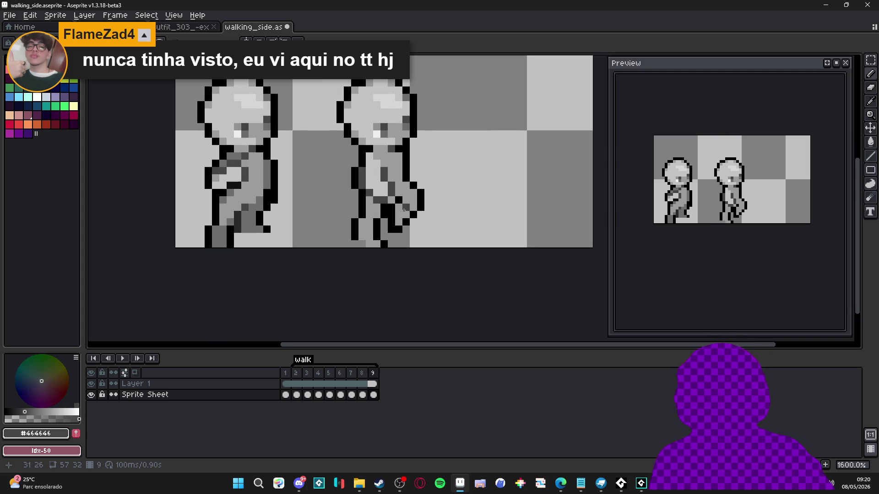
pyautogui.keyDown('alt'); pyautogui.click(392, 193); pyautogui.keyUp('alt')
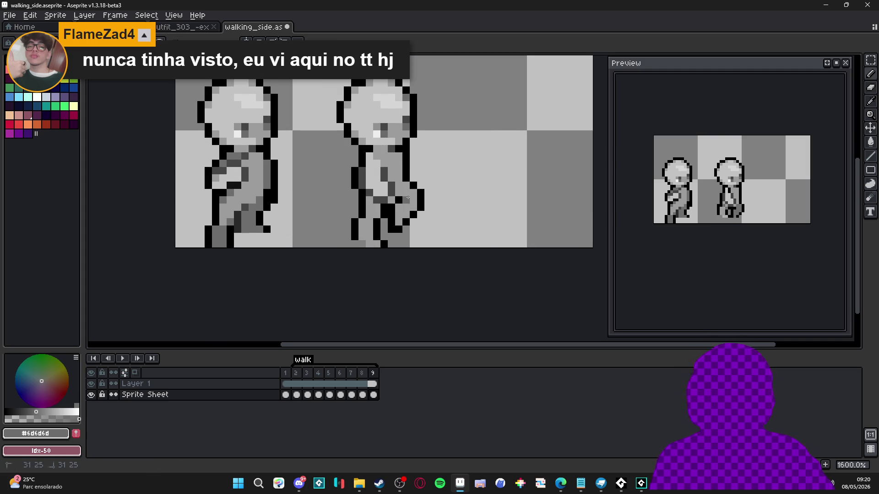
pyautogui.click(405, 208)
pyautogui.moveTo(398, 206); pyautogui.dragTo(412, 222)
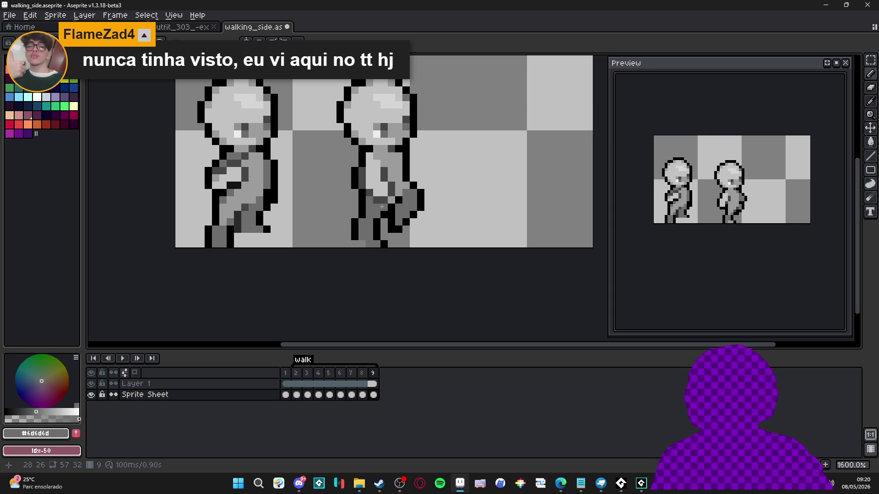
# Step: Pick black and add outline pixels along the figure's edge and lower leg
pyautogui.scroll(1, 382, 161)
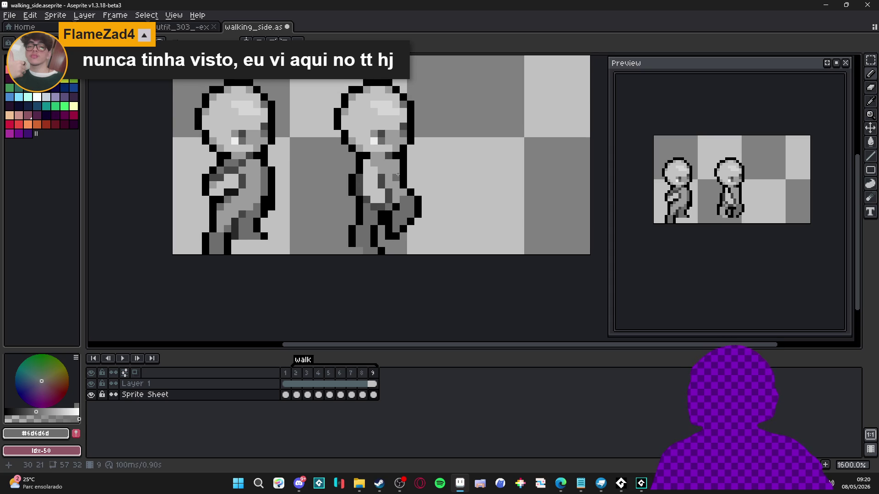
pyautogui.scroll(-1, 383, 212)
pyautogui.scroll(3, 366, 207)
pyautogui.keyDown('alt'); pyautogui.click(367, 204); pyautogui.keyUp('alt')
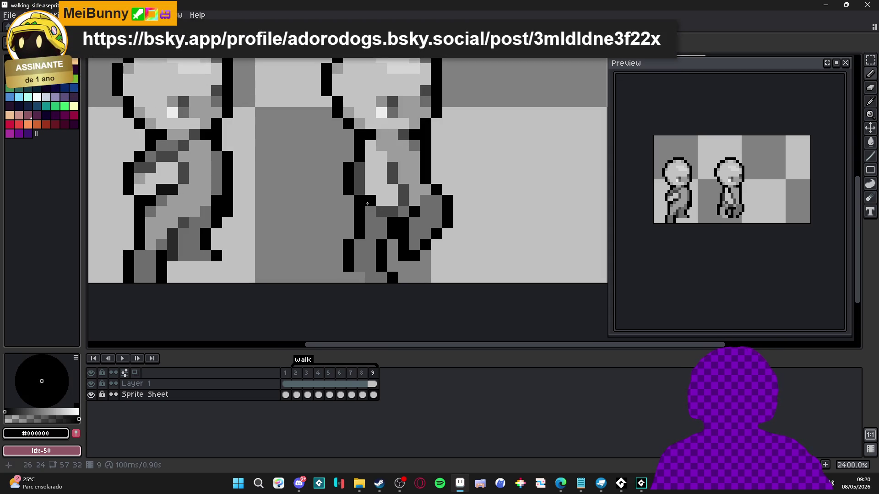
pyautogui.moveTo(360, 190); pyautogui.dragTo(360, 167)
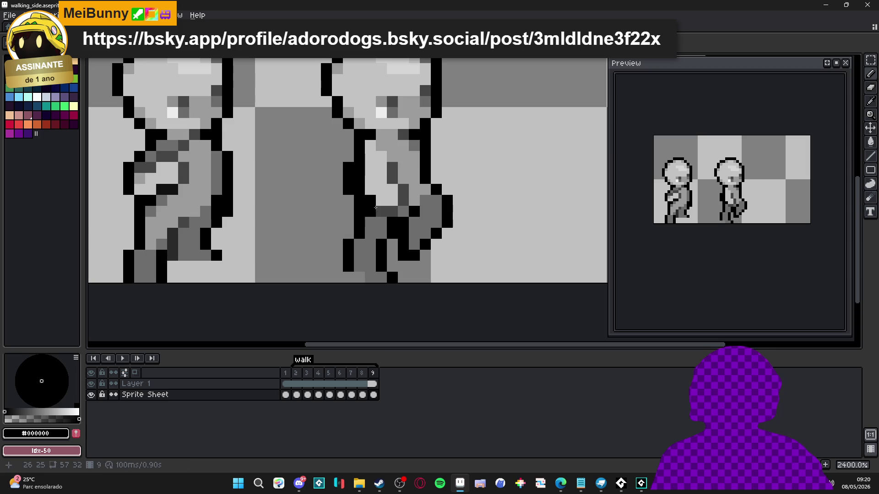
pyautogui.scroll(-3, 384, 218)
pyautogui.scroll(1, 394, 226)
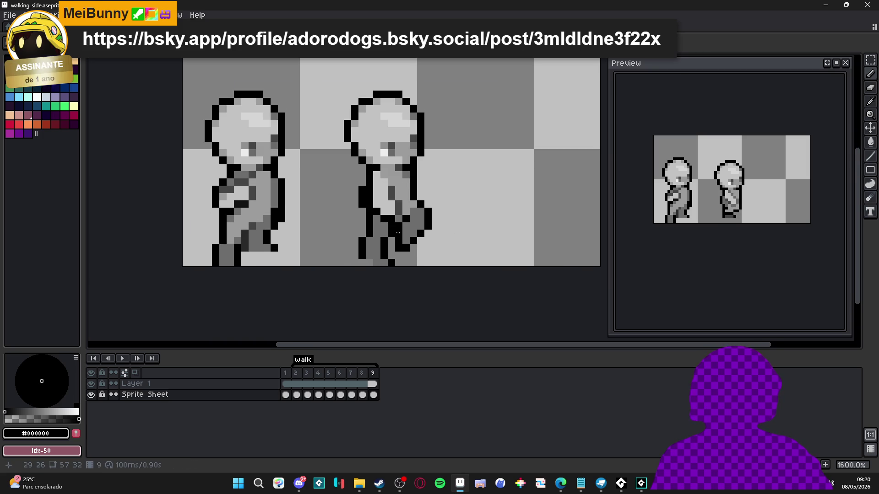
pyautogui.scroll(-3, 406, 234)
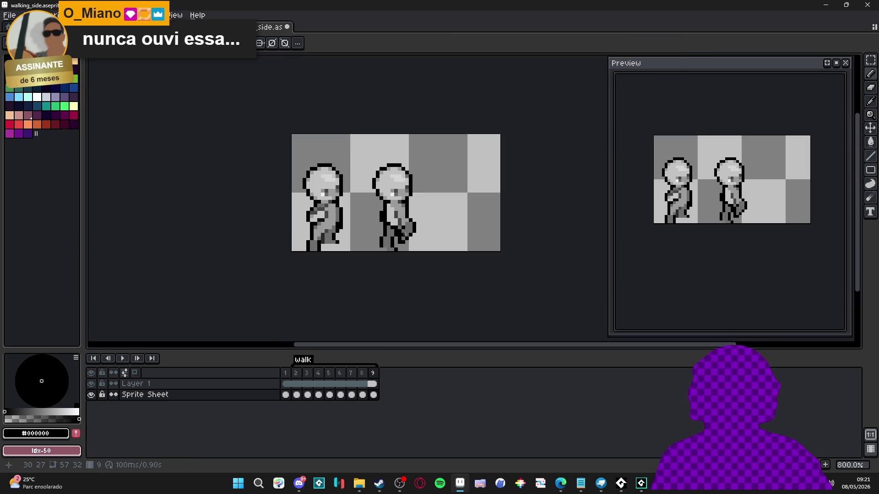
pyautogui.scroll(3, 400, 227)
pyautogui.moveTo(397, 222); pyautogui.dragTo(397, 215)
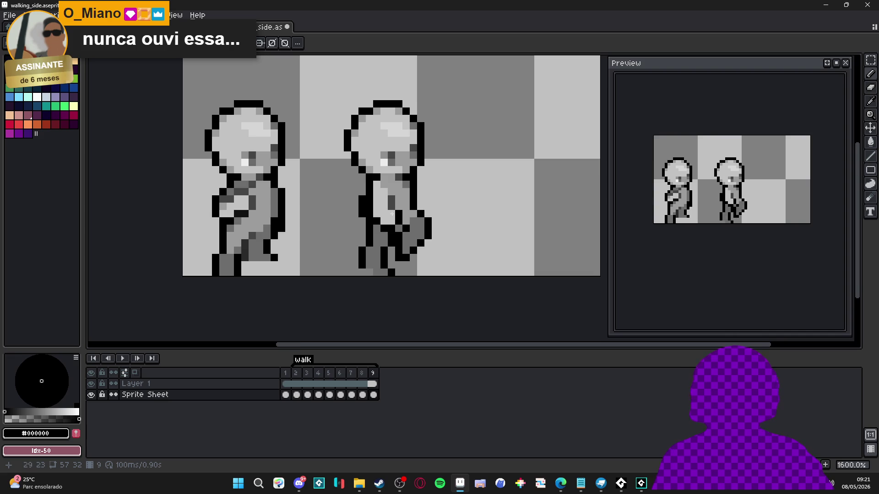
# Step: Check frame 9, then on frame 2 sample greys #9c9c9c, #c3c3c3 and black from the figure
pyautogui.scroll(-3, 385, 250)
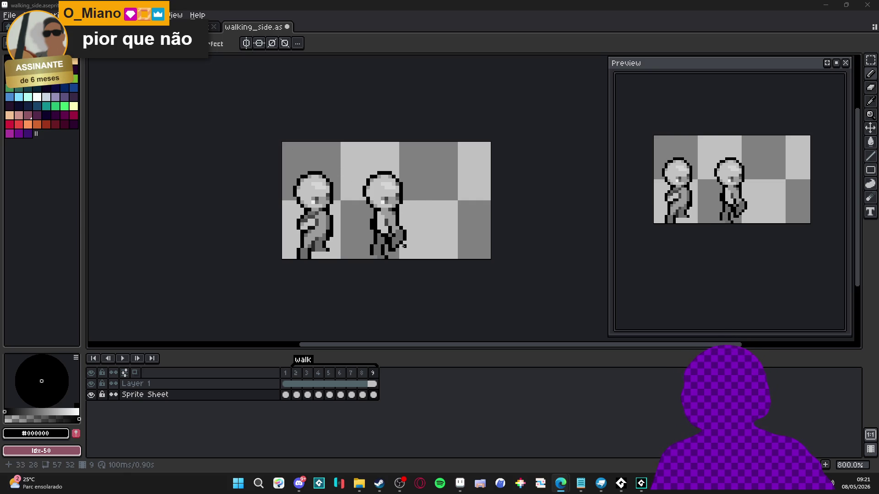
pyautogui.click(361, 375)
pyautogui.click(375, 374)
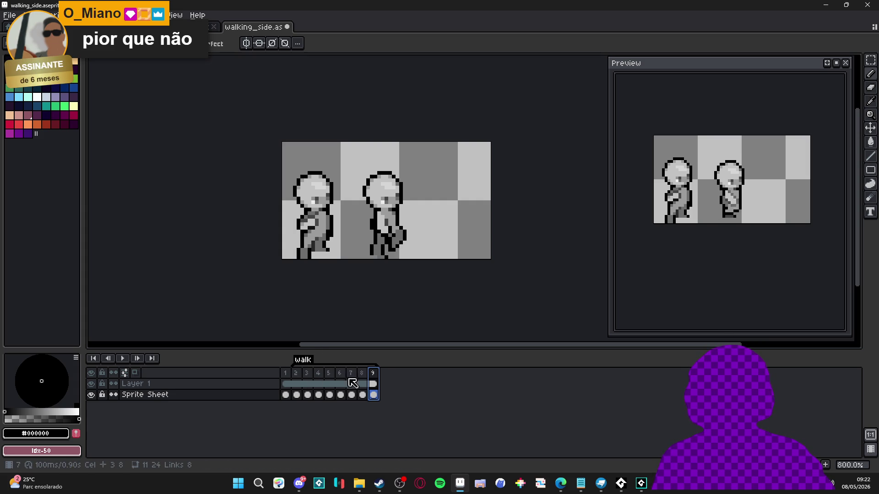
pyautogui.click(298, 376)
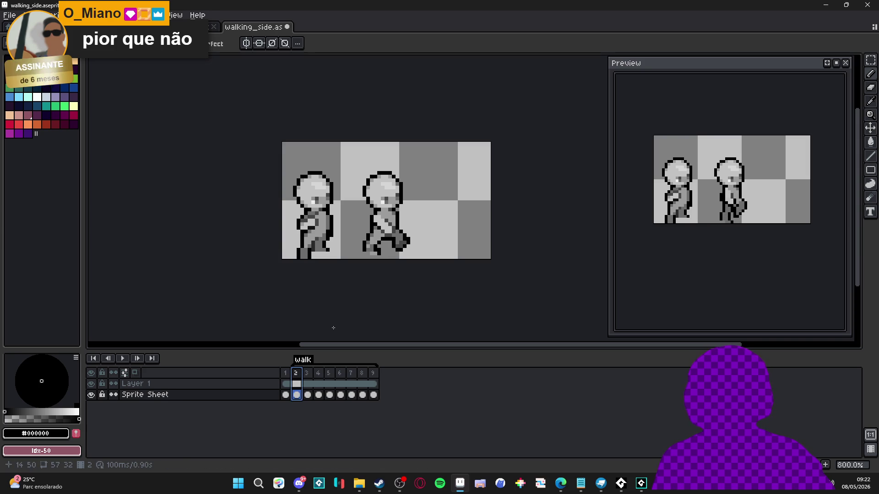
pyautogui.scroll(5, 373, 223)
pyautogui.keyDown('alt'); pyautogui.click(381, 214); pyautogui.keyUp('alt')
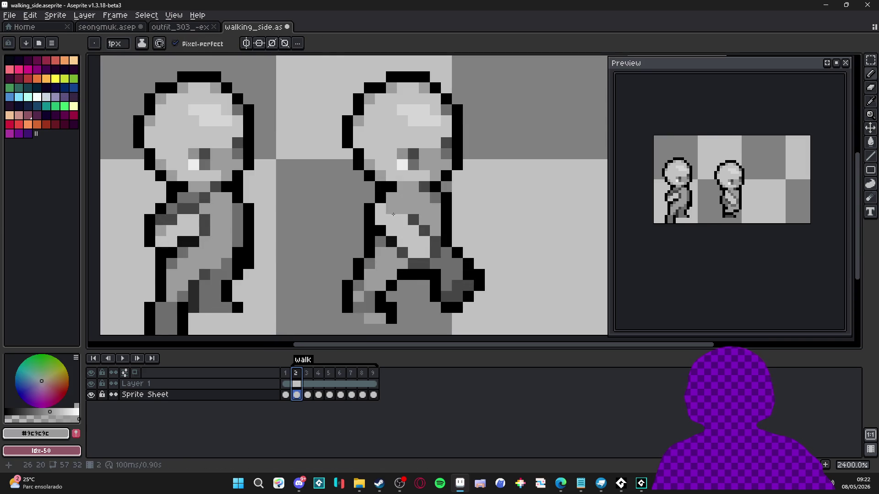
pyautogui.keyDown('alt'); pyautogui.click(381, 214); pyautogui.keyUp('alt')
pyautogui.scroll(-3, 389, 220)
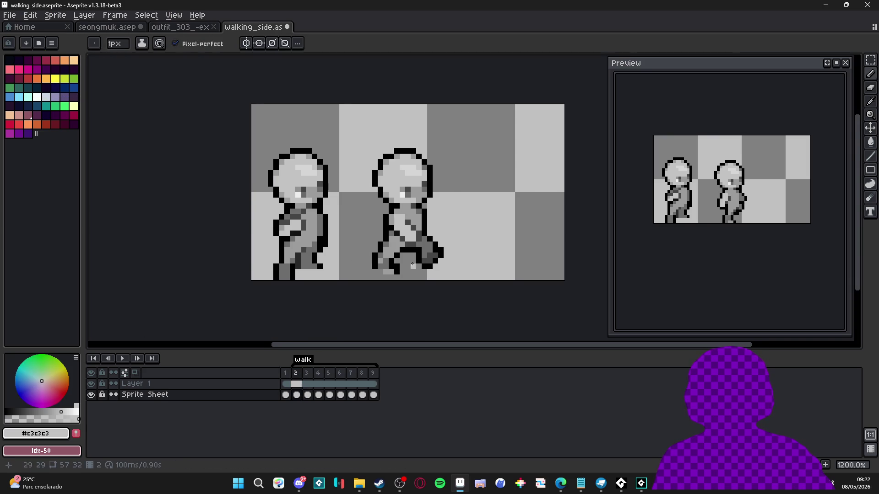
pyautogui.scroll(1, 392, 223)
pyautogui.keyDown('alt'); pyautogui.click(392, 223); pyautogui.keyUp('alt')
pyautogui.scroll(-3, 403, 242)
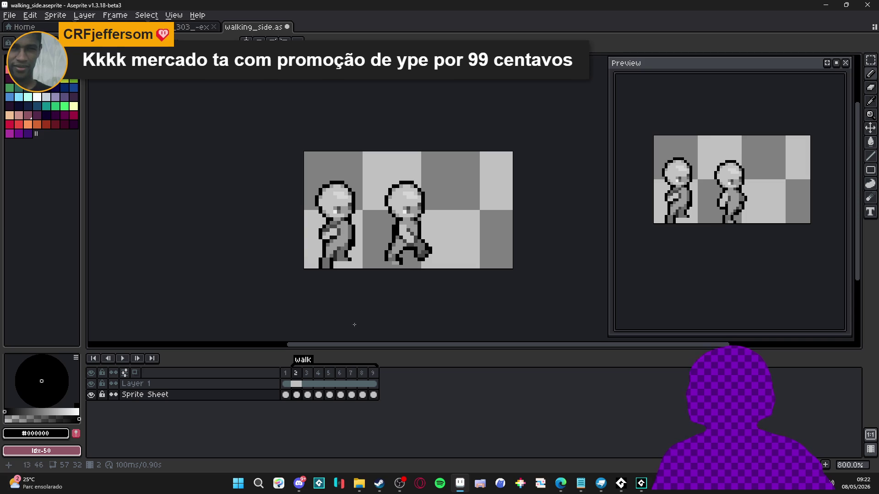
# Step: On frame 3, sample dark grey #464646 and compare the pose against frame 2
pyautogui.press('Right')
pyautogui.scroll(3, 397, 236)
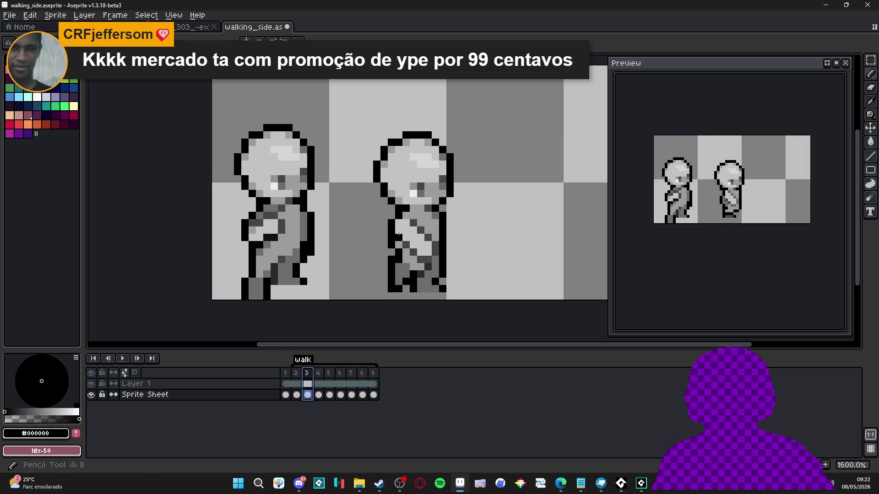
pyautogui.keyDown('alt'); pyautogui.click(399, 235); pyautogui.keyUp('alt')
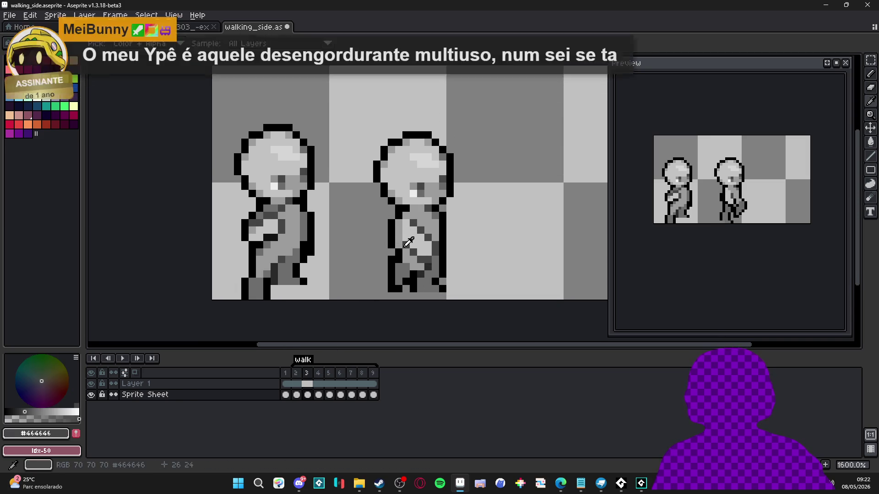
pyautogui.scroll(-3, 408, 245)
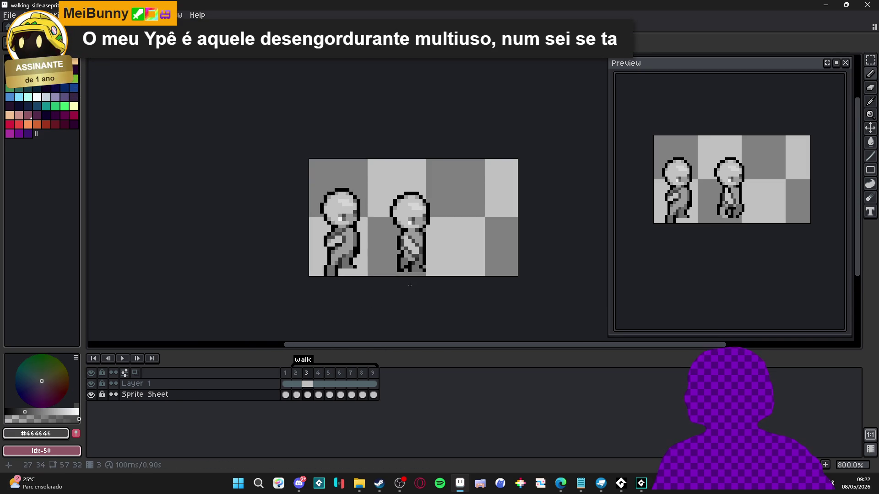
pyautogui.scroll(3, 388, 246)
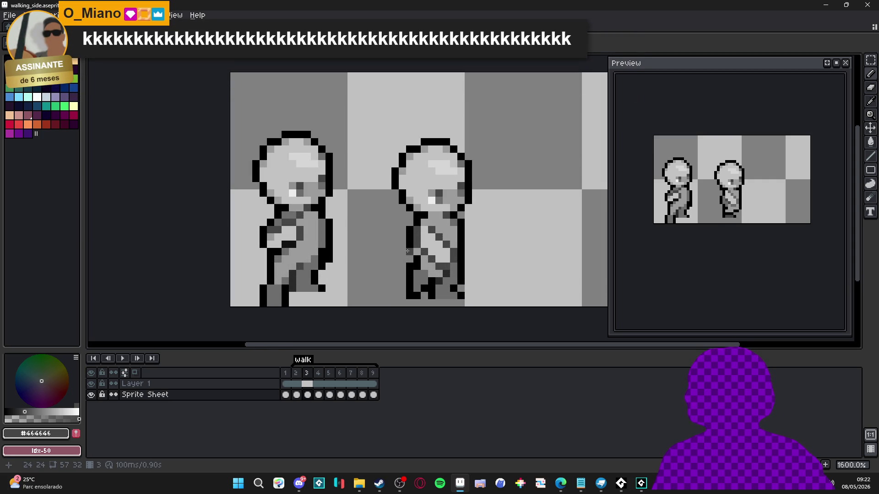
pyautogui.click(298, 373)
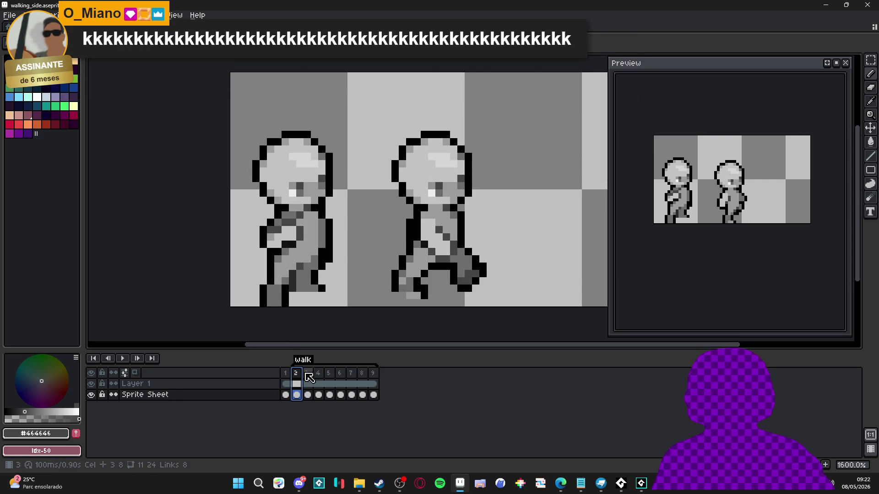
pyautogui.click(307, 373)
pyautogui.scroll(2, 414, 232)
# Step: Switch to rectangular selection and flip between frames 2 and 3 to compare poses
pyautogui.press('m')
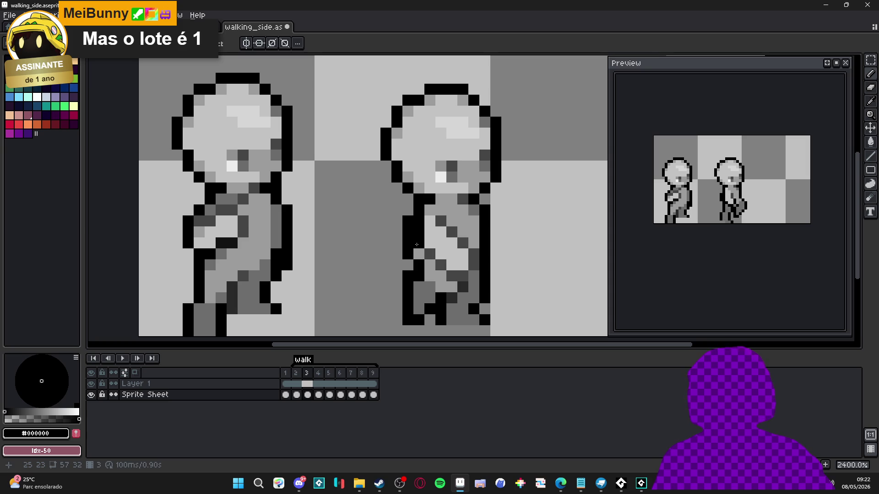
pyautogui.scroll(-2, 417, 245)
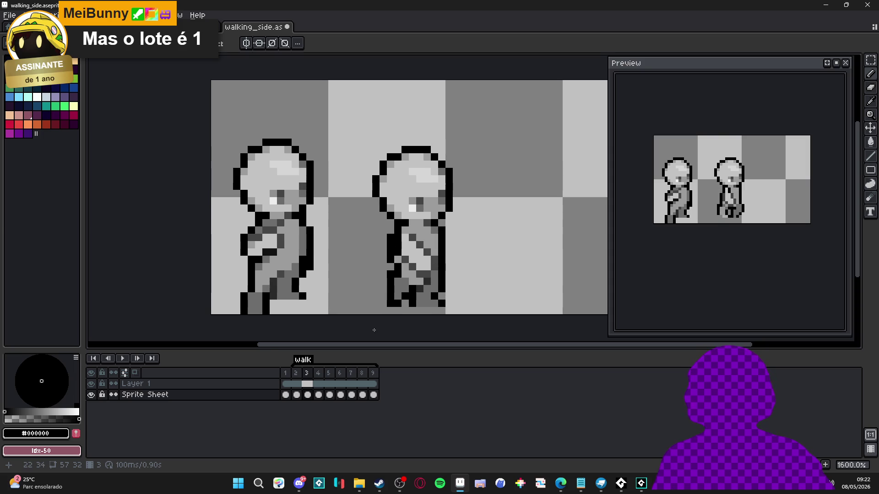
pyautogui.scroll(-1, 374, 331)
pyautogui.click(301, 376)
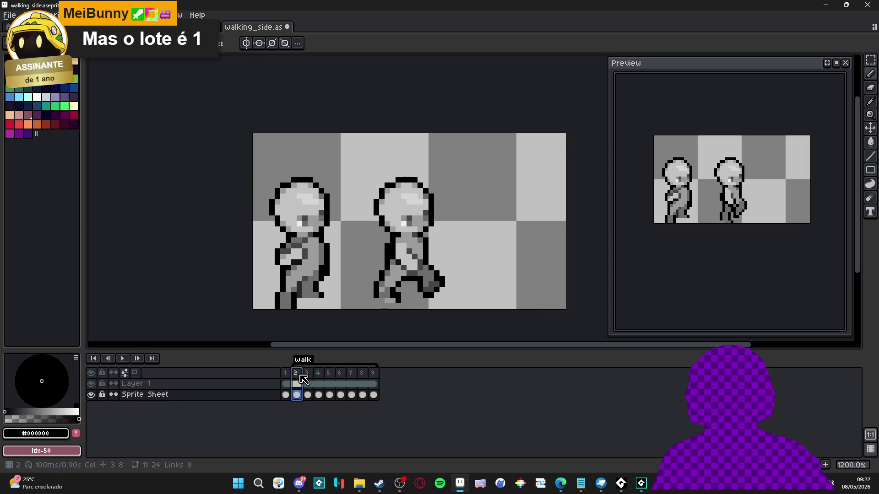
pyautogui.click(311, 376)
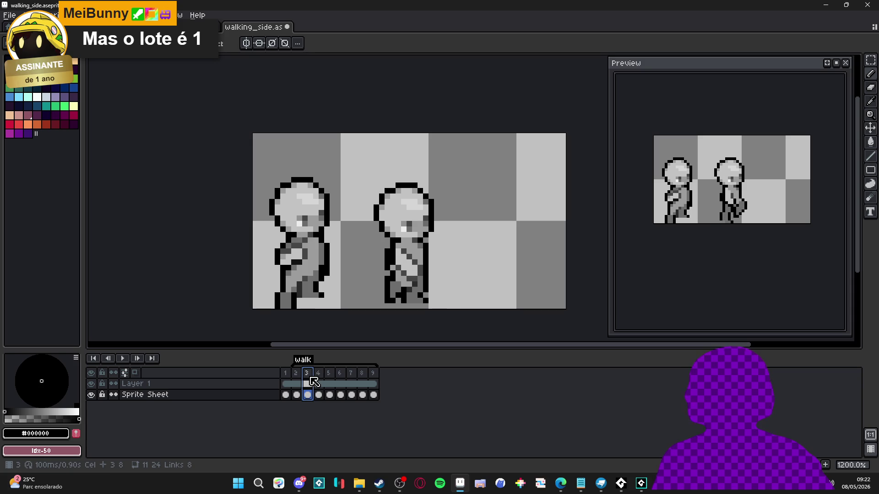
pyautogui.click(296, 374)
pyautogui.click(311, 378)
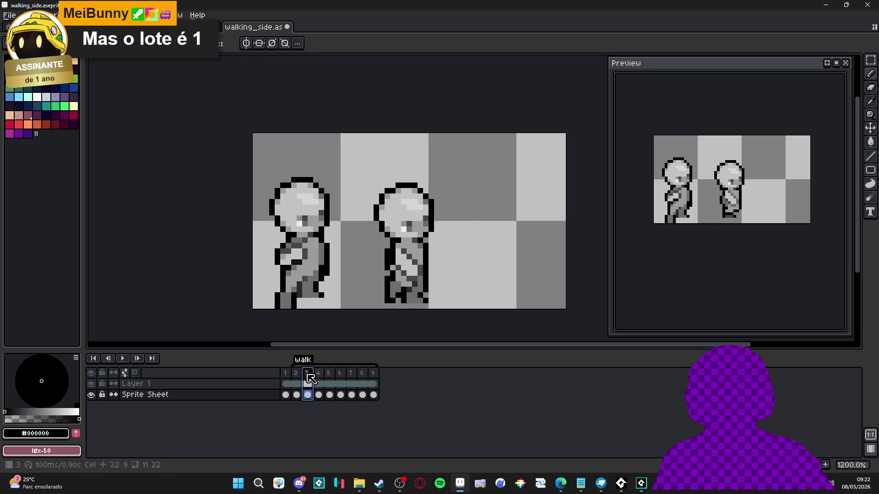
# Step: Return to the pencil and step through frames 4 to 9, ending on frame 2
pyautogui.click(318, 375)
pyautogui.scroll(1, 392, 247)
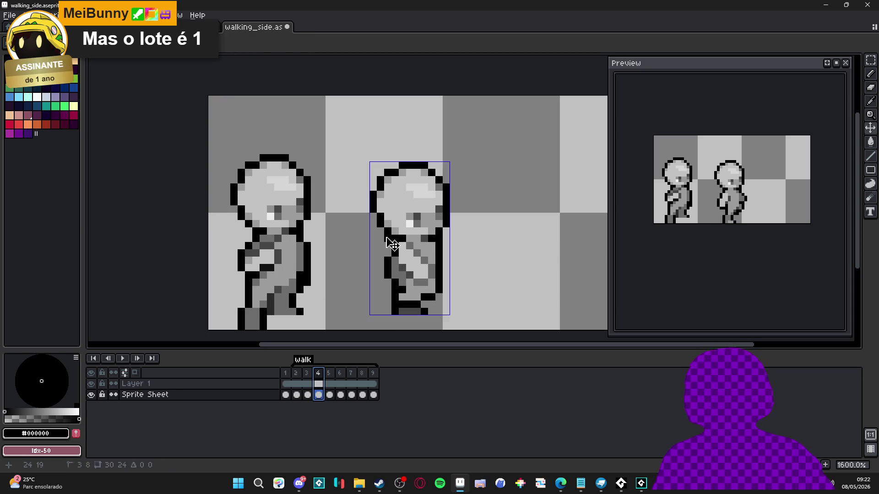
pyautogui.press('b')
pyautogui.press('Right')
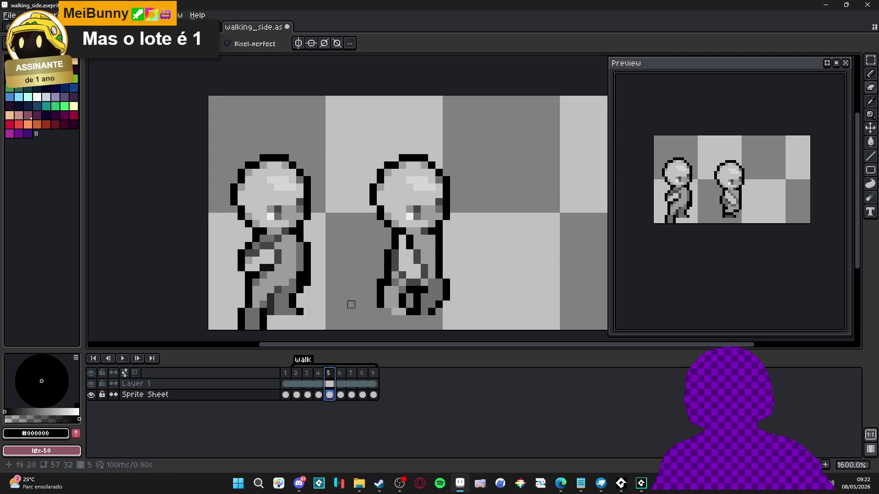
pyautogui.click(342, 375)
pyautogui.scroll(2, 404, 229)
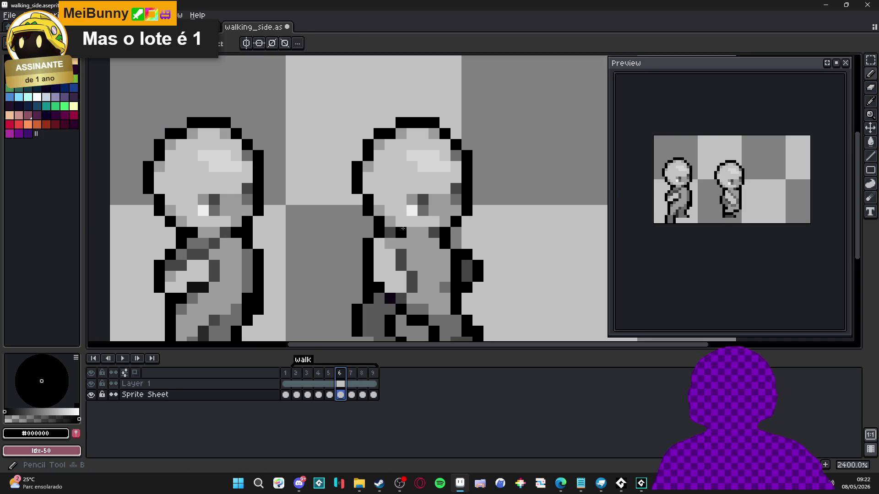
pyautogui.scroll(-5, 403, 261)
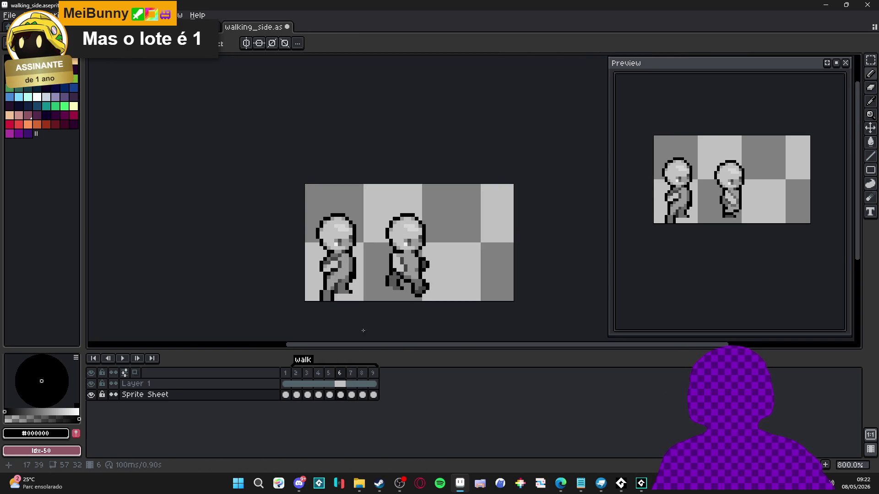
pyautogui.click(350, 380)
pyautogui.click(364, 380)
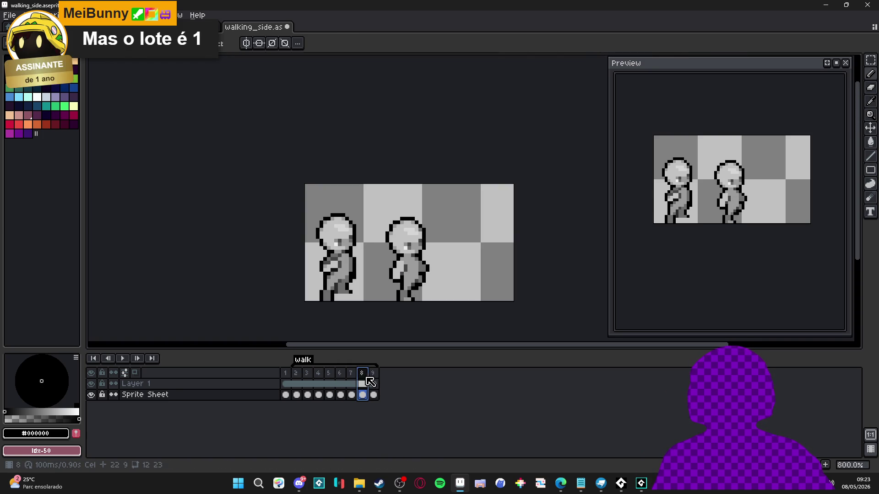
pyautogui.click(373, 380)
pyautogui.click(298, 374)
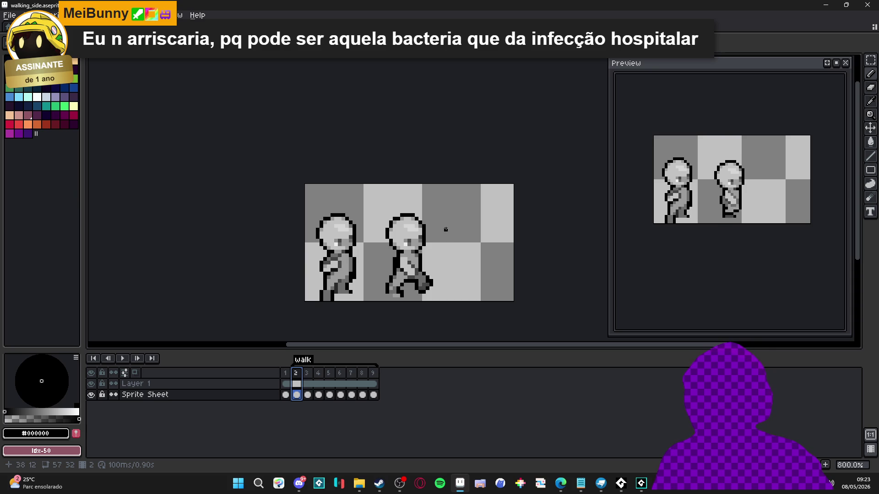
# Step: Switch to the eraser and step through walk frames 2, 3 and 4
pyautogui.scroll(5, 445, 229)
pyautogui.press('e')
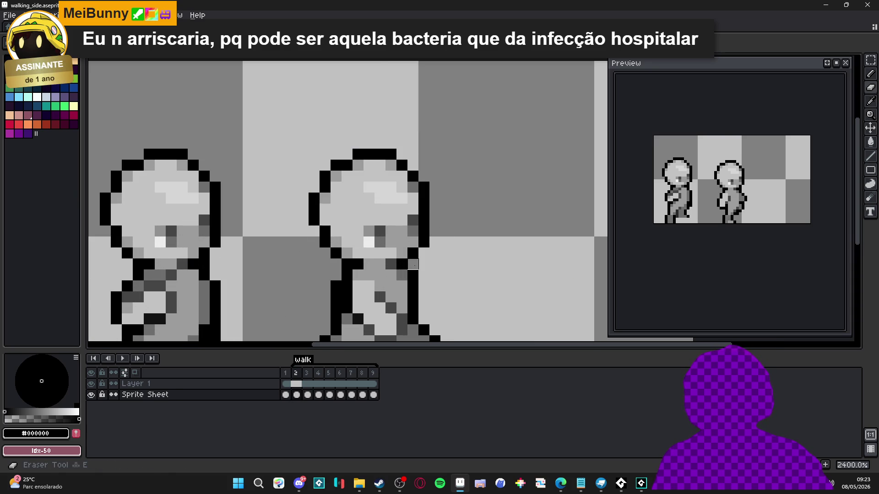
pyautogui.scroll(-3, 412, 265)
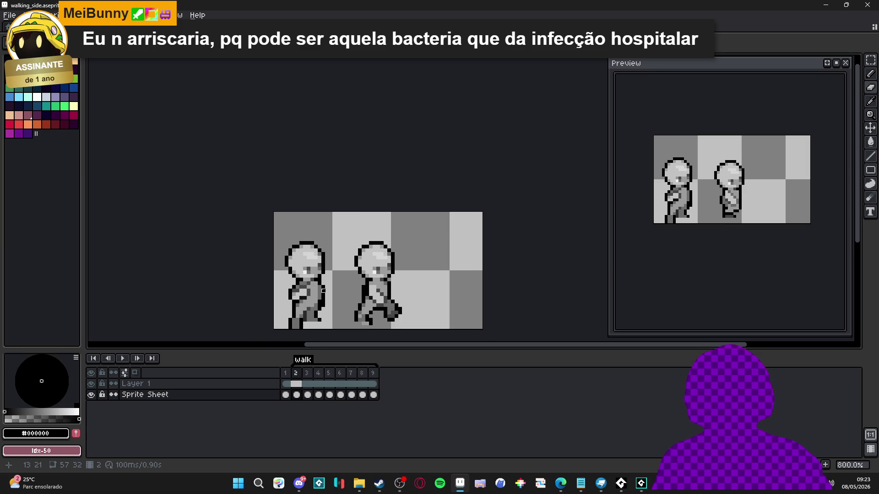
pyautogui.scroll(-2, 292, 276)
pyautogui.click(287, 375)
pyautogui.click(297, 374)
pyautogui.click(308, 373)
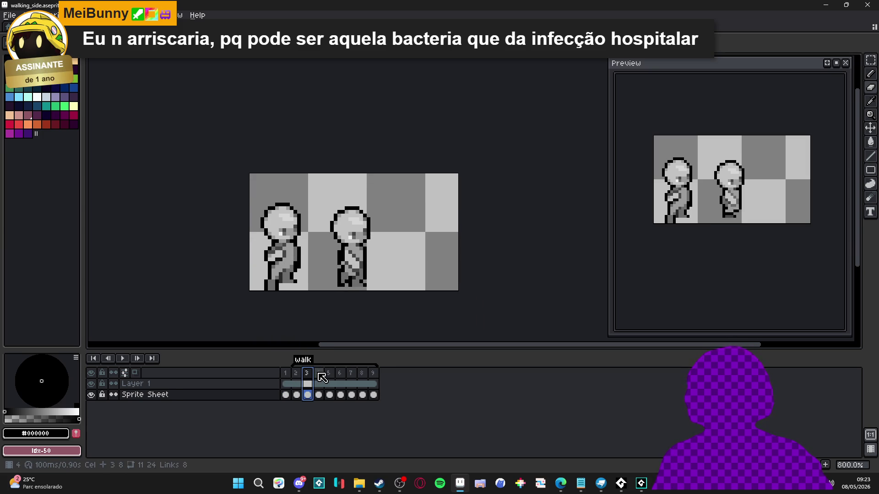
pyautogui.click(319, 374)
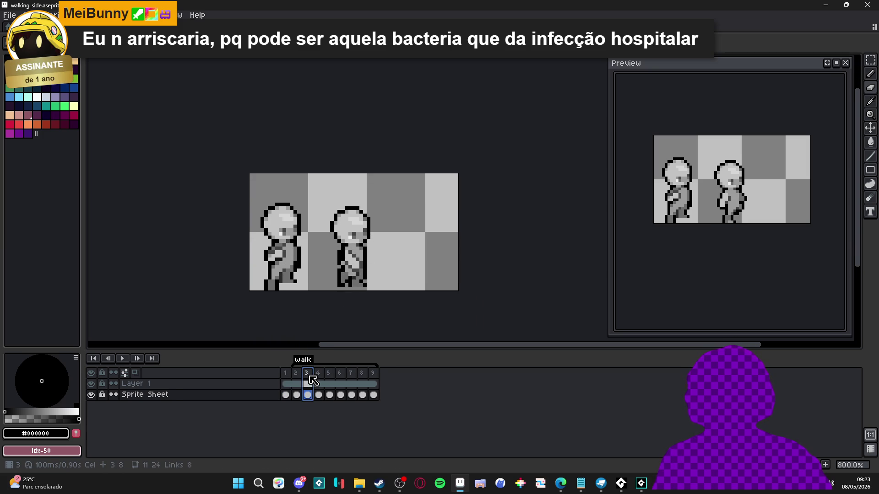
# Step: Step through frames 5 to 7, select the frame 7 cel, and create Layer 2 with Shift+N
pyautogui.click(330, 374)
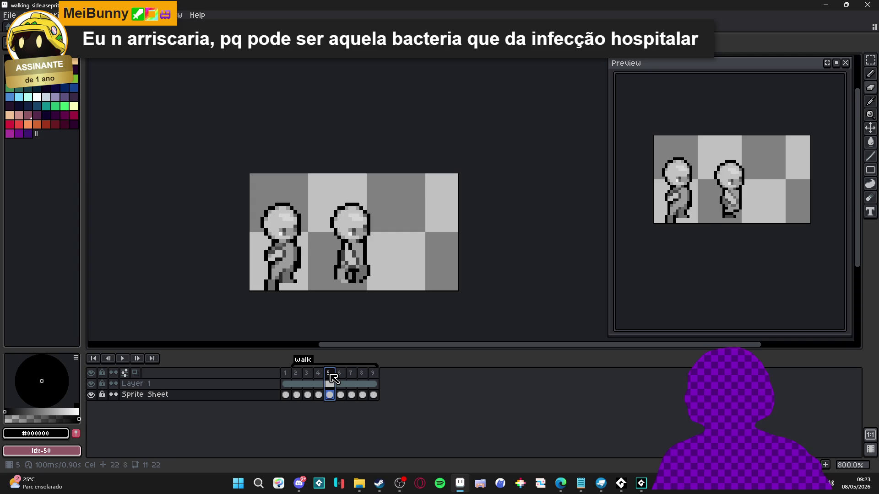
pyautogui.click(340, 374)
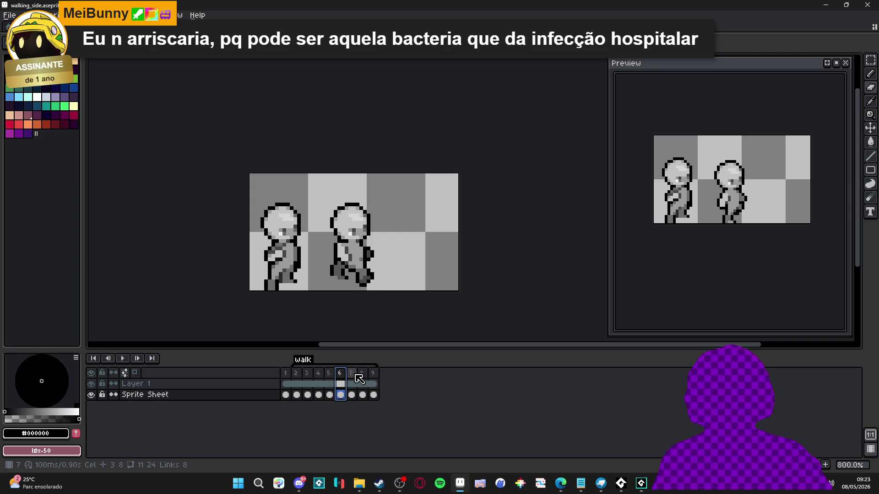
pyautogui.click(351, 374)
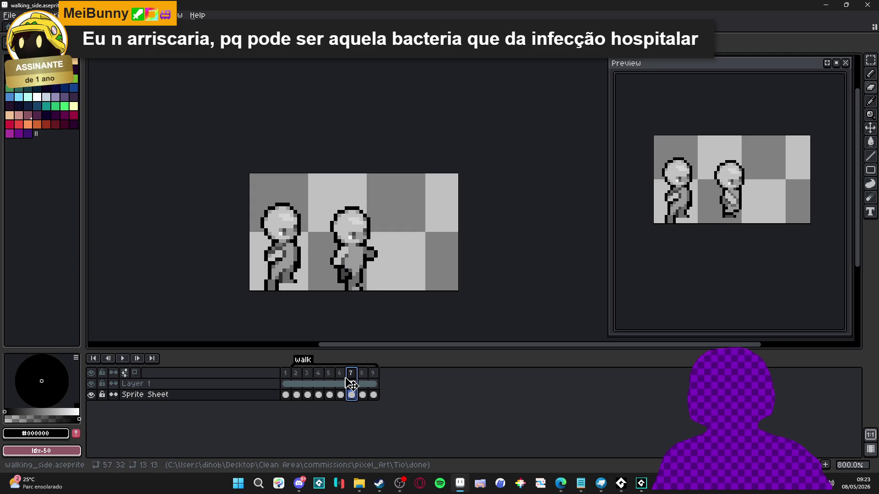
pyautogui.click(350, 385)
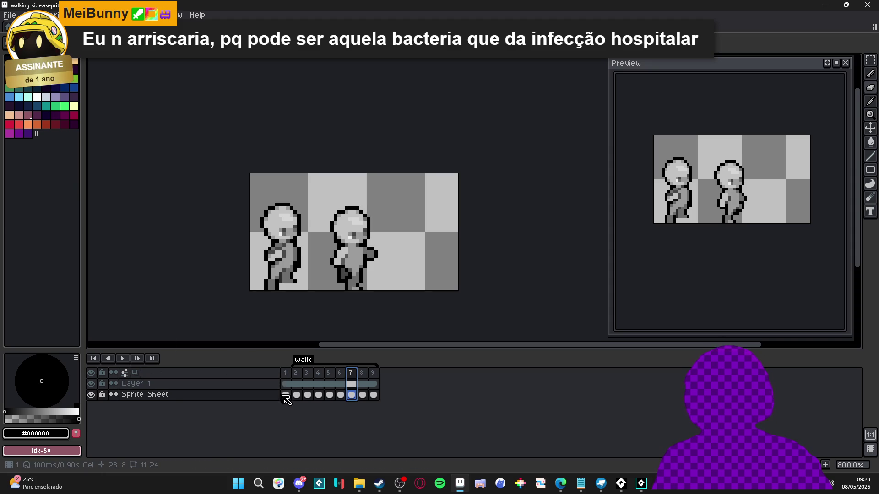
pyautogui.hotkey('shift', 'n')
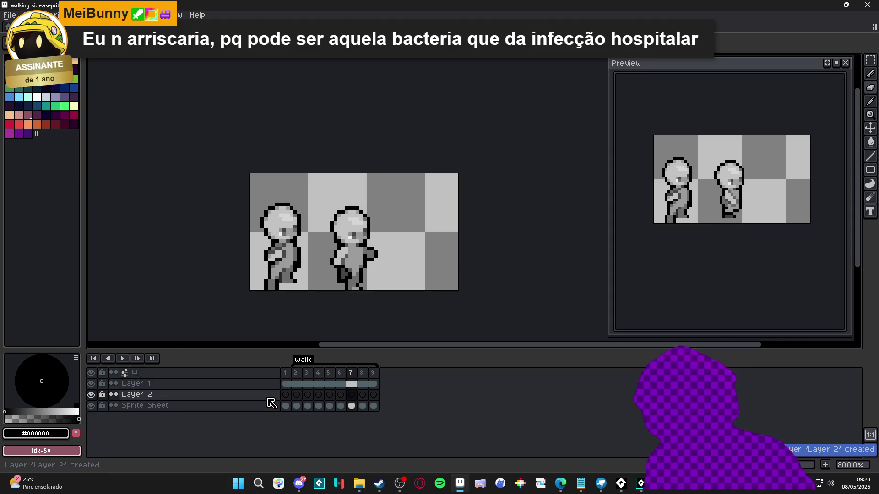
# Step: On Layer 2 frame 2, draw a peach Idx-48 filled rectangle over the second figure
pyautogui.click(286, 395)
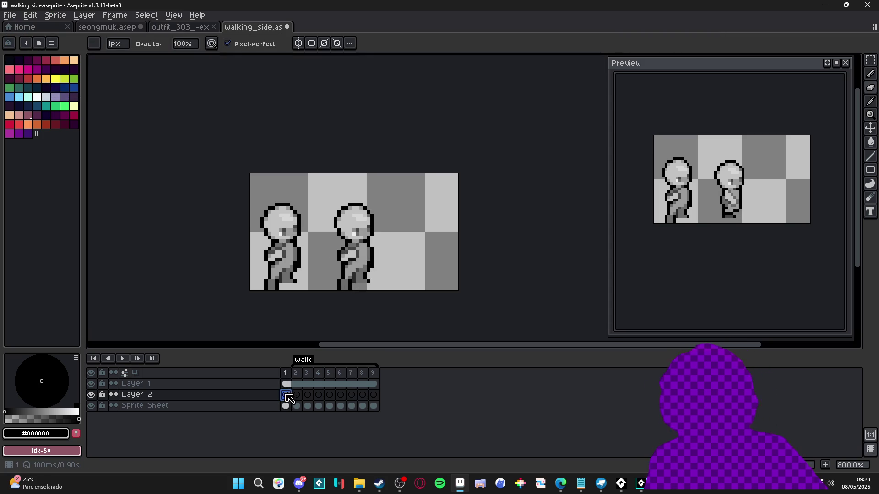
pyautogui.click(302, 398)
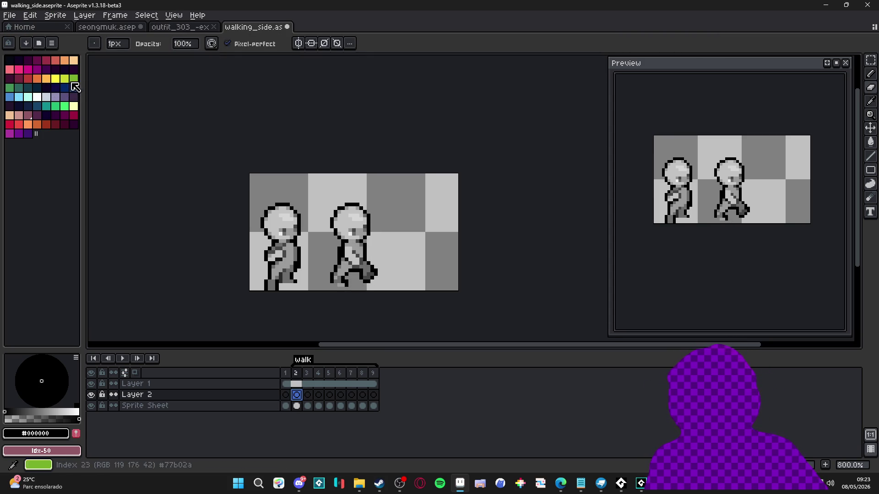
pyautogui.click(10, 116)
pyautogui.moveTo(871, 169); pyautogui.dragTo(840, 170)
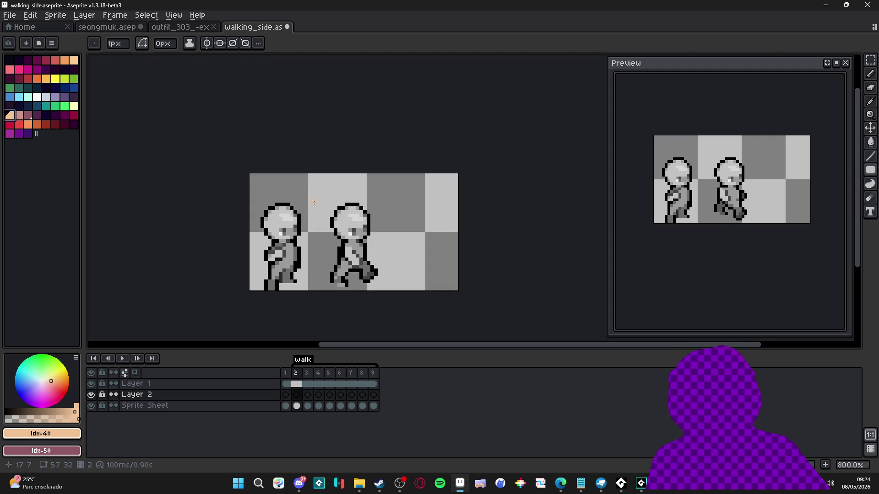
pyautogui.moveTo(314, 194); pyautogui.dragTo(387, 290)
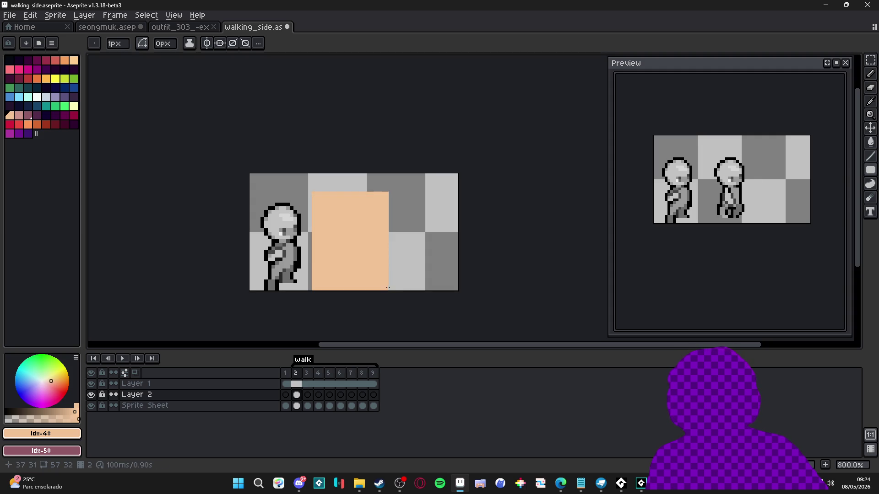
# Step: Set Layer 2's blend mode to Multiply in its layer properties
pyautogui.doubleClick(173, 396)
pyautogui.click(714, 223)
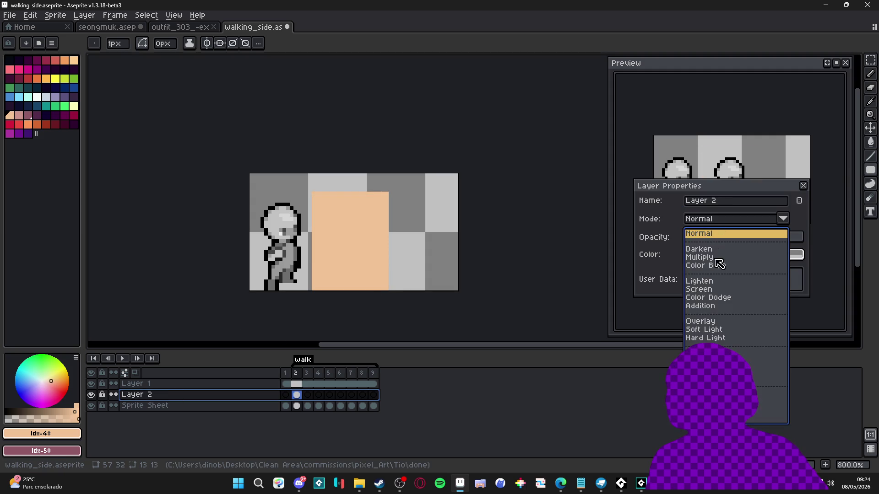
pyautogui.click(721, 255)
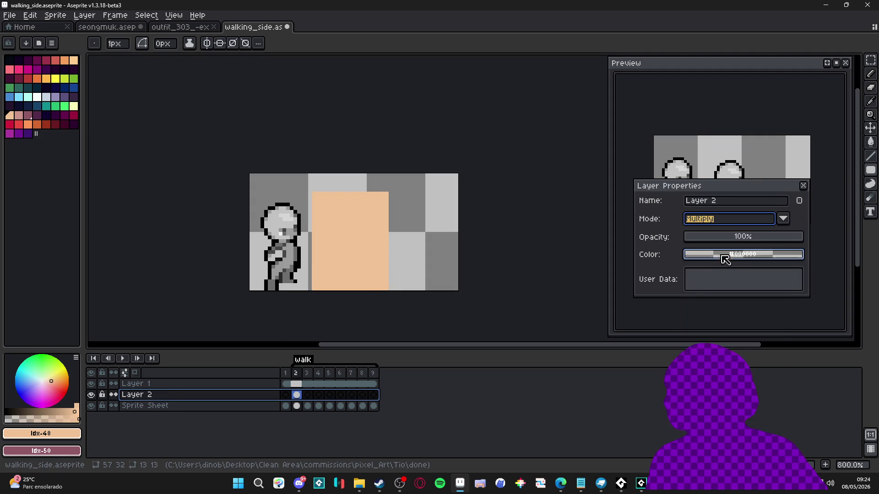
pyautogui.click(804, 186)
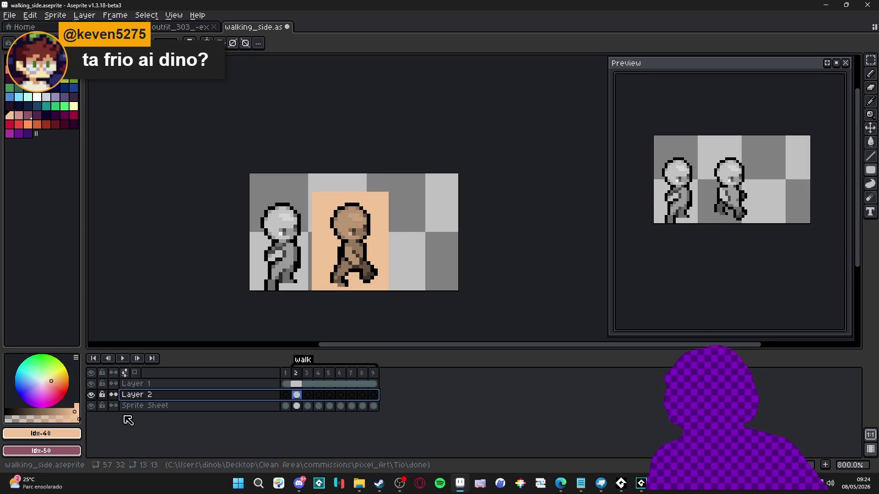
pyautogui.click(296, 406)
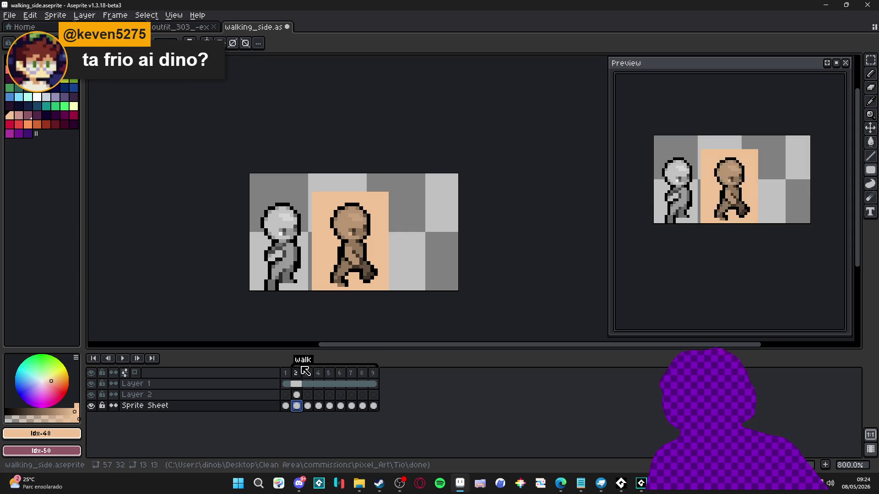
pyautogui.hotkey('ctrl', 'u')
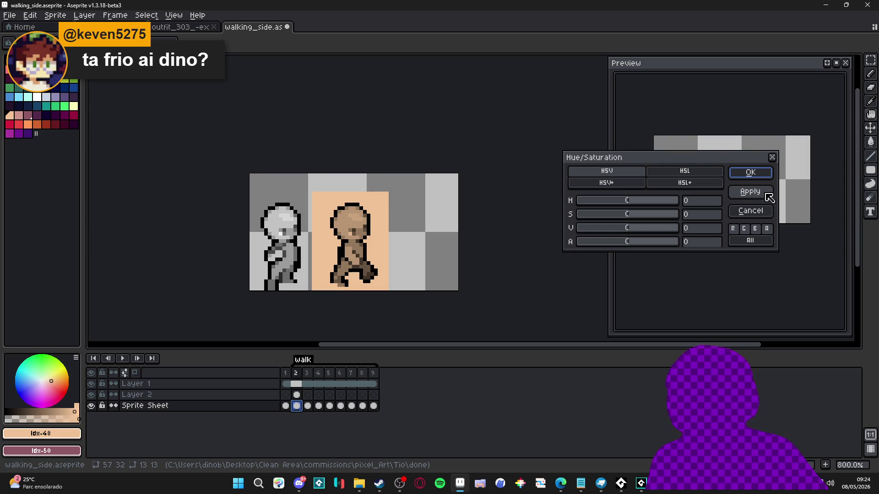
pyautogui.click(771, 210)
pyautogui.click(30, 16)
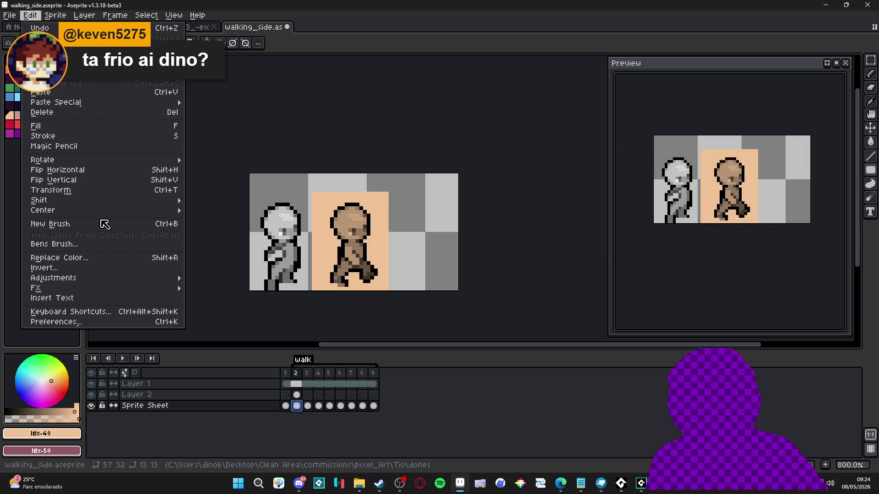
pyautogui.moveTo(135, 280)
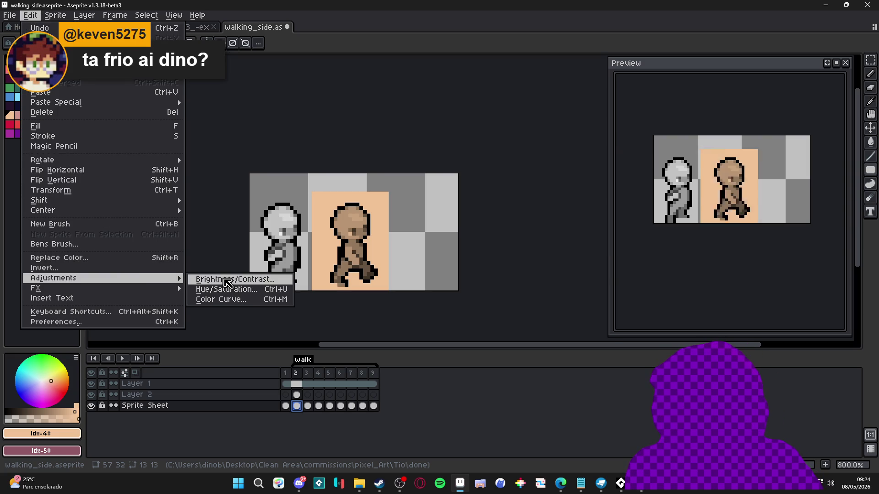
pyautogui.click(242, 279)
pyautogui.moveTo(679, 220)
pyautogui.mouseDown()
pyautogui.moveTo(699, 216)
pyautogui.moveTo(675, 217)
pyautogui.moveTo(686, 218)
pyautogui.mouseUp()
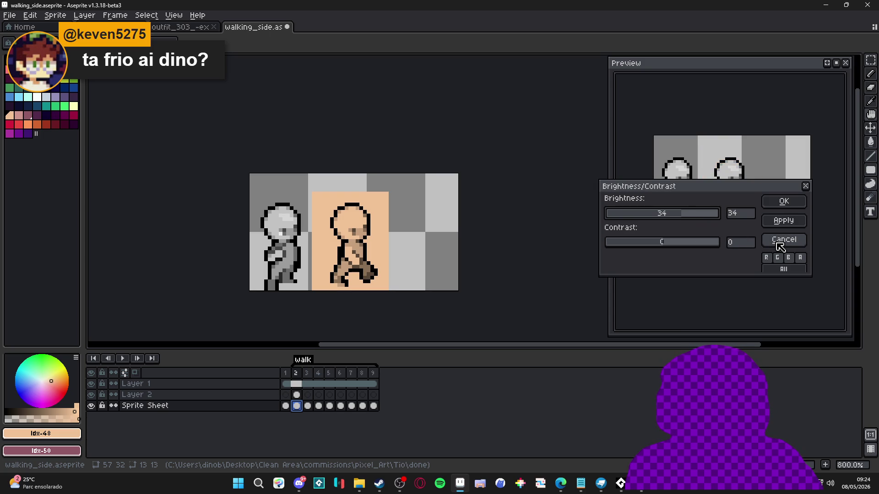
pyautogui.click(784, 201)
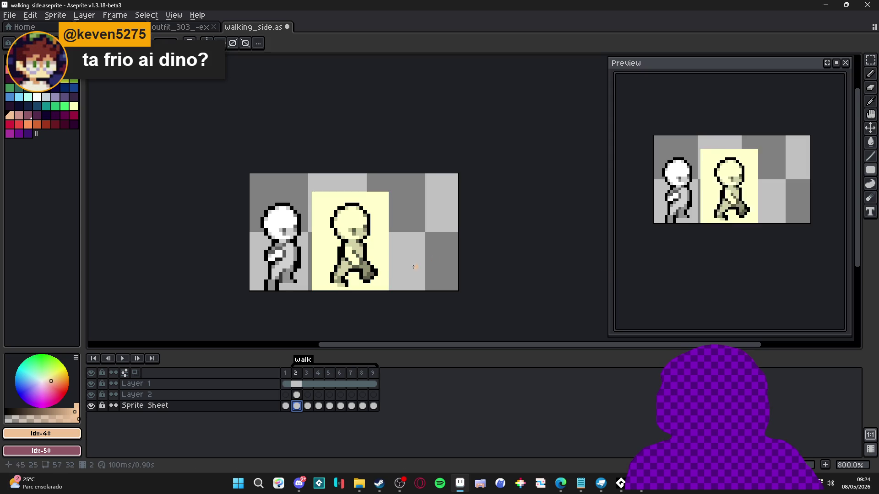
pyautogui.hotkey('ctrl', 'z')
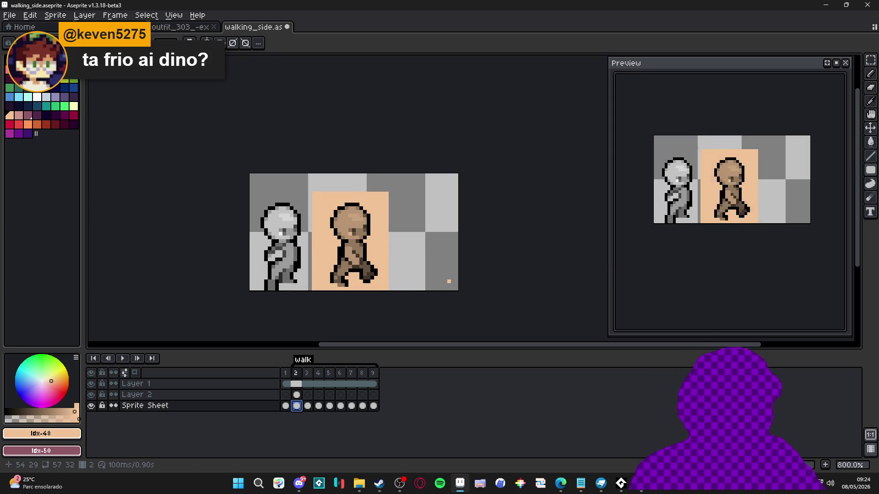
pyautogui.scroll(-1, 387, 317)
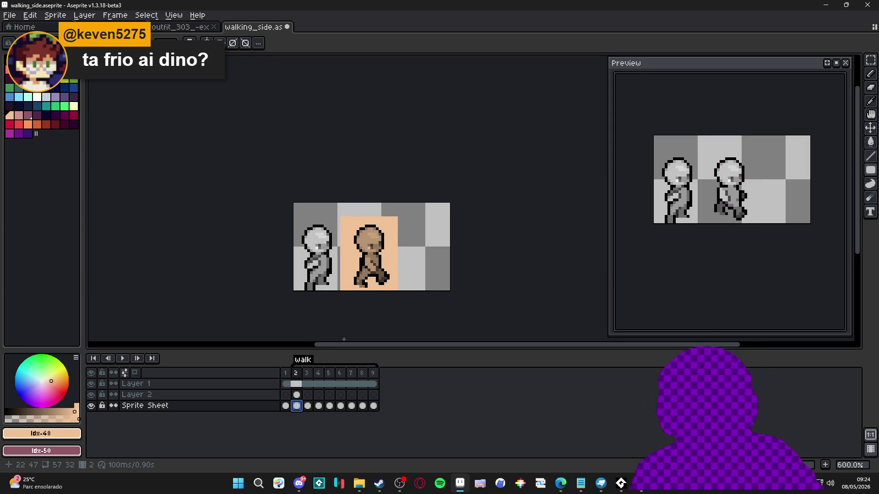
# Step: Hide Layer 2 and check frames 1 and 2 show the figures in plain greys
pyautogui.click(91, 395)
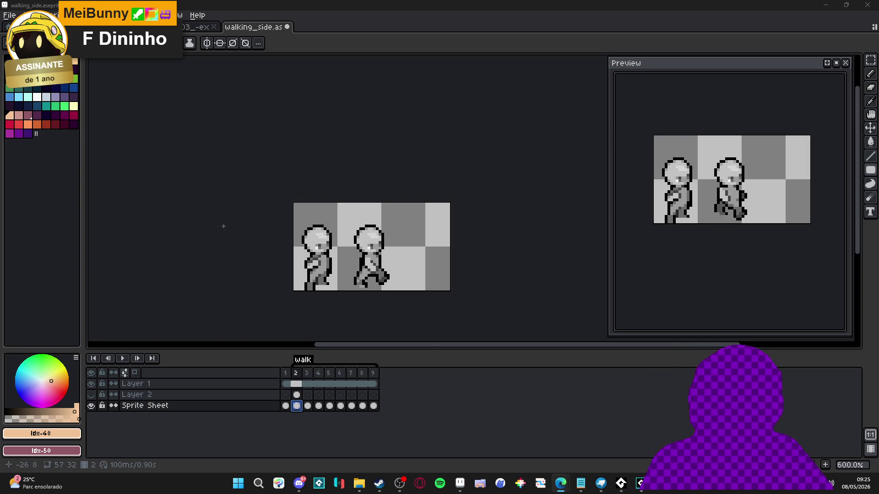
pyautogui.scroll(-1, 399, 277)
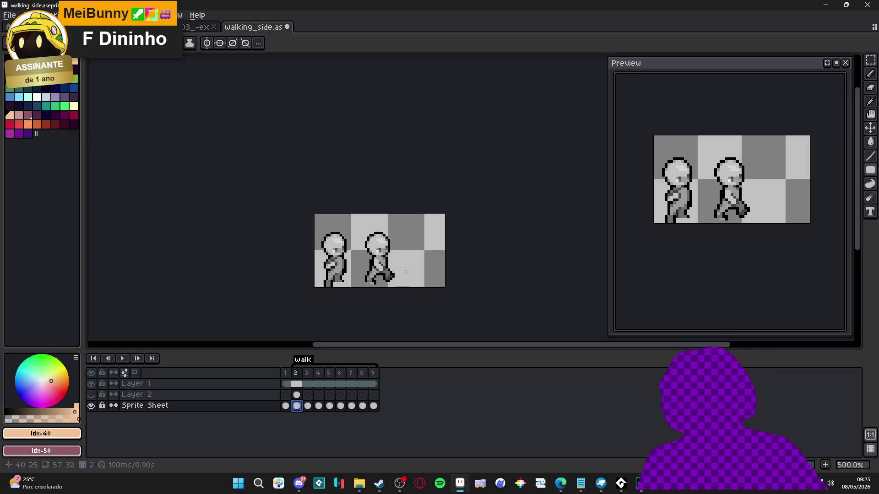
pyautogui.click(285, 406)
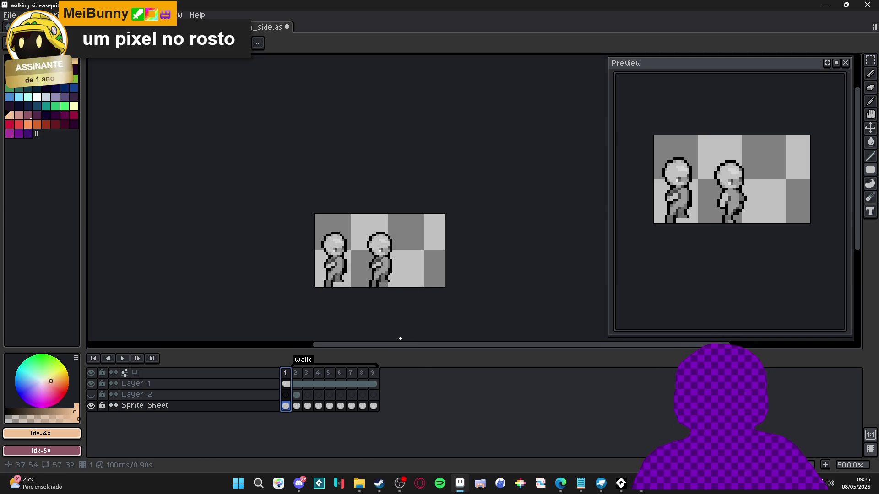
pyautogui.click(297, 384)
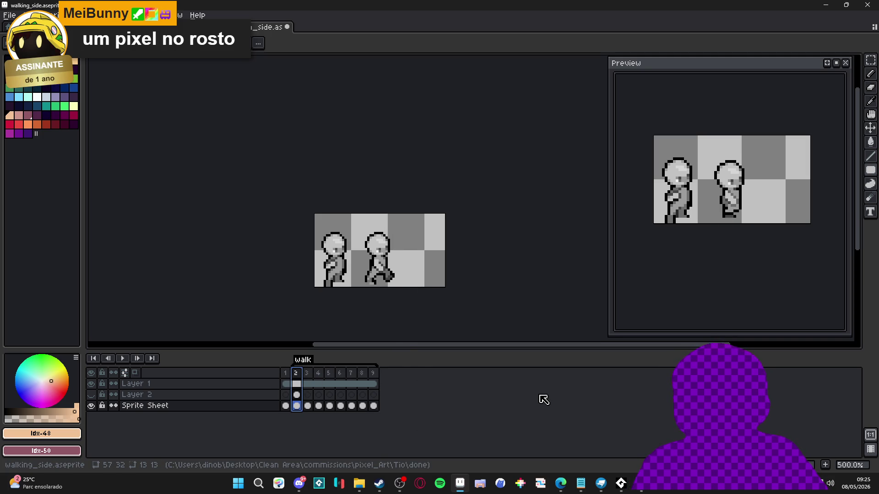